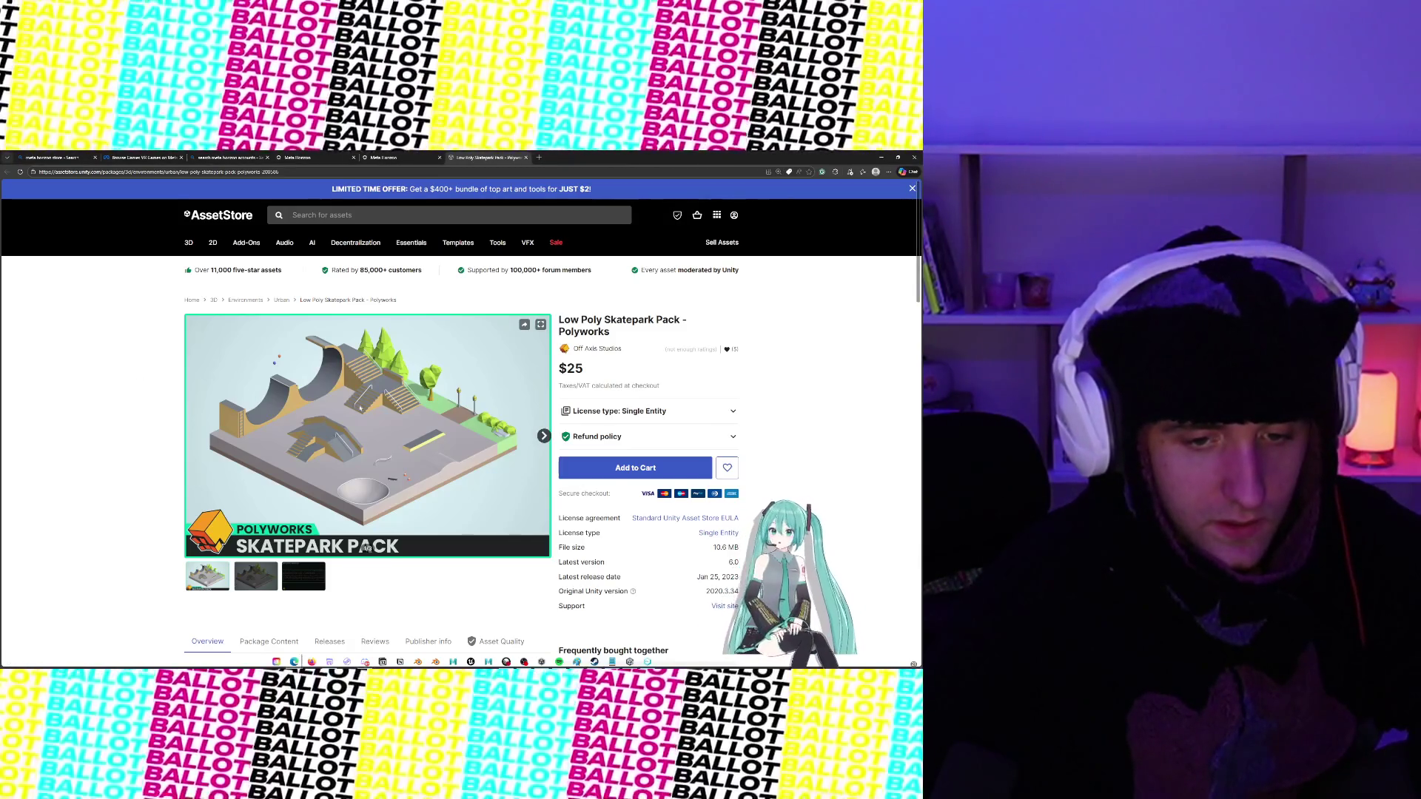
Browse the Skatepark Pack gallery and glance at the Low Poly Abstract Pack page before returning
scroll(361, 408, down, 10)
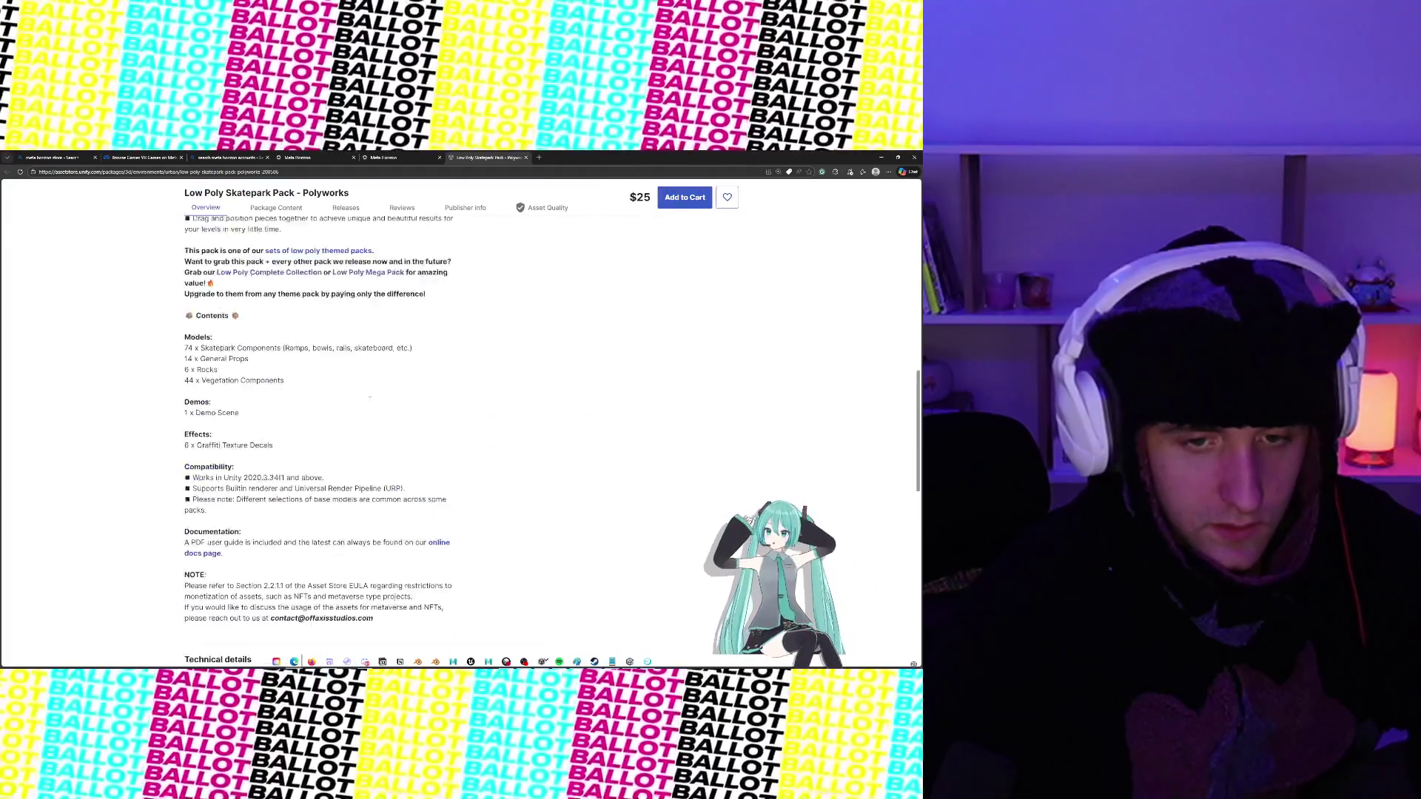
scroll(369, 397, up, 10)
scroll(370, 403, down, 3)
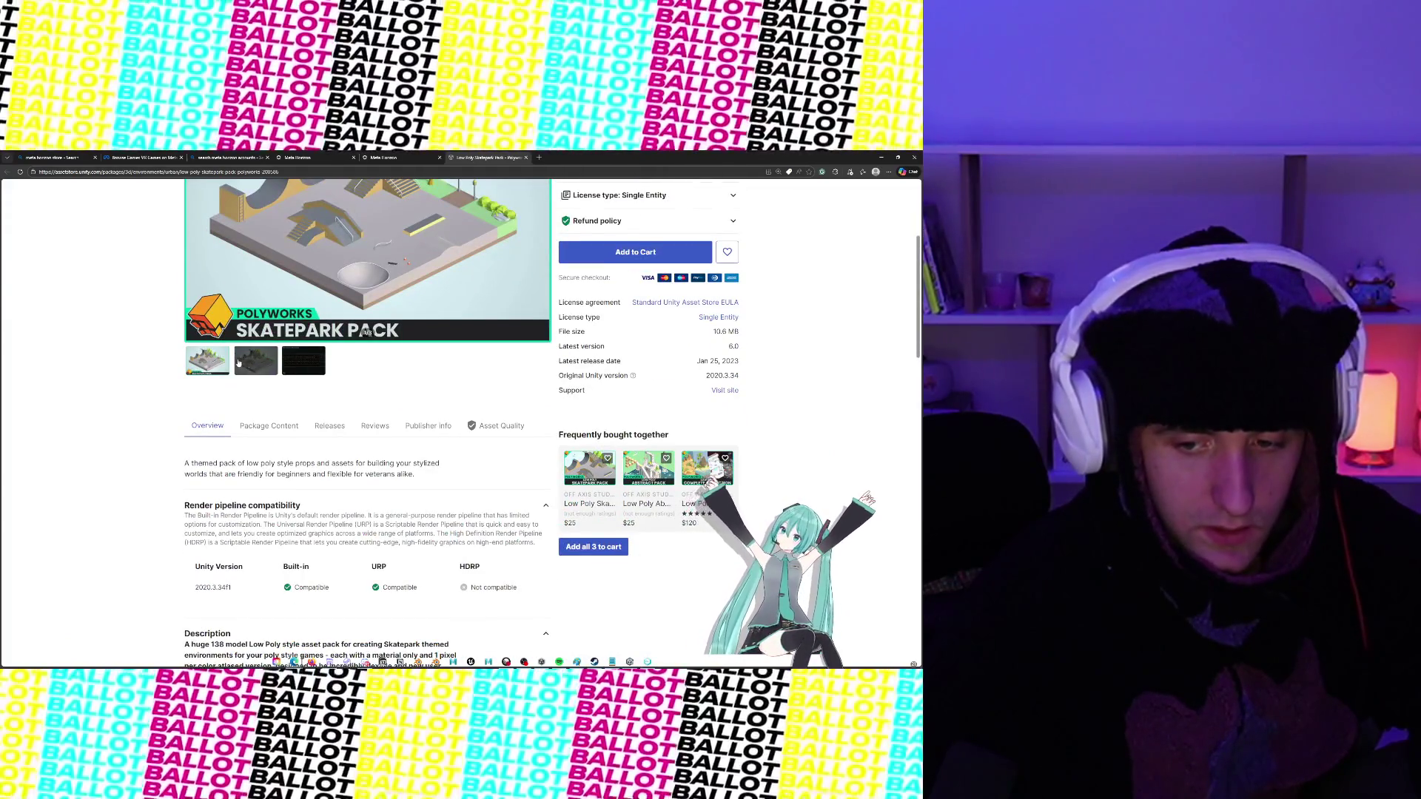
click(239, 362)
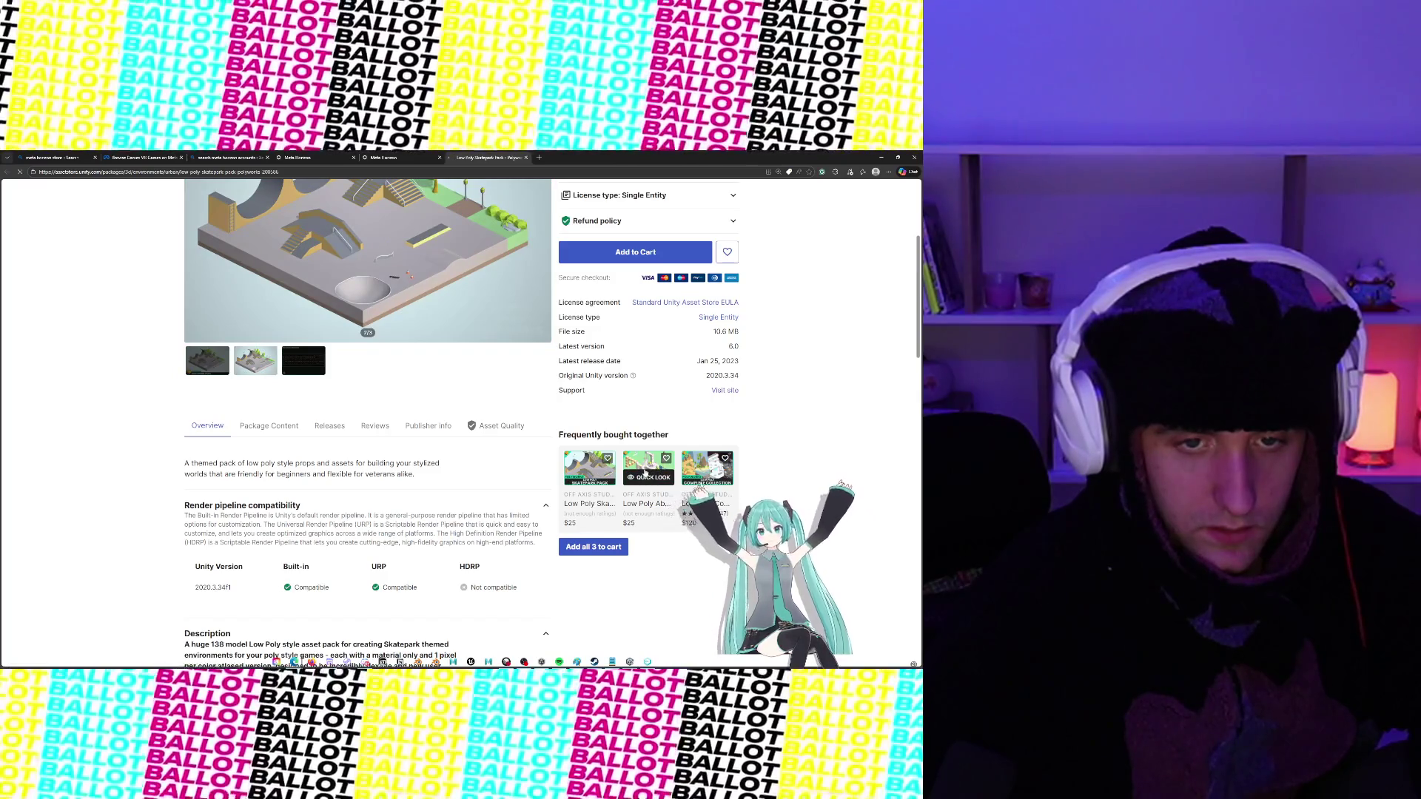
click(644, 472)
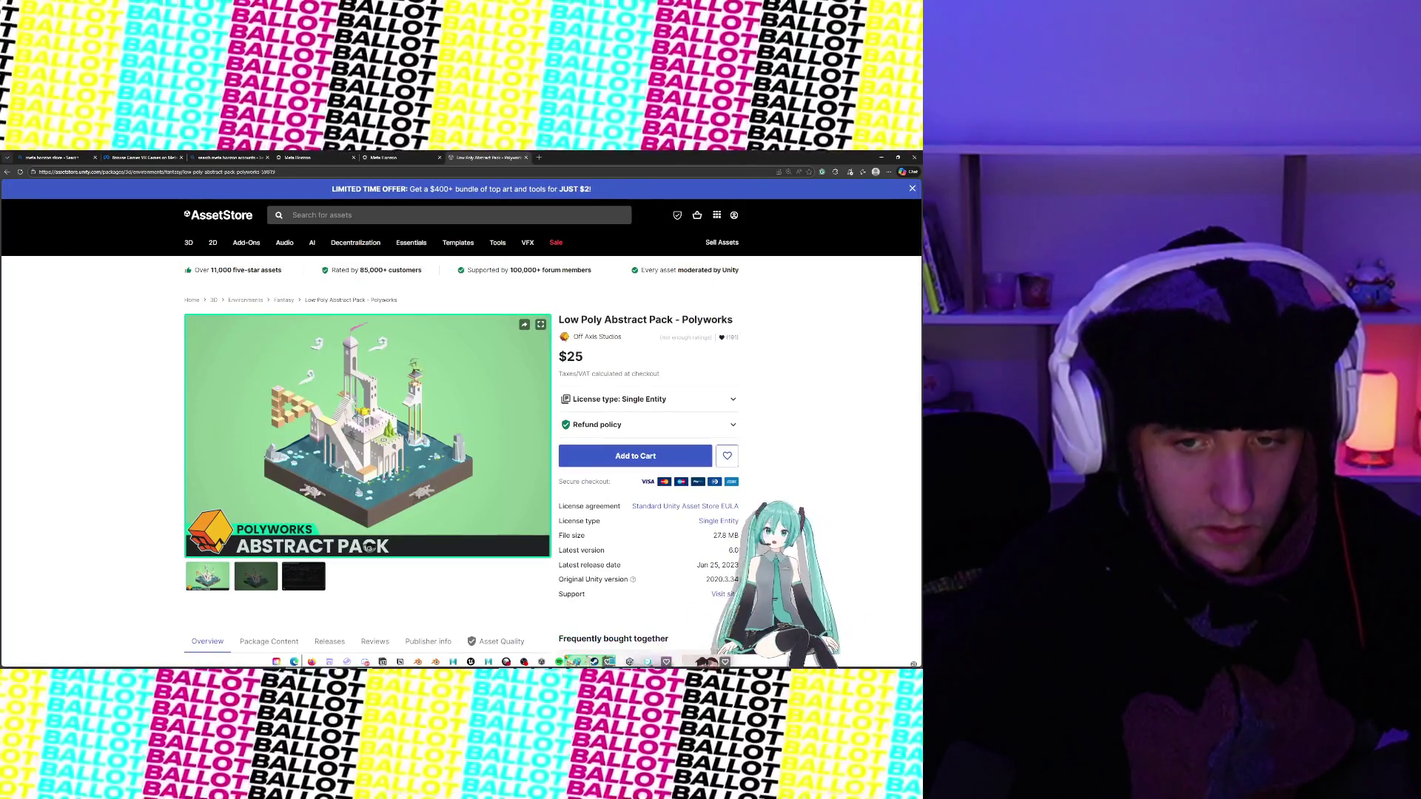
click(10, 172)
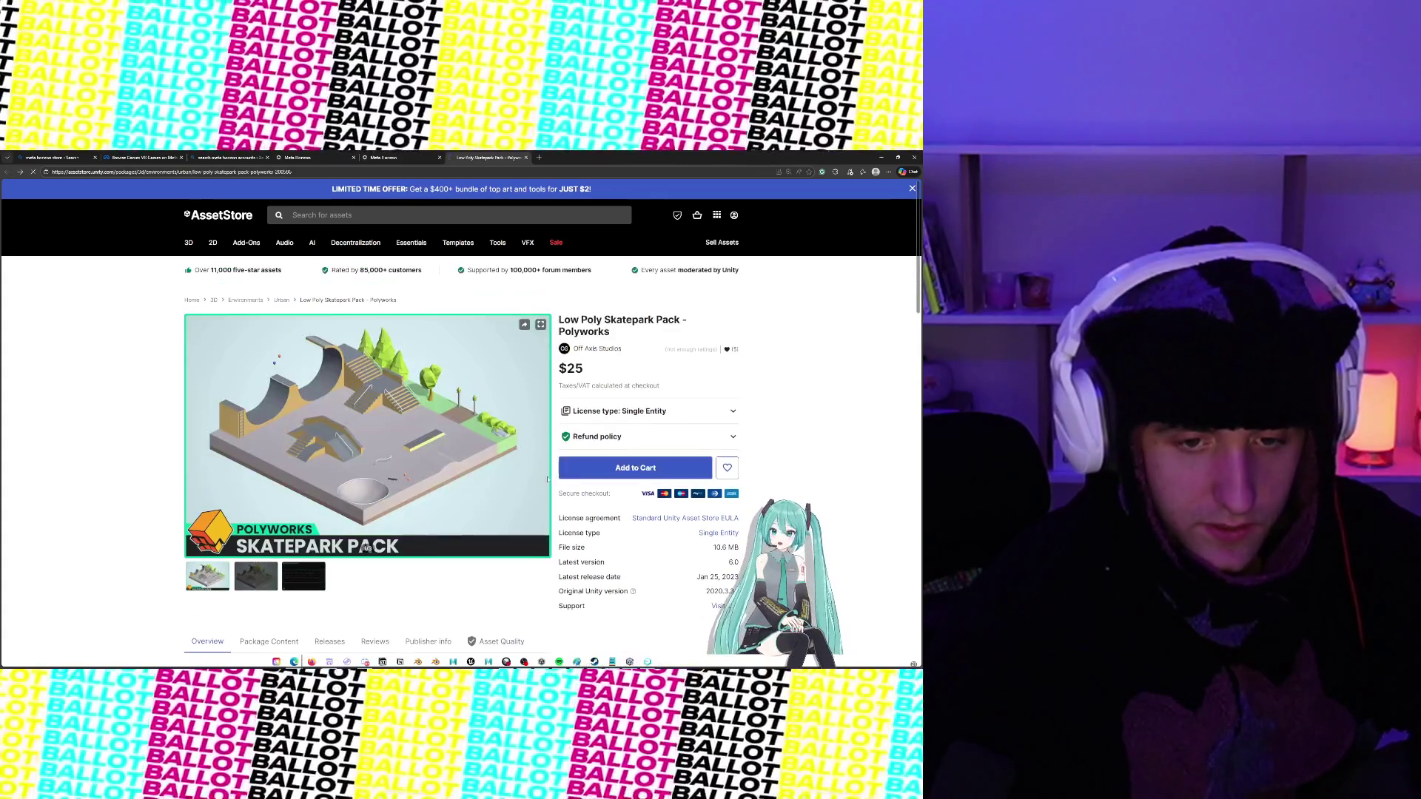
Review the General Props contents and INCLUDED MODELS image, then add the $25 Skatepark Pack to the cart
scroll(489, 400, down, 3)
scroll(489, 400, down, 10)
scroll(489, 400, up, 4)
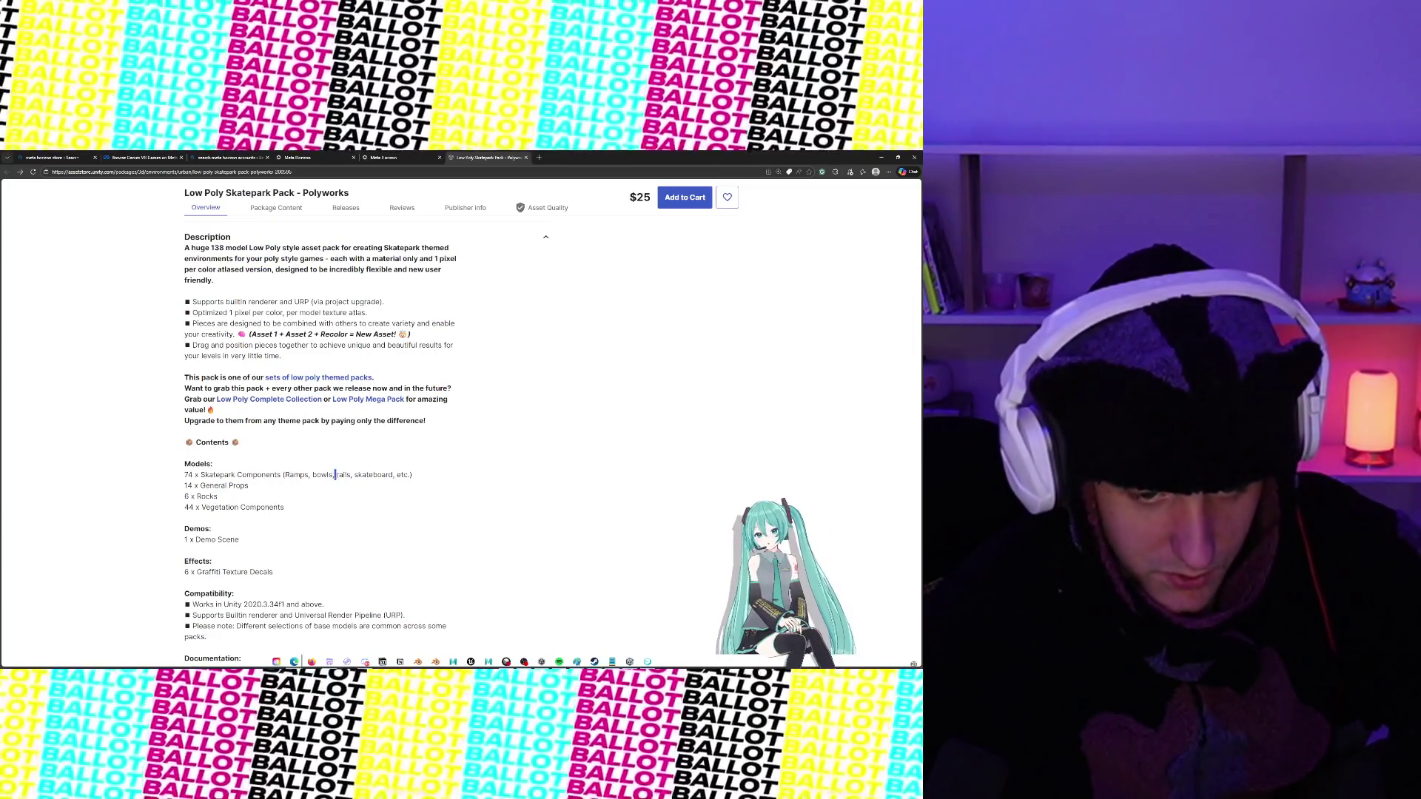
drag(200, 485, 260, 489)
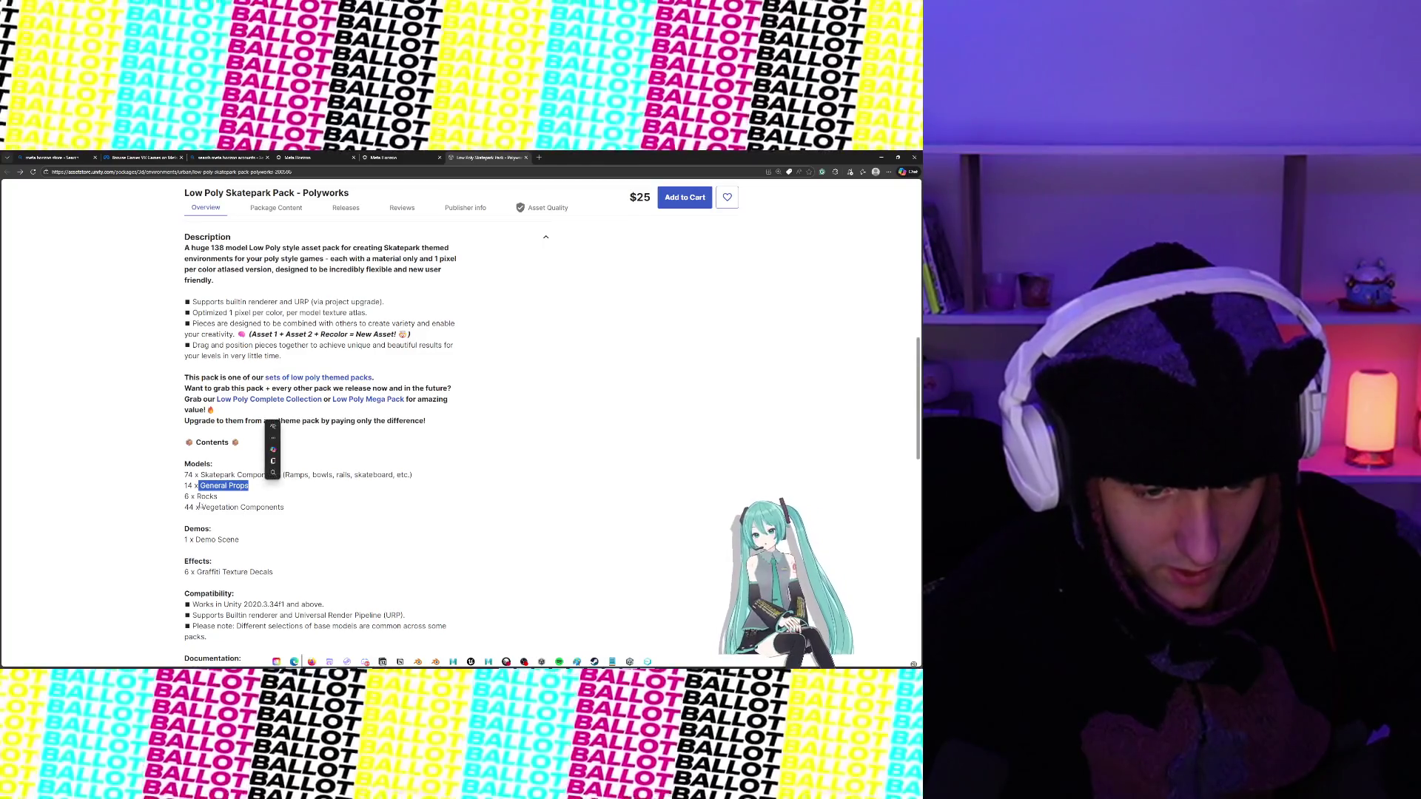
scroll(209, 509, up, 5)
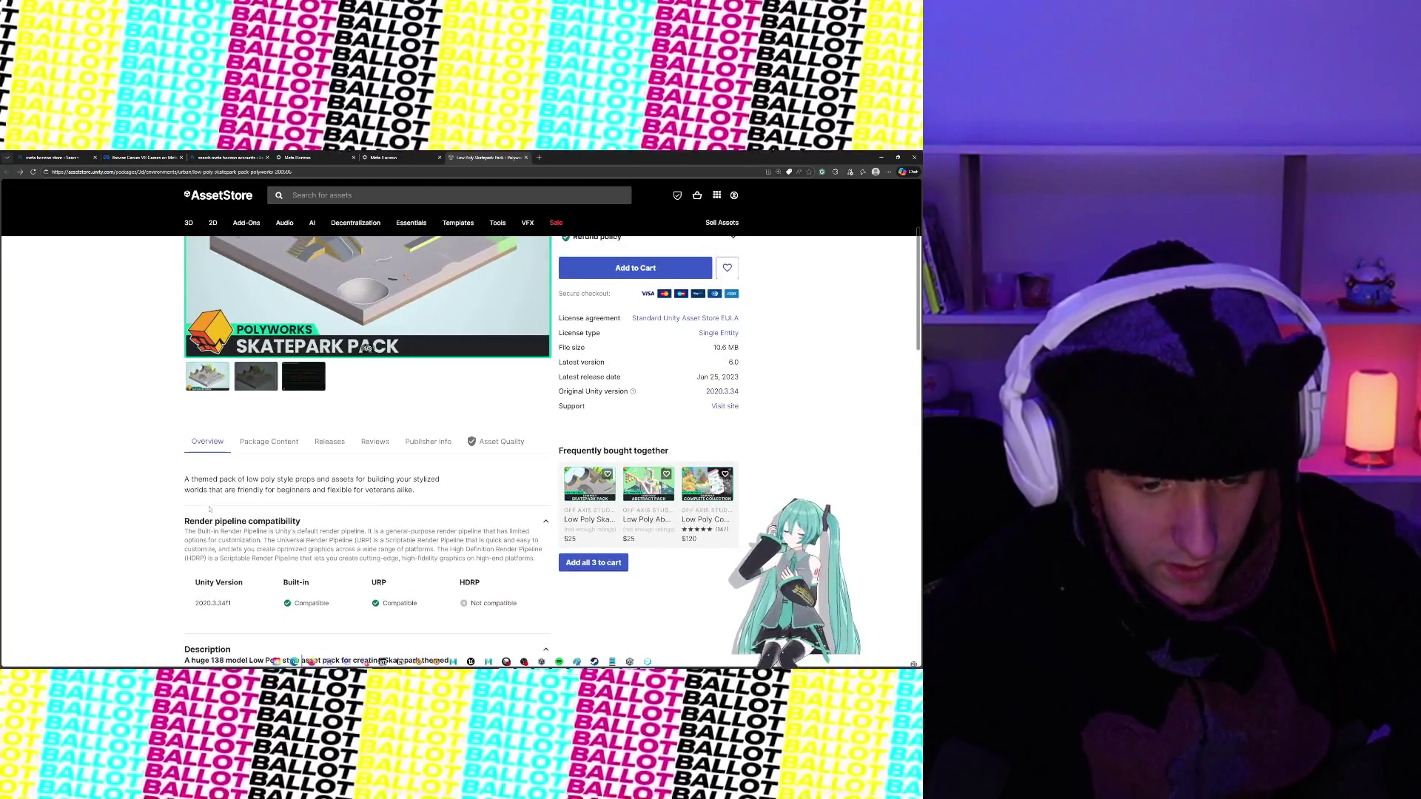
scroll(210, 509, down, 3)
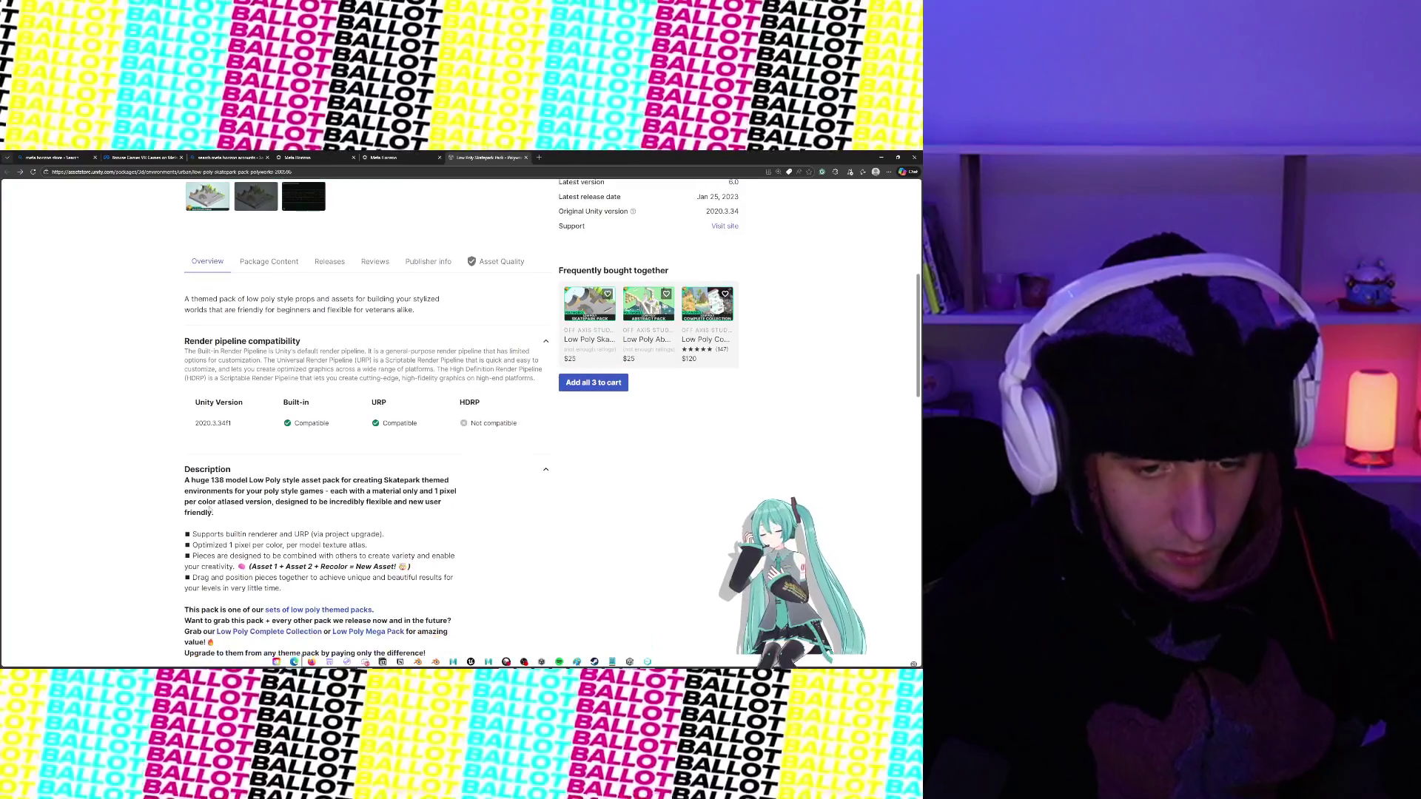
scroll(210, 509, up, 1)
scroll(255, 572, up, 4)
click(255, 572)
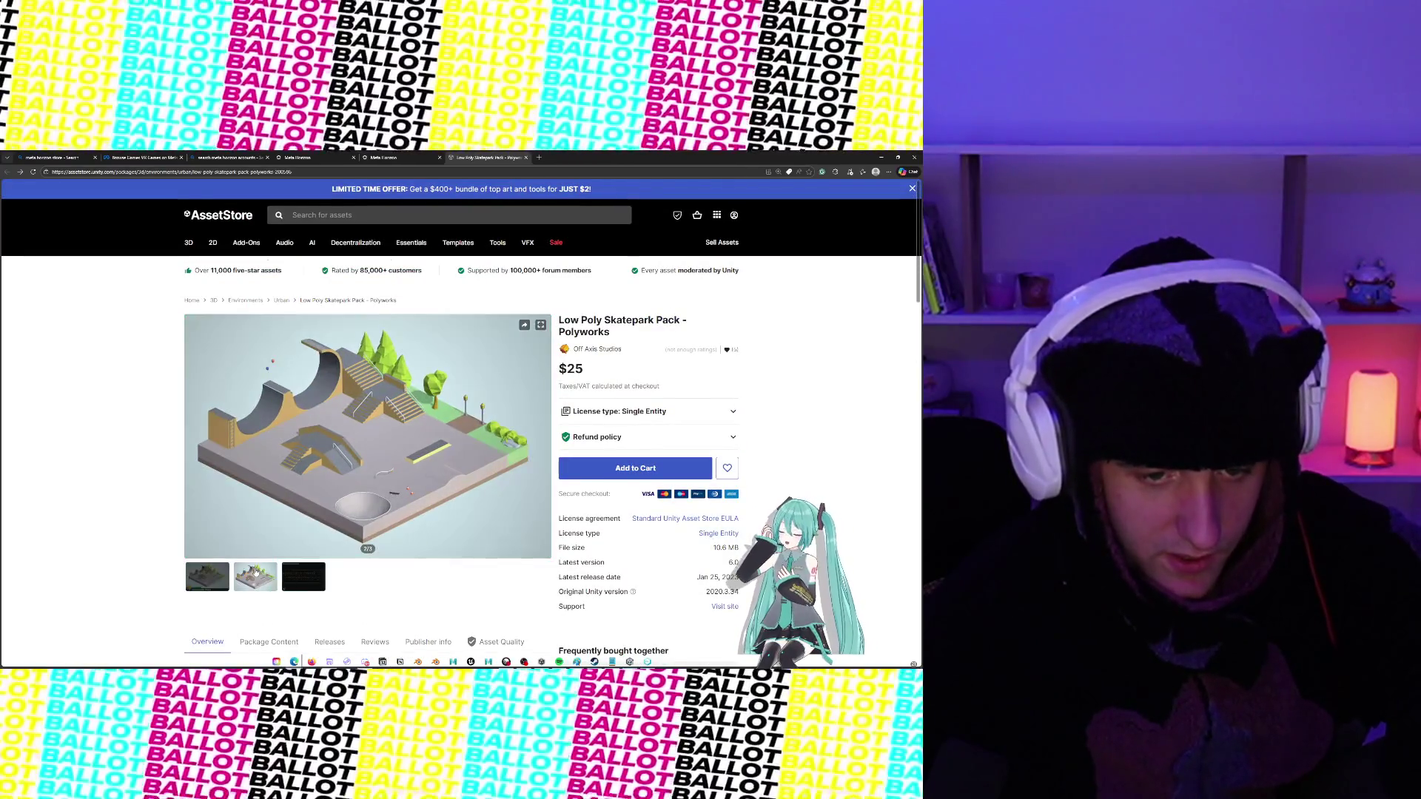
click(290, 576)
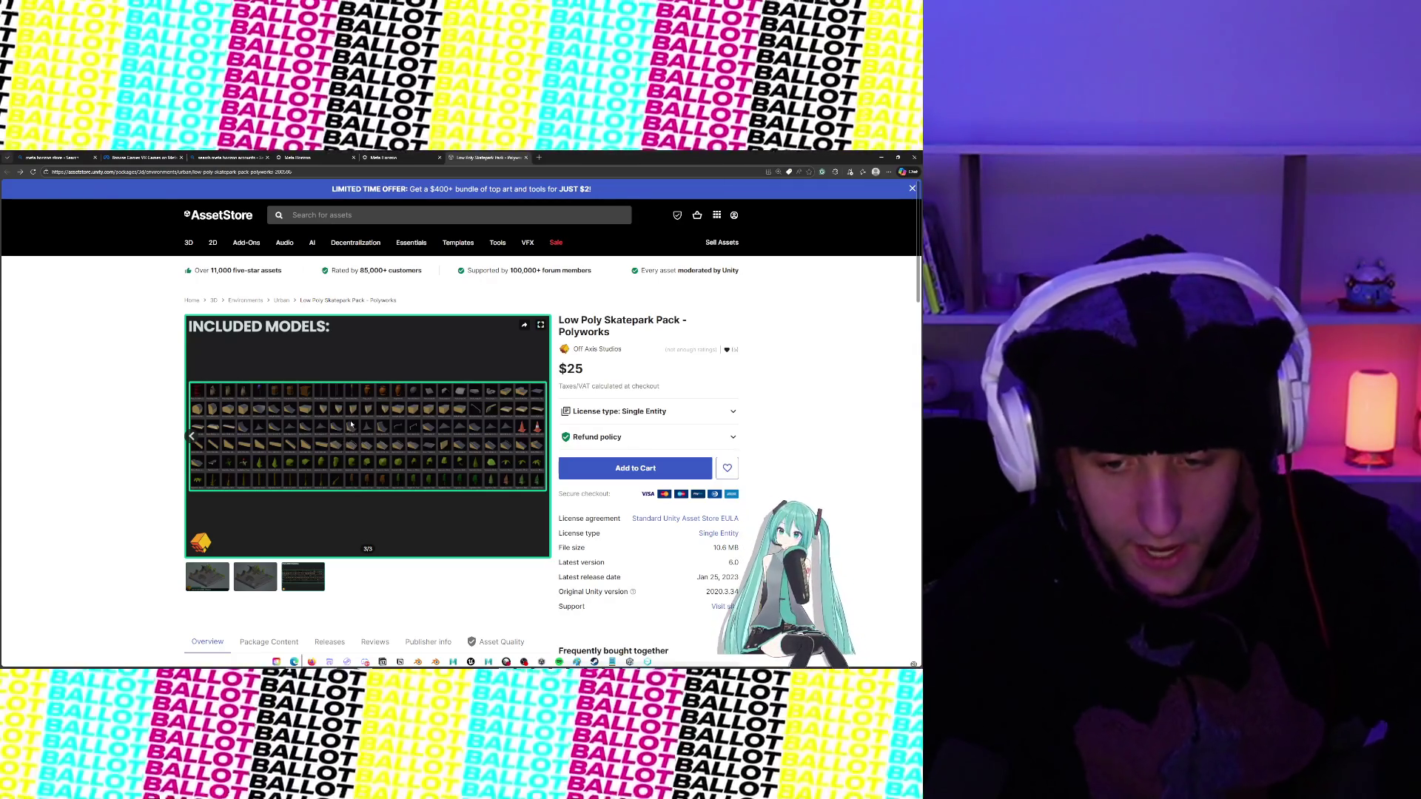
scroll(766, 392, down, 2)
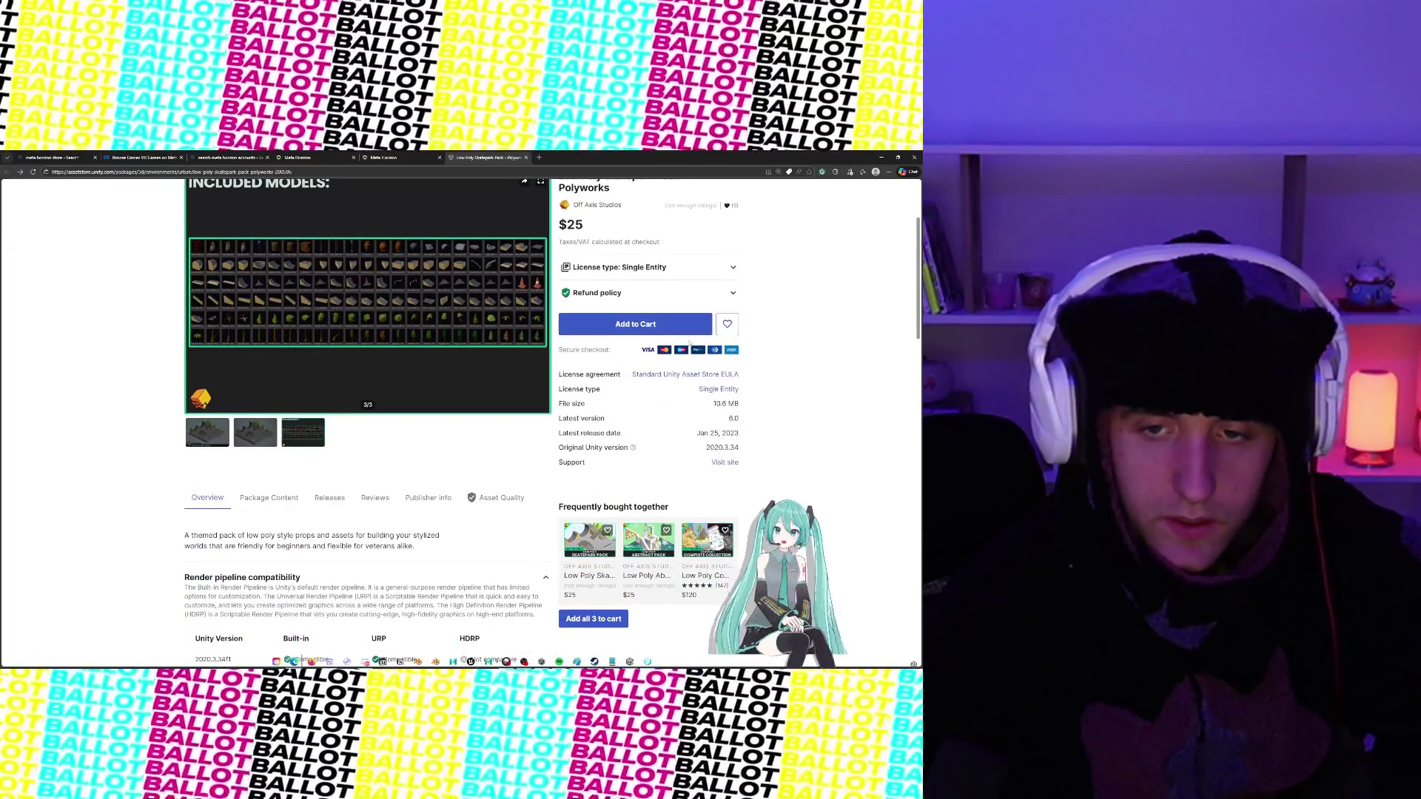
click(661, 327)
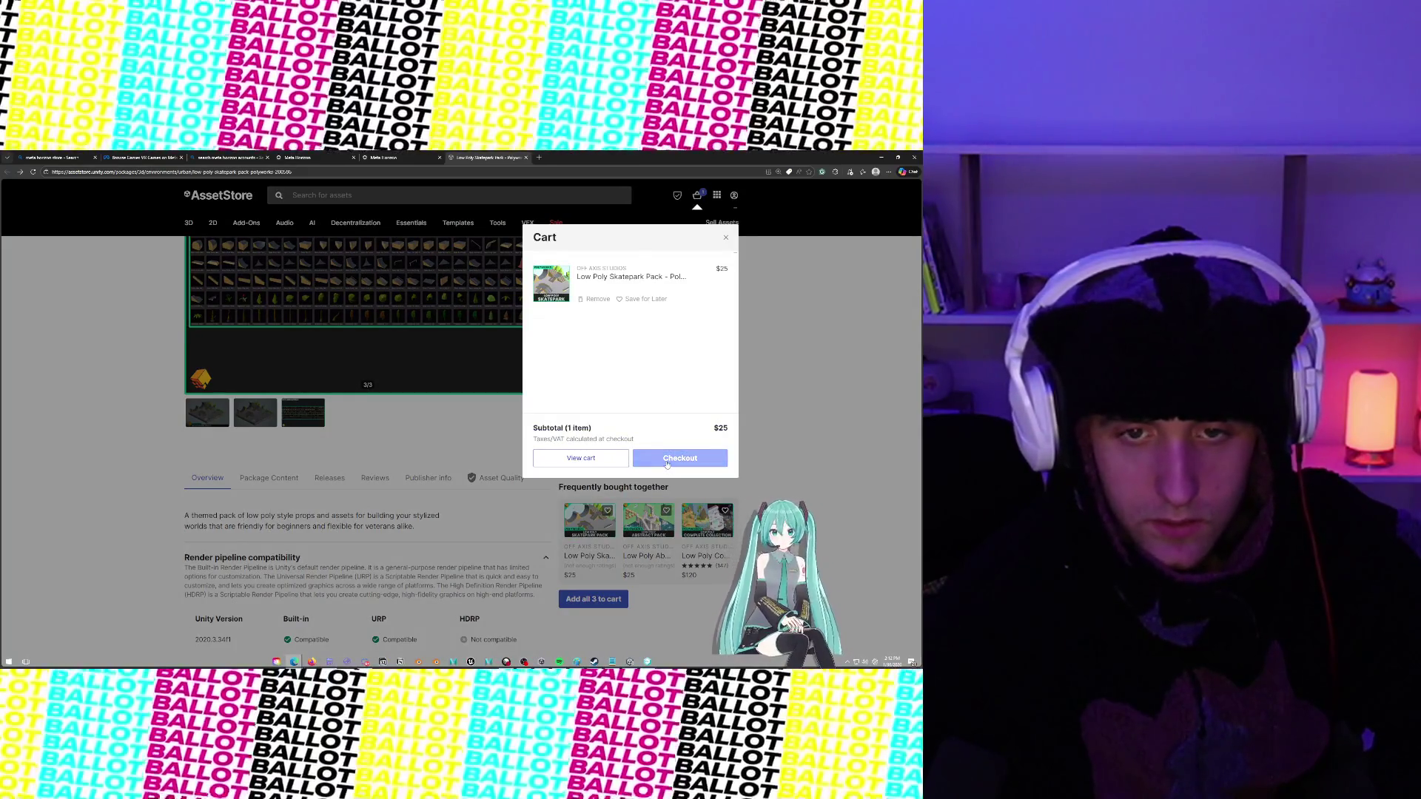
Proceed to checkout and bring the full-screen cart page with the $25 Skatepark Pack into view
click(680, 458)
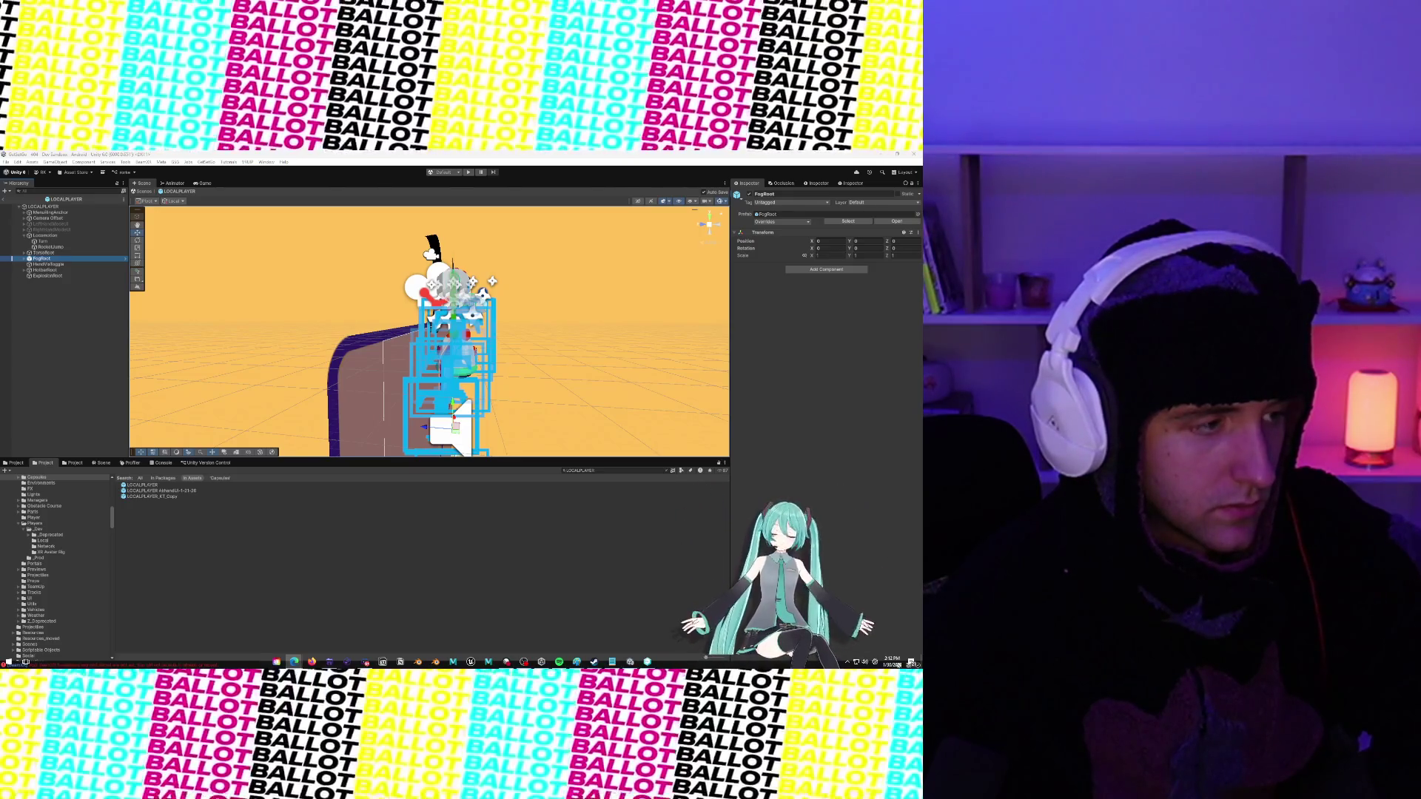
key(alt+Tab)
key(super+Up)
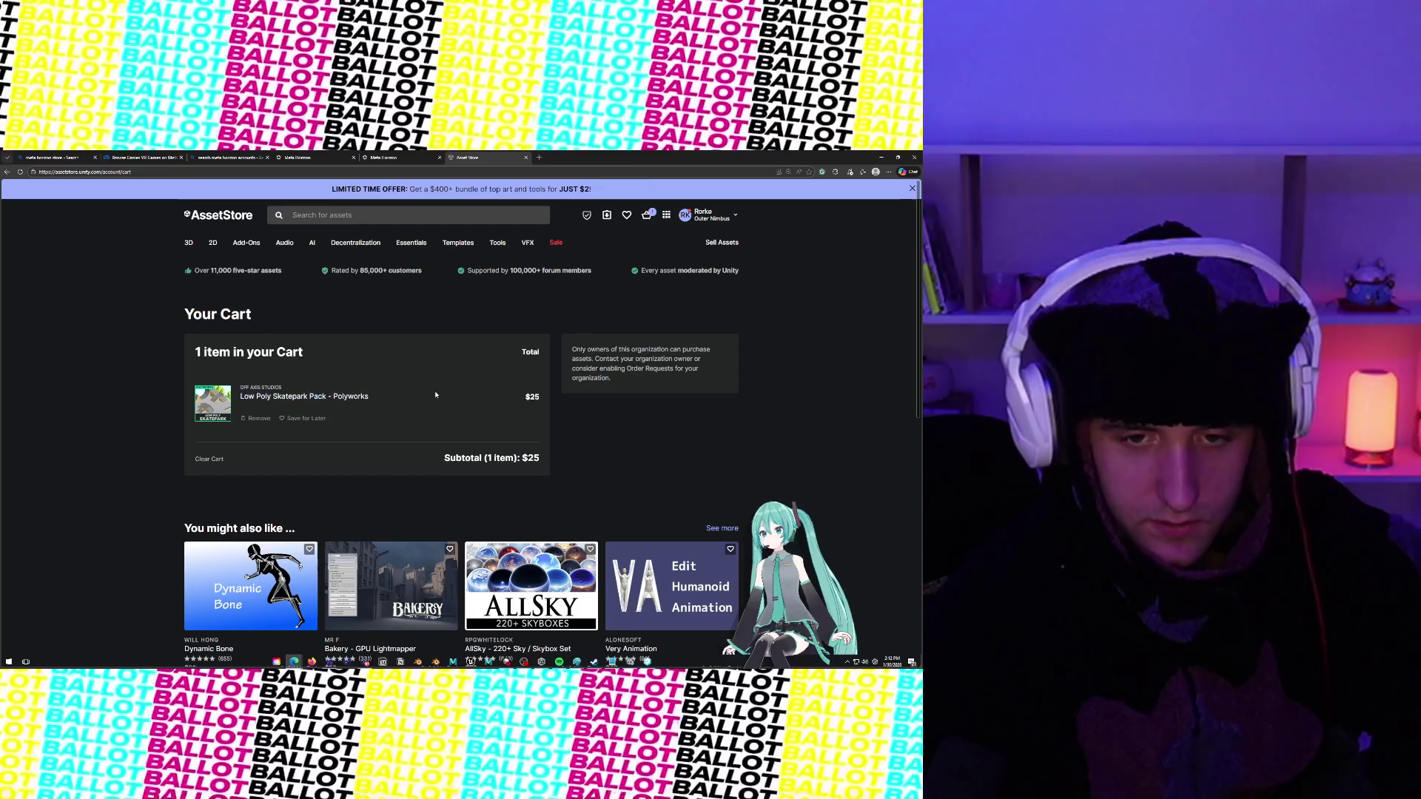
Scroll the cart page, look over the account menu, then return to the Unity Editor
scroll(450, 444, down, 3)
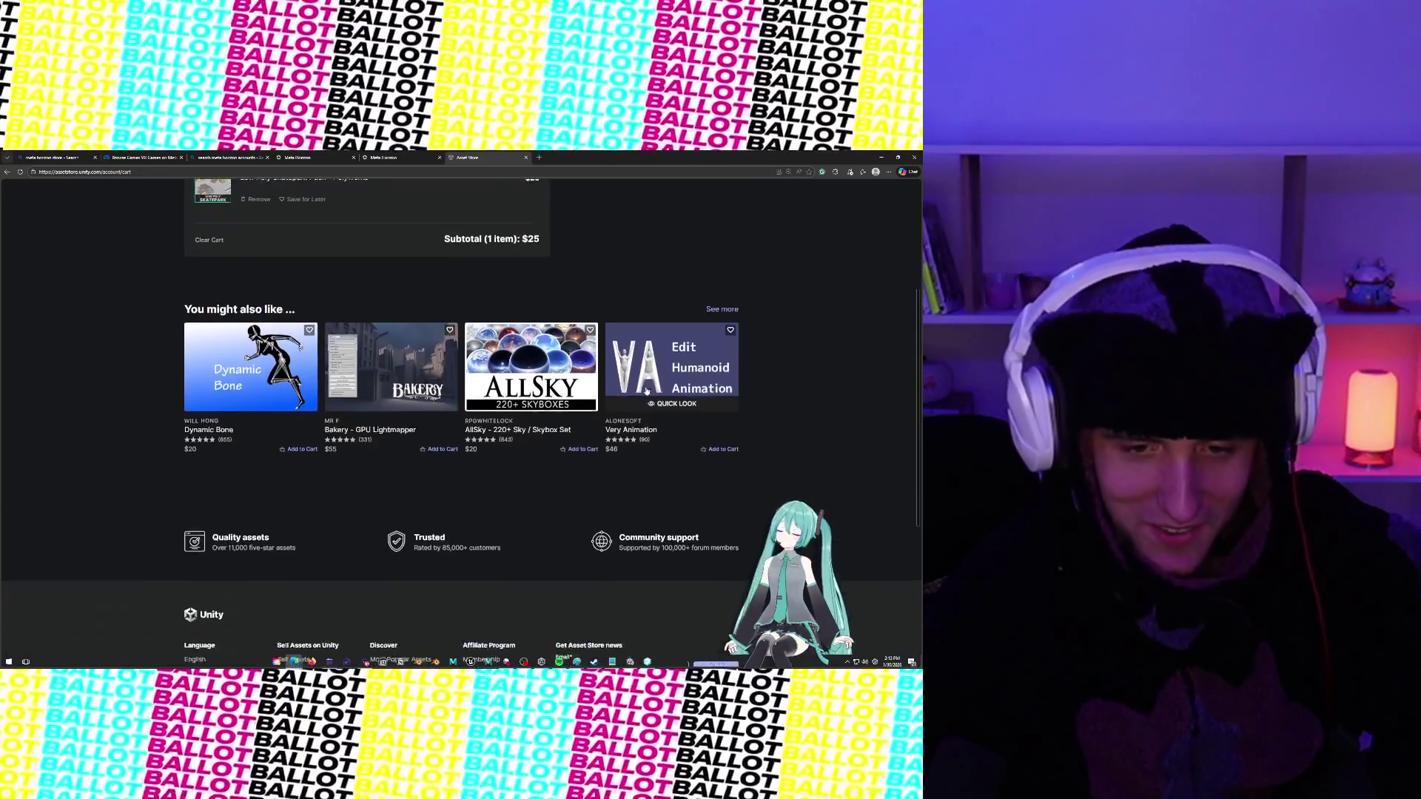
scroll(643, 354, up, 3)
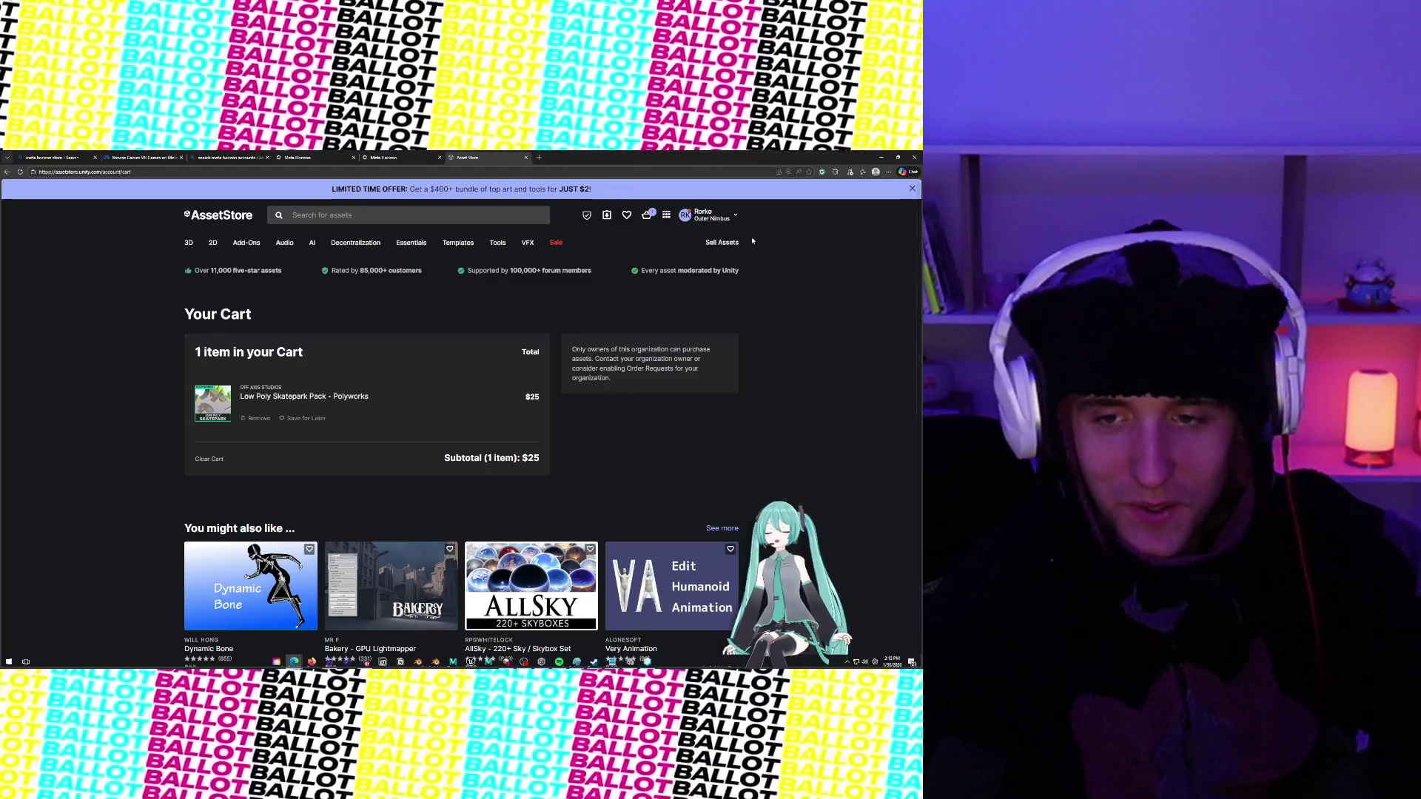
click(735, 216)
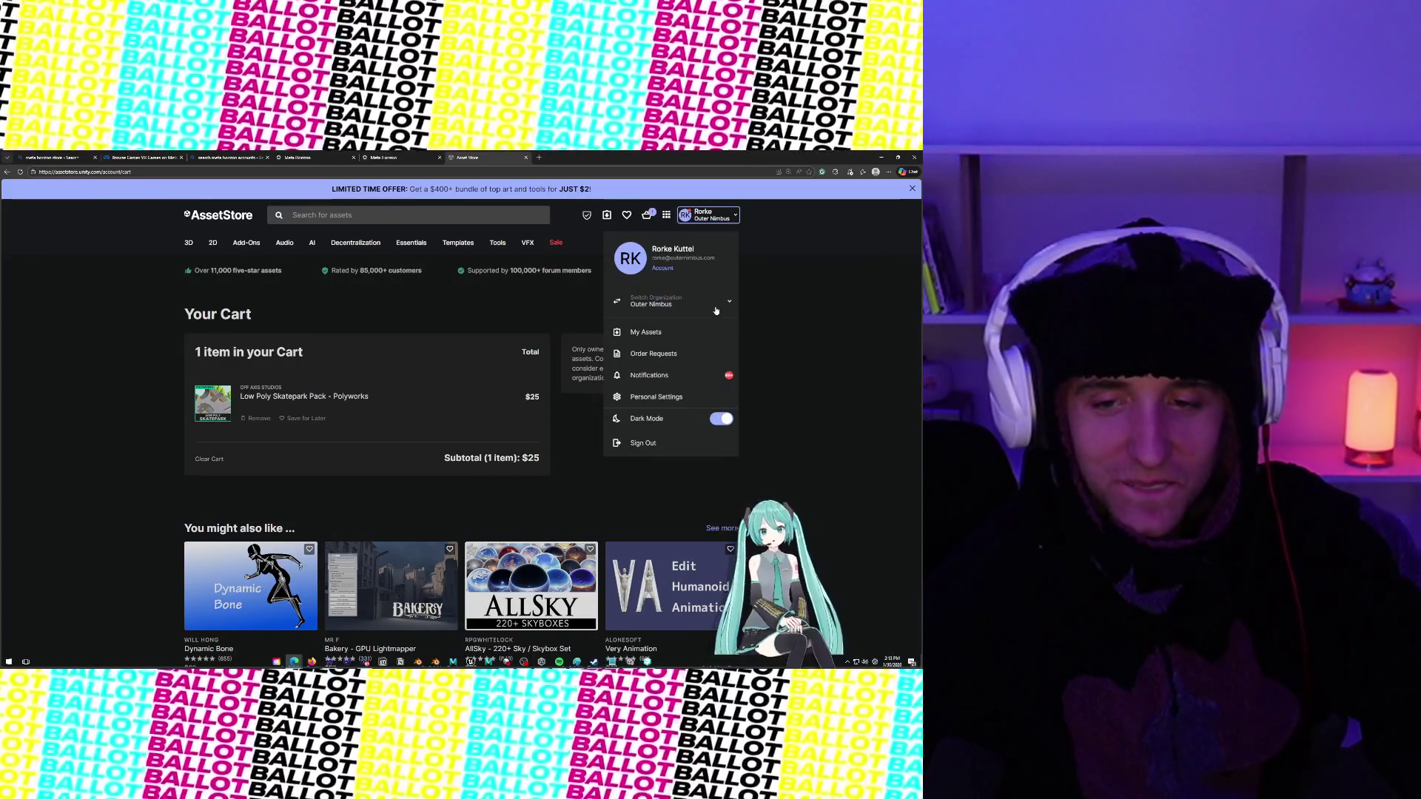
click(829, 264)
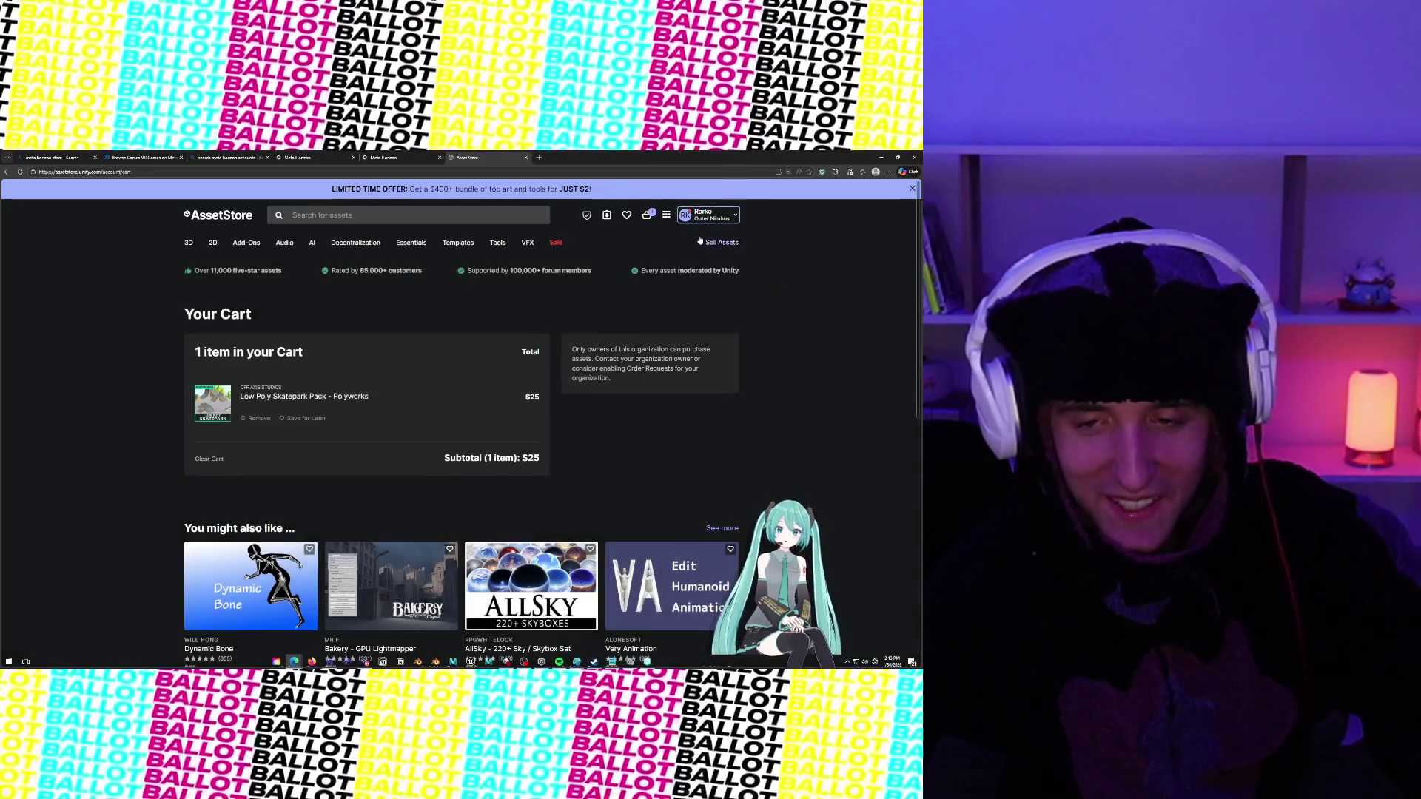
click(735, 216)
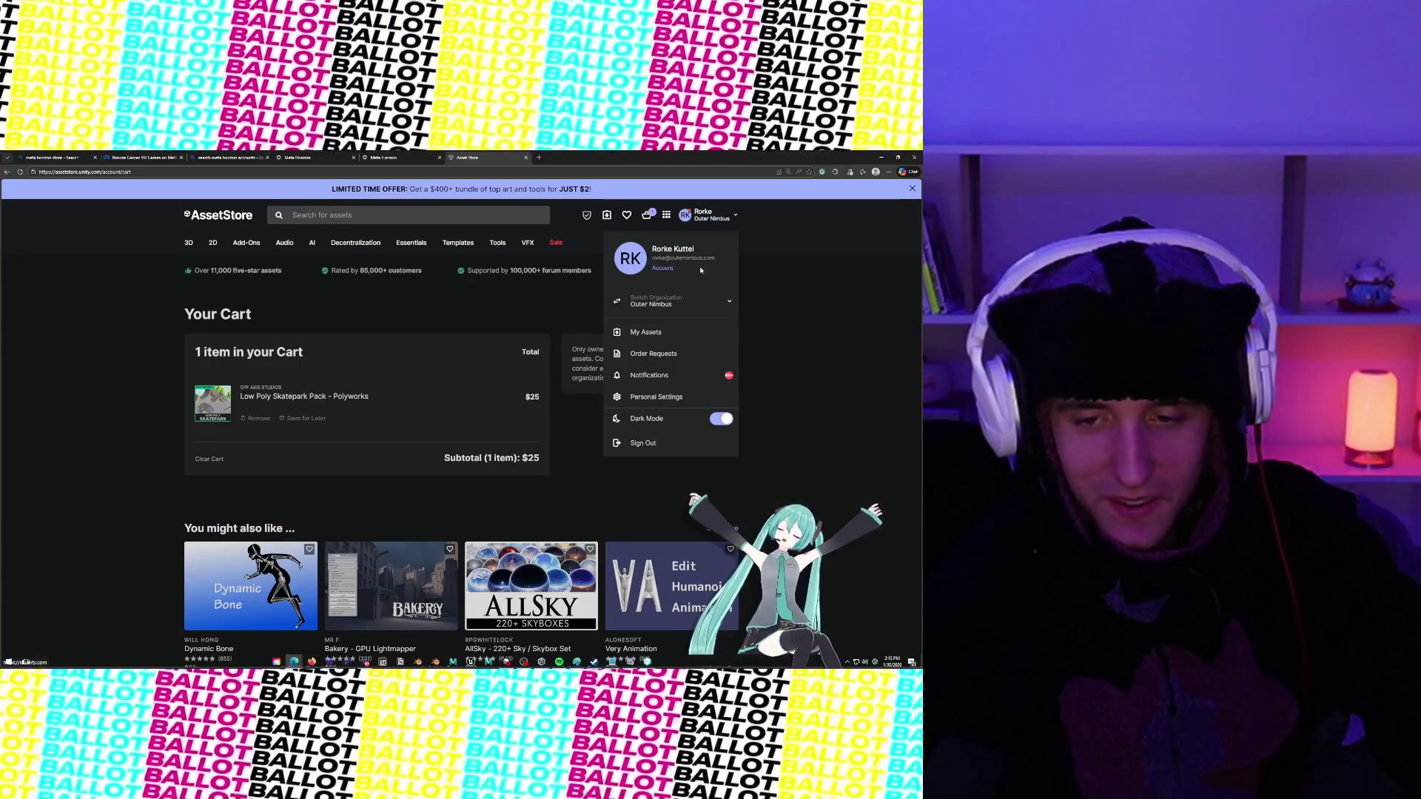
click(838, 264)
key(alt+Tab)
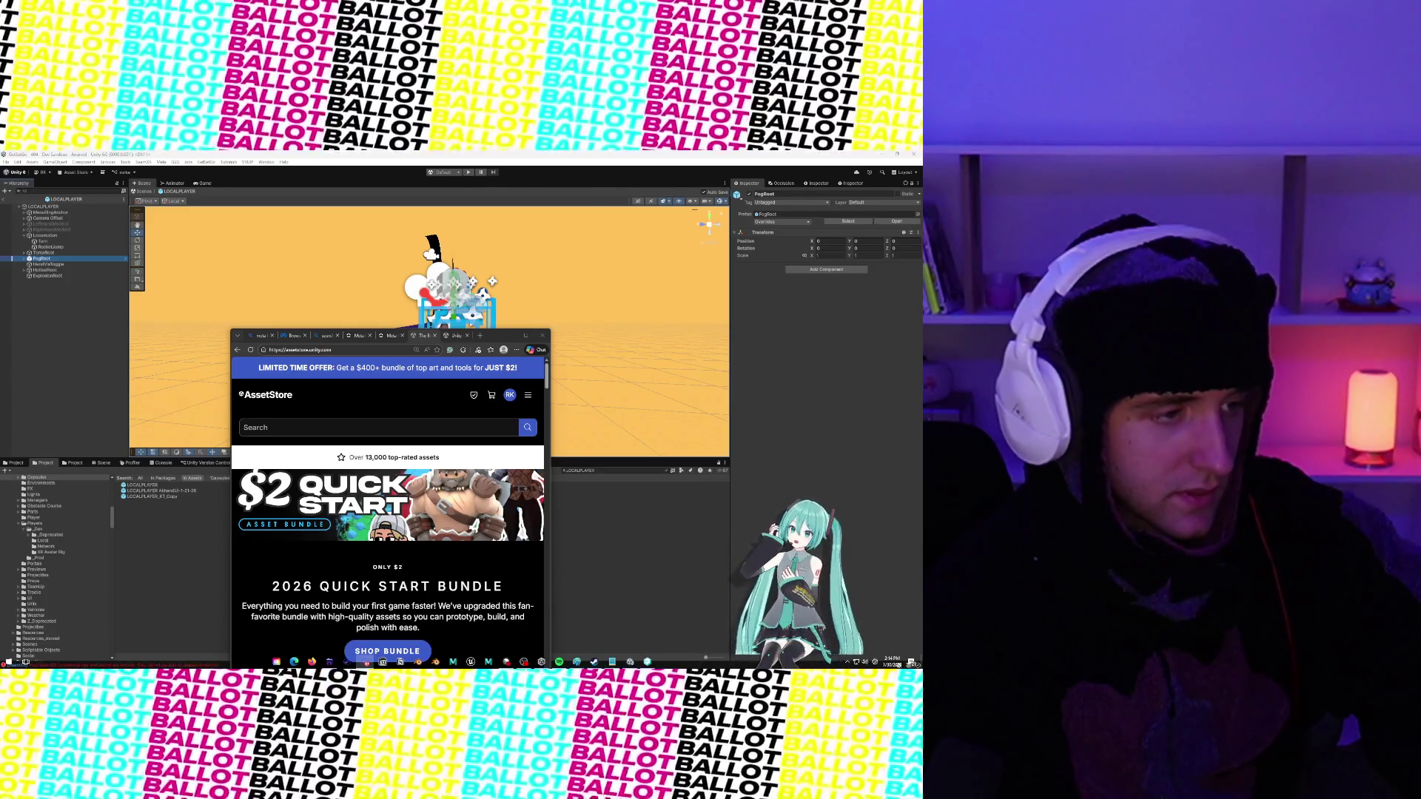
Maximize the browser, add the Low Poly Skatepark Pack to the cart, view the cart, and return to Unity
drag(519, 342, 398, 242)
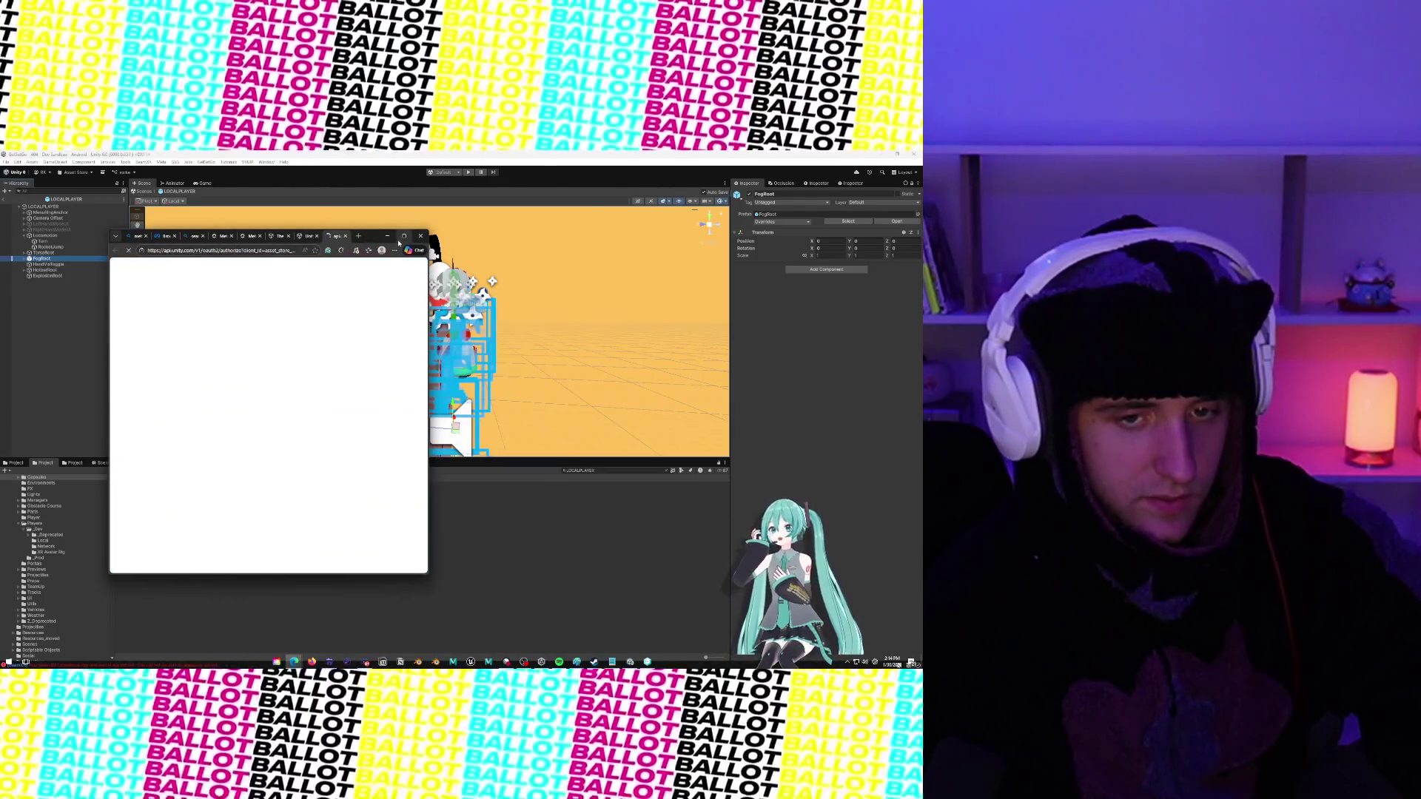
click(404, 236)
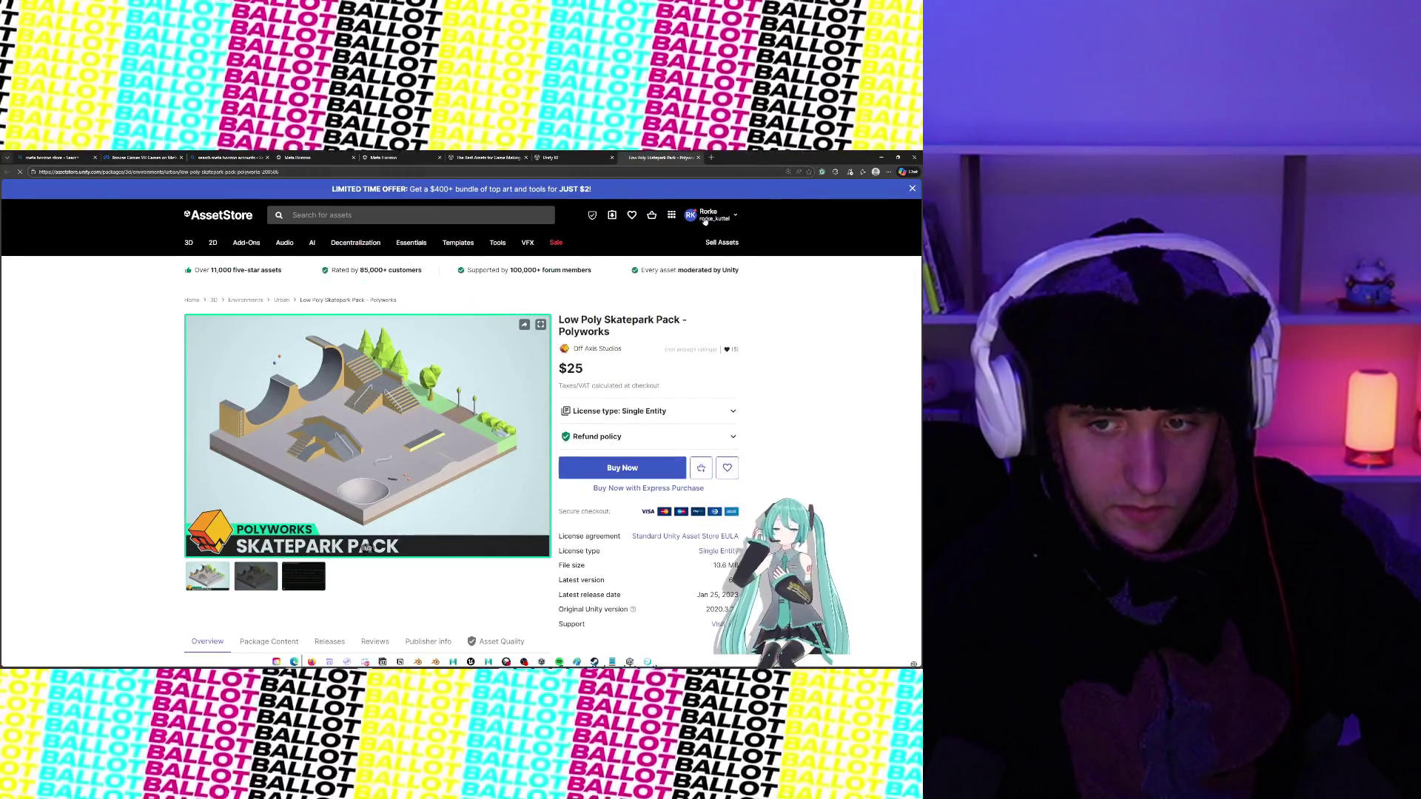
click(655, 459)
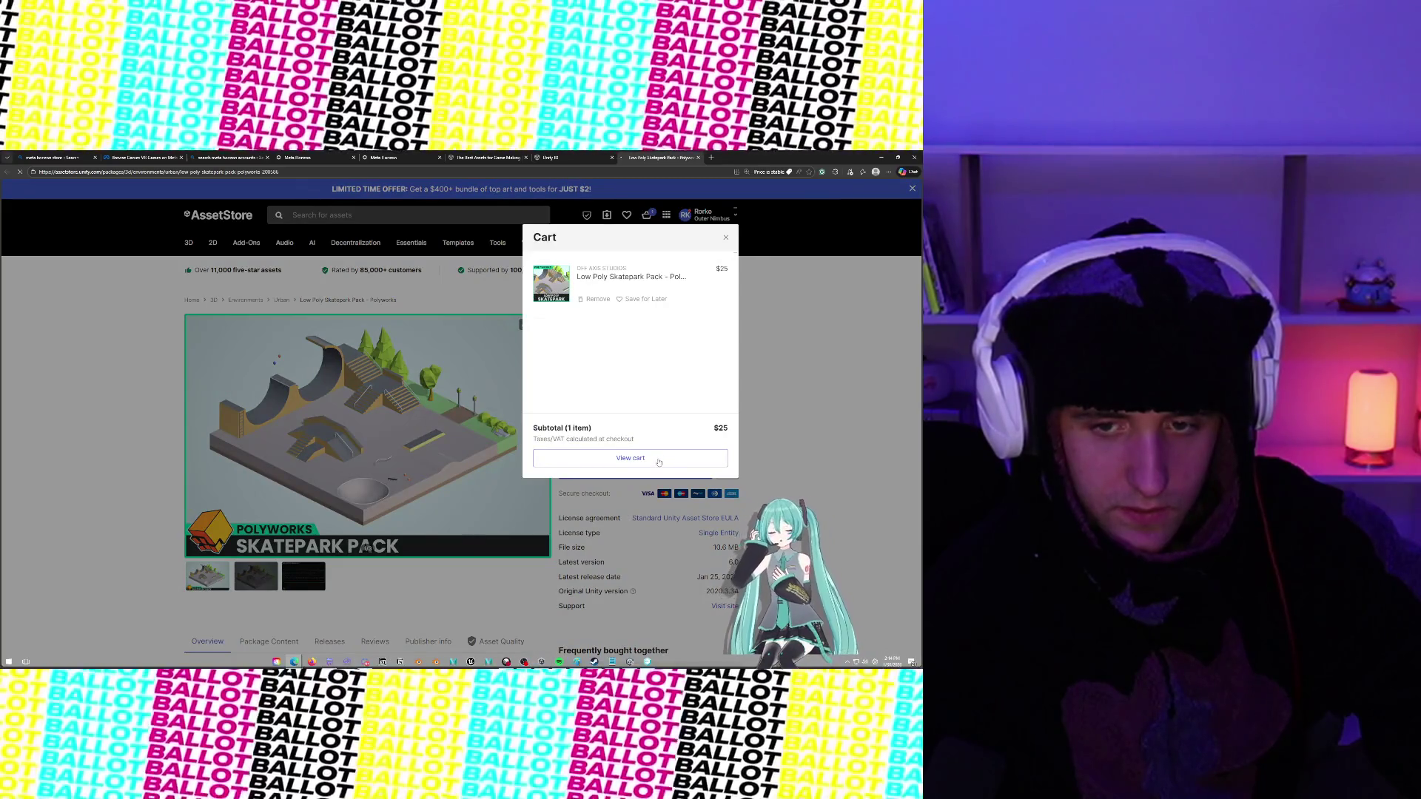
click(658, 461)
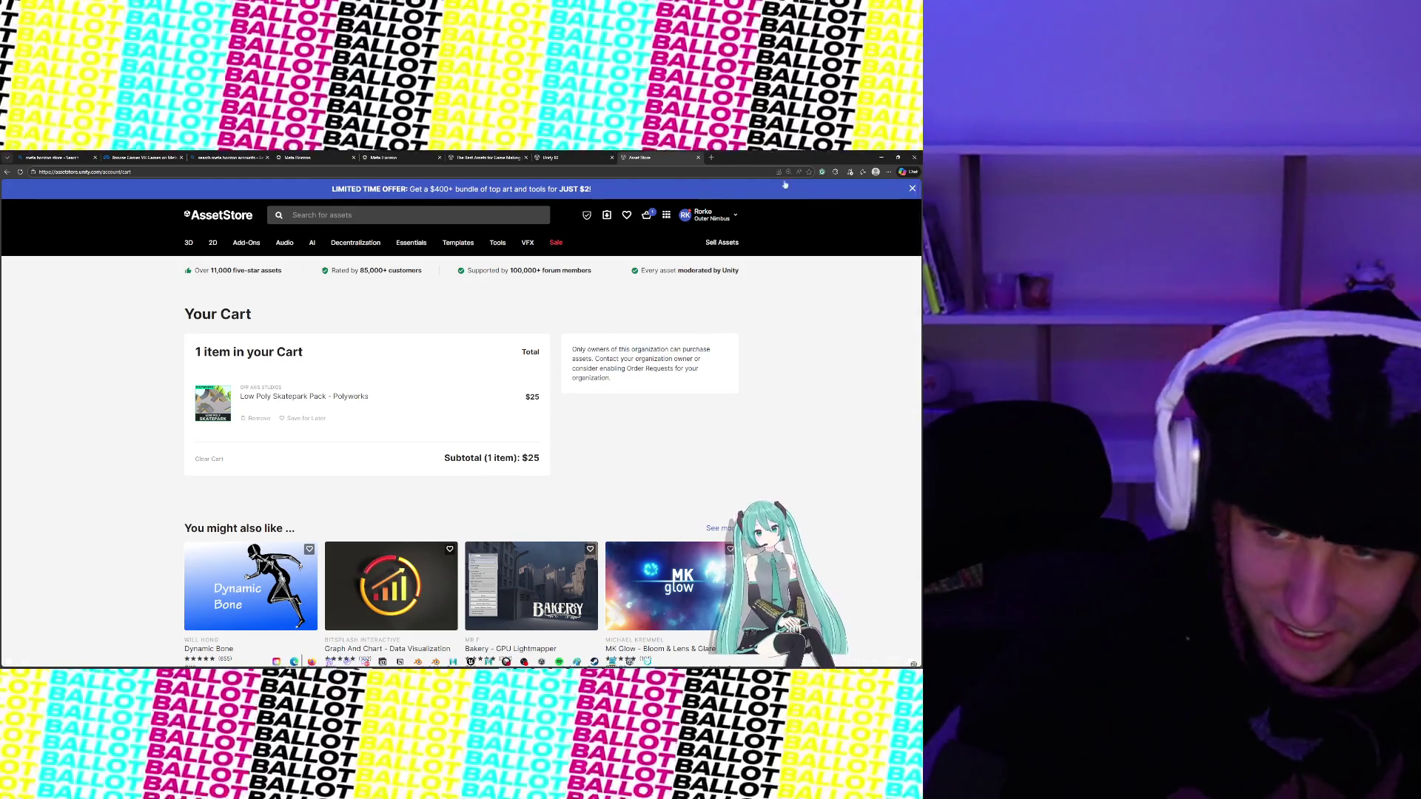
key(alt+Tab)
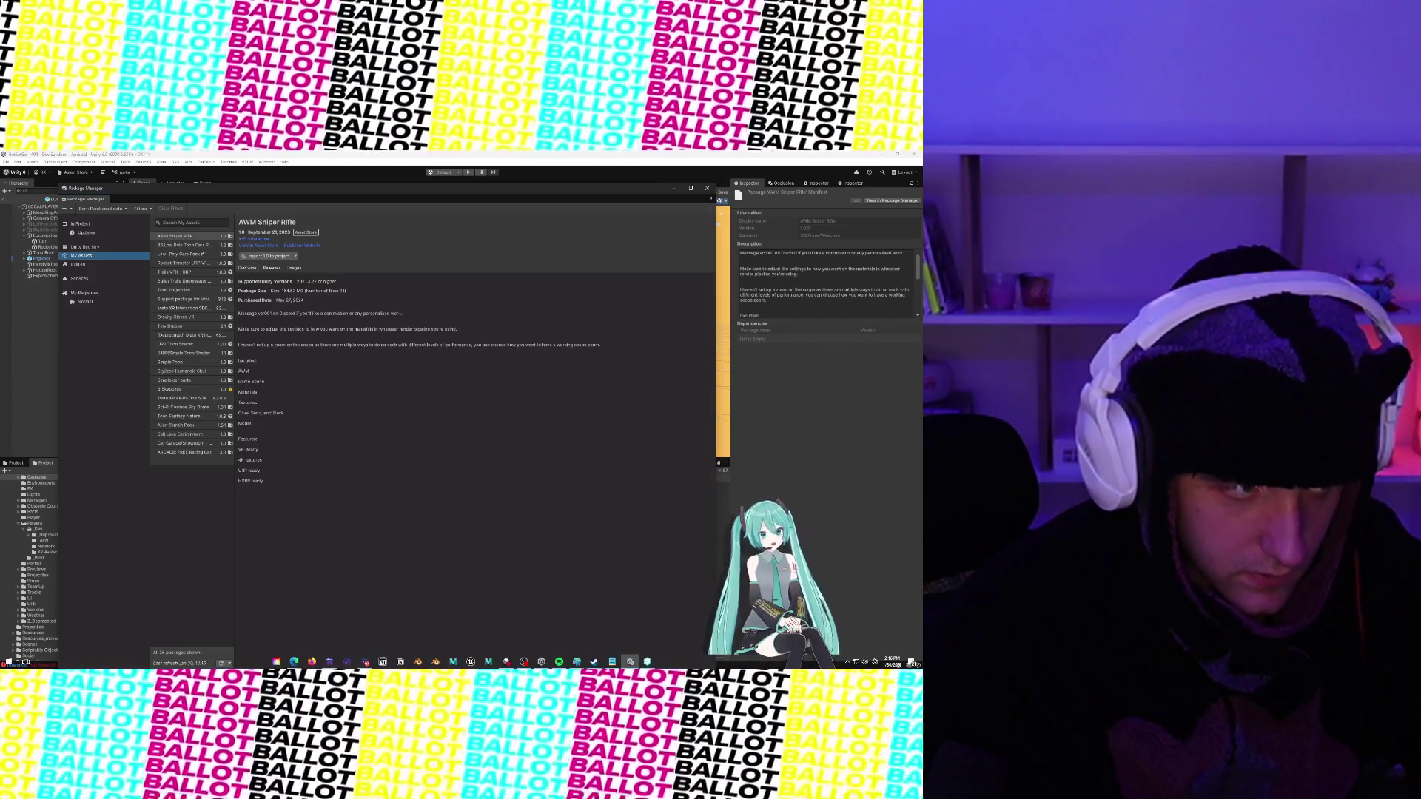
Search My Assets for 'Skate' and compare the My Assets and Built-in lists
click(294, 661)
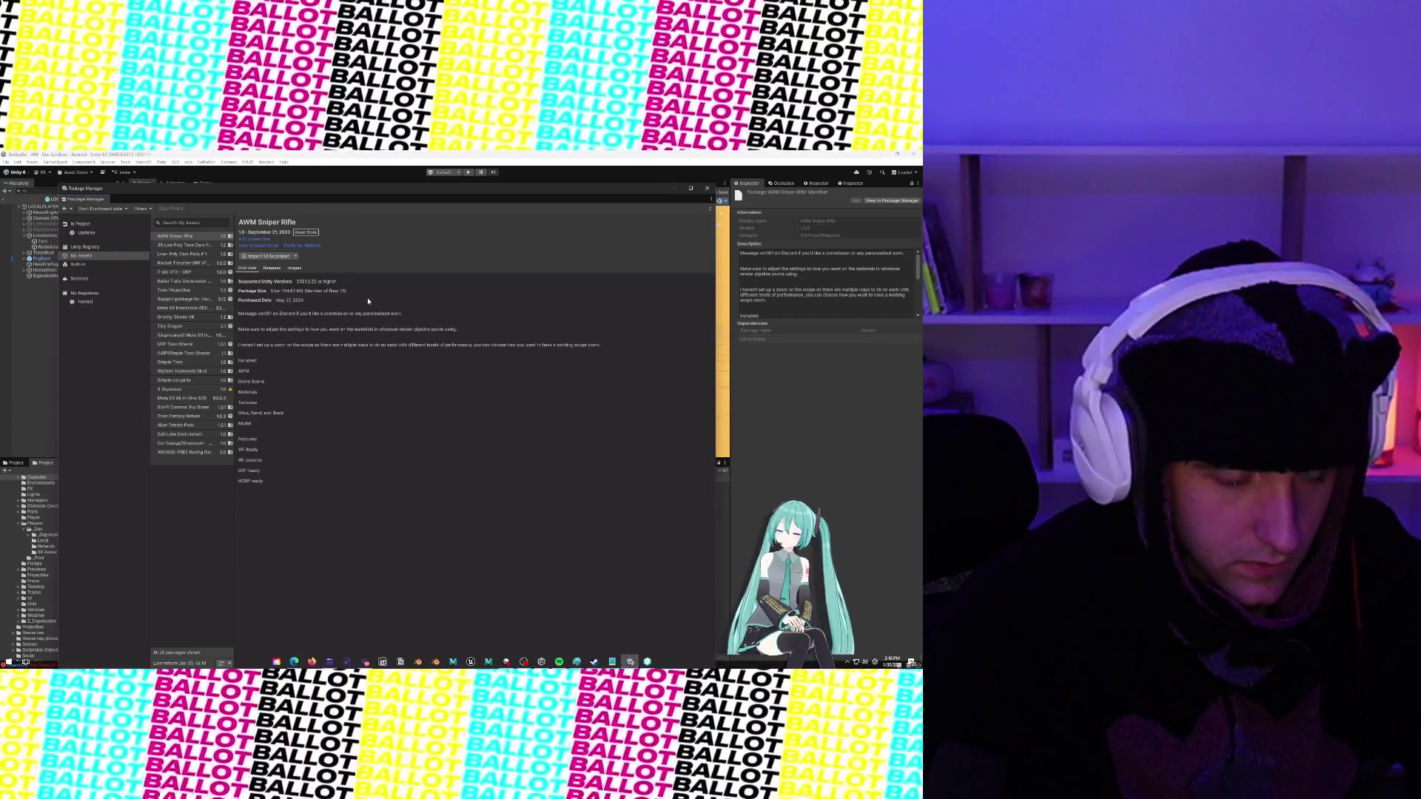
click(233, 210)
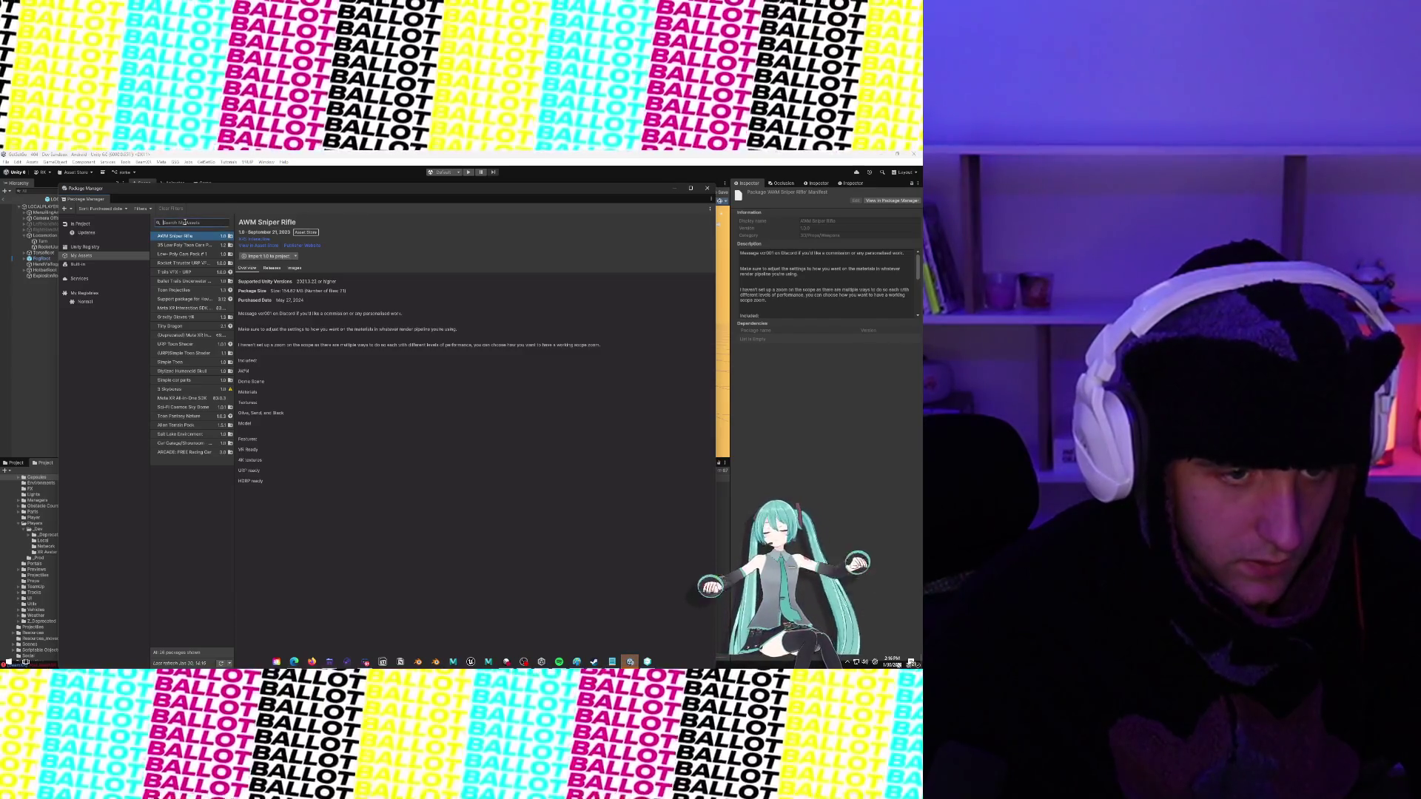
text(Skate)
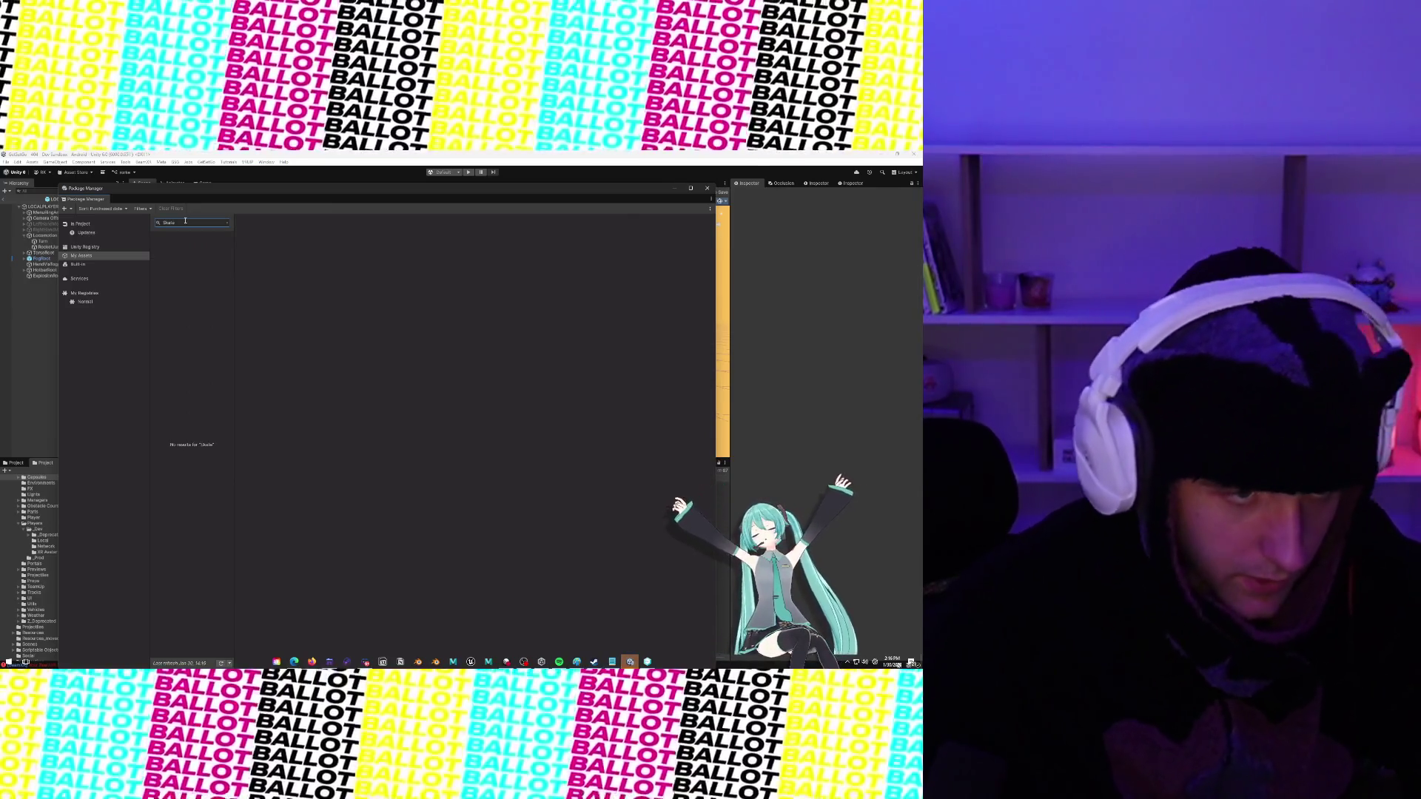
click(118, 248)
click(115, 256)
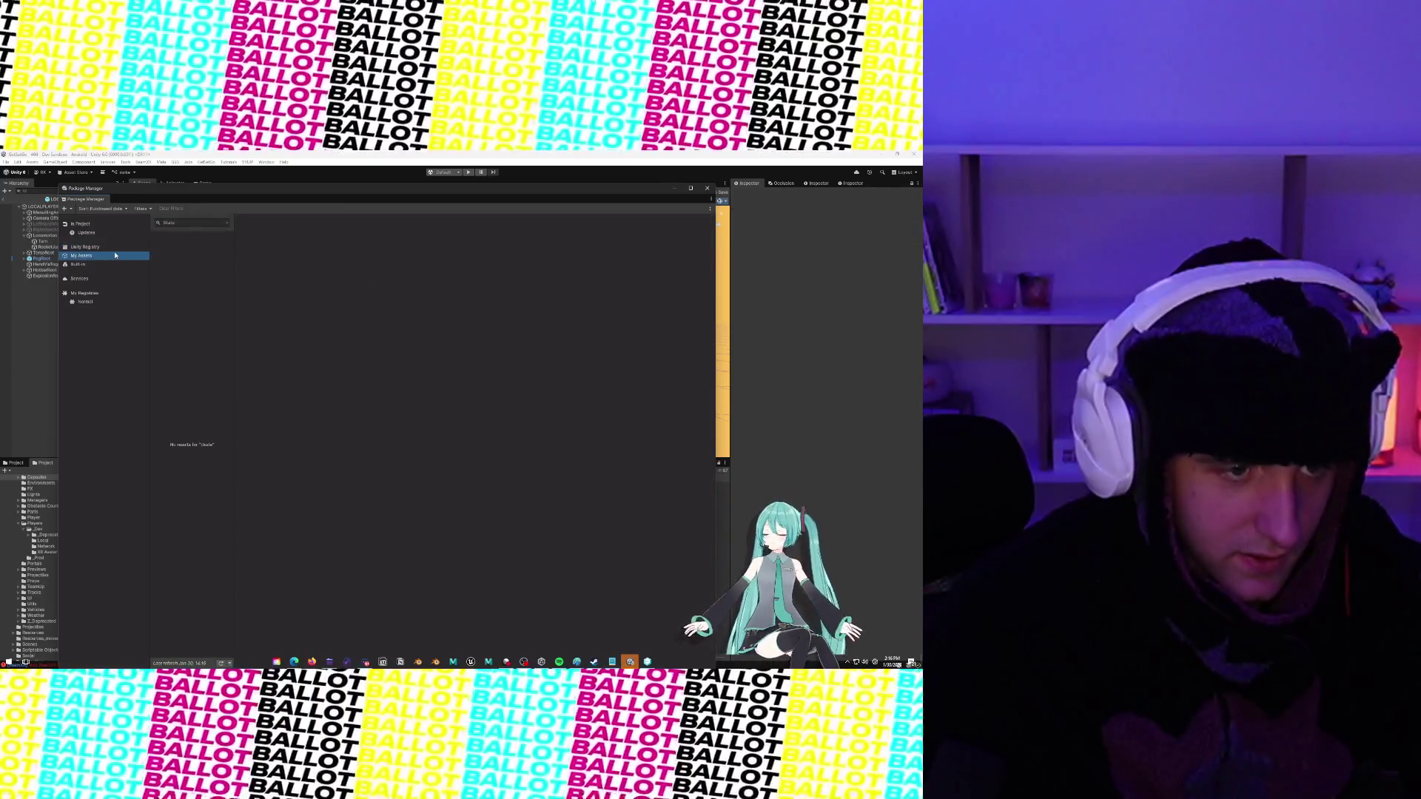
click(110, 264)
click(108, 256)
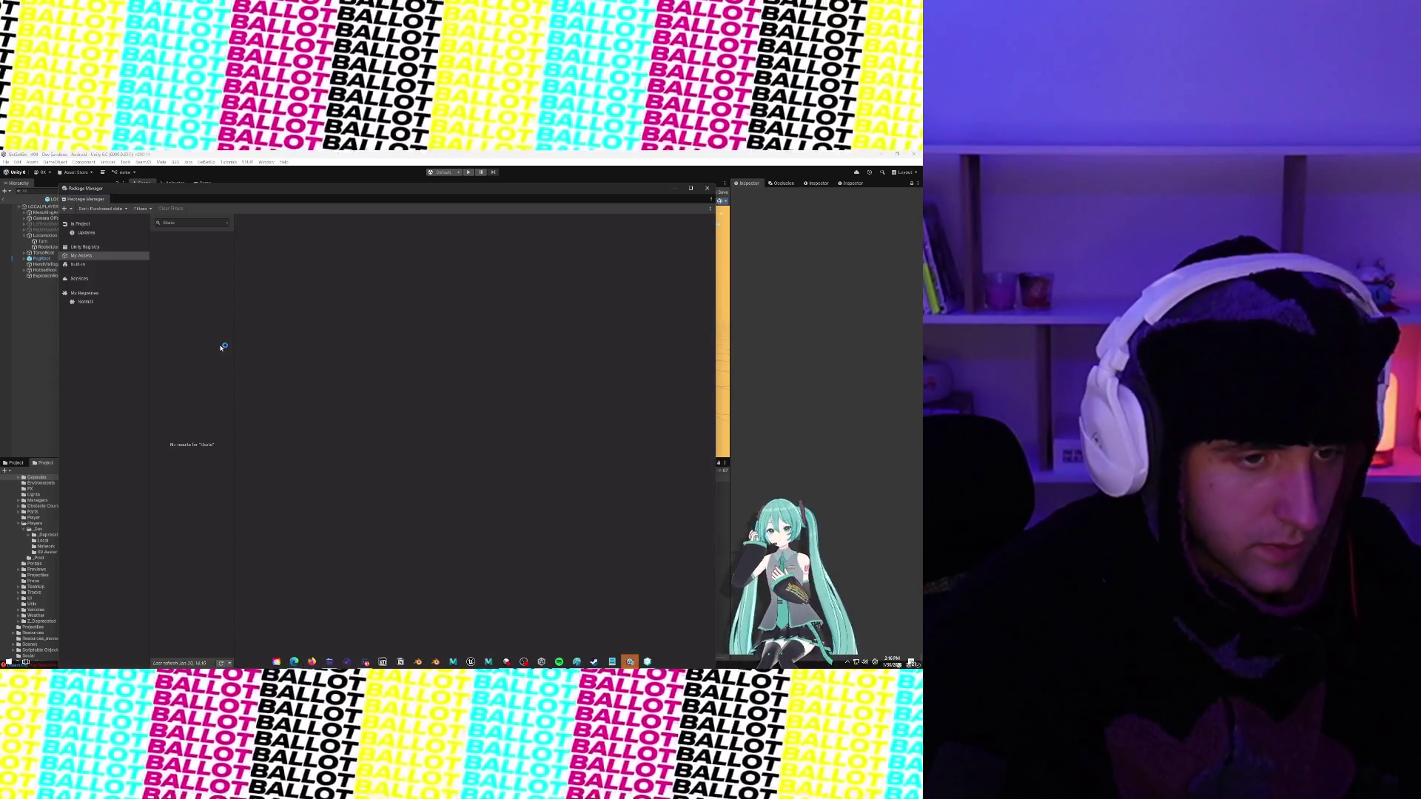
List and scroll through all Unity Registry packages, then switch to the browser
click(86, 247)
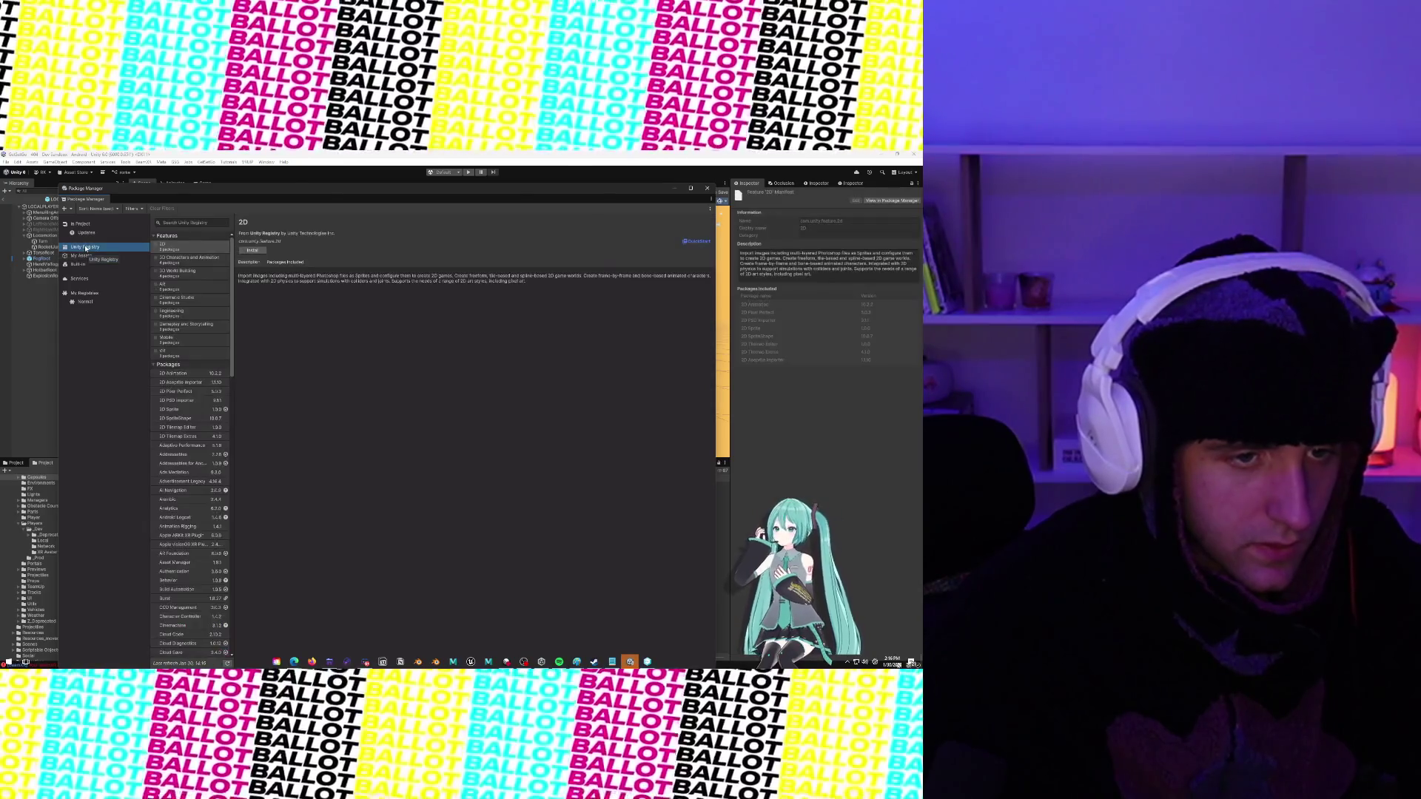
scroll(210, 355, down, 10)
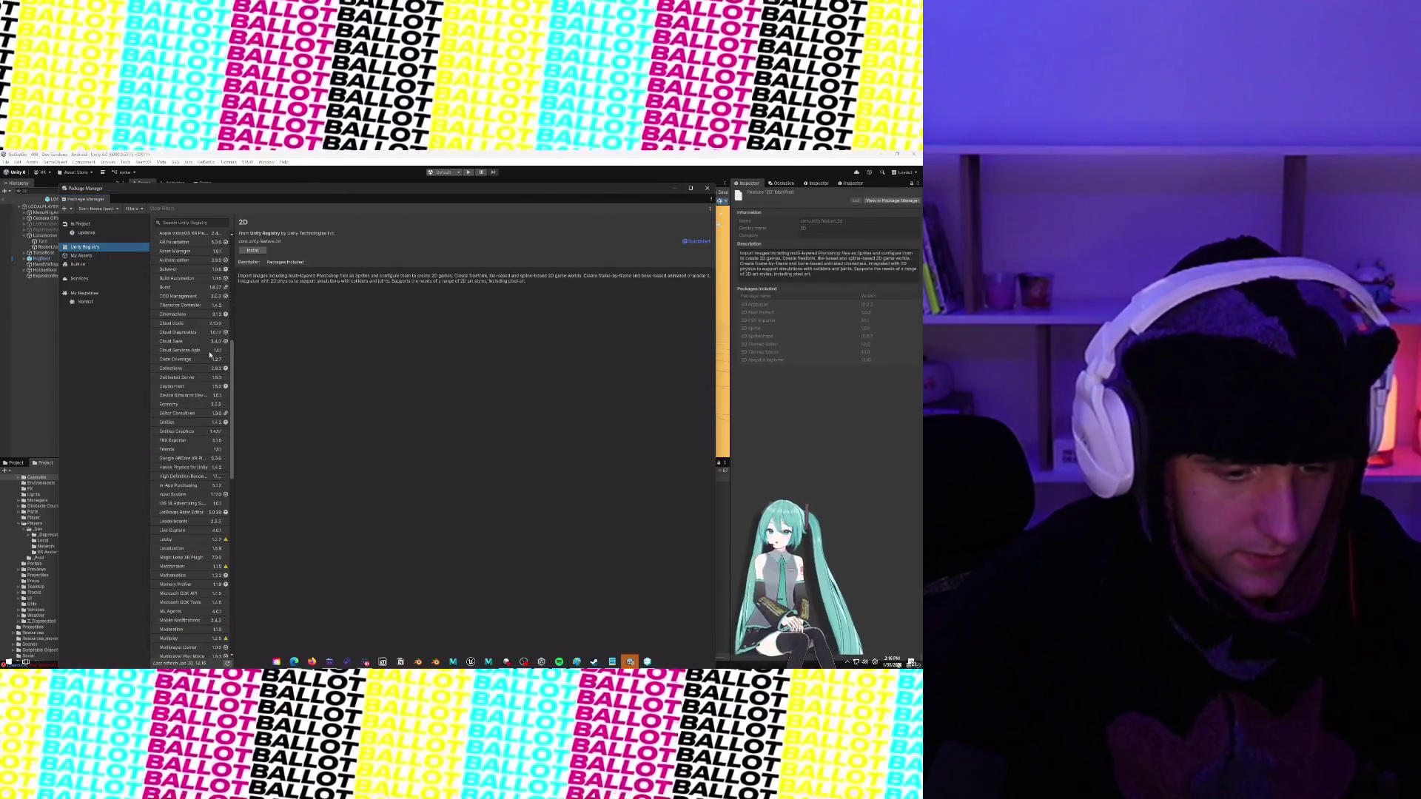
scroll(211, 355, down, 2)
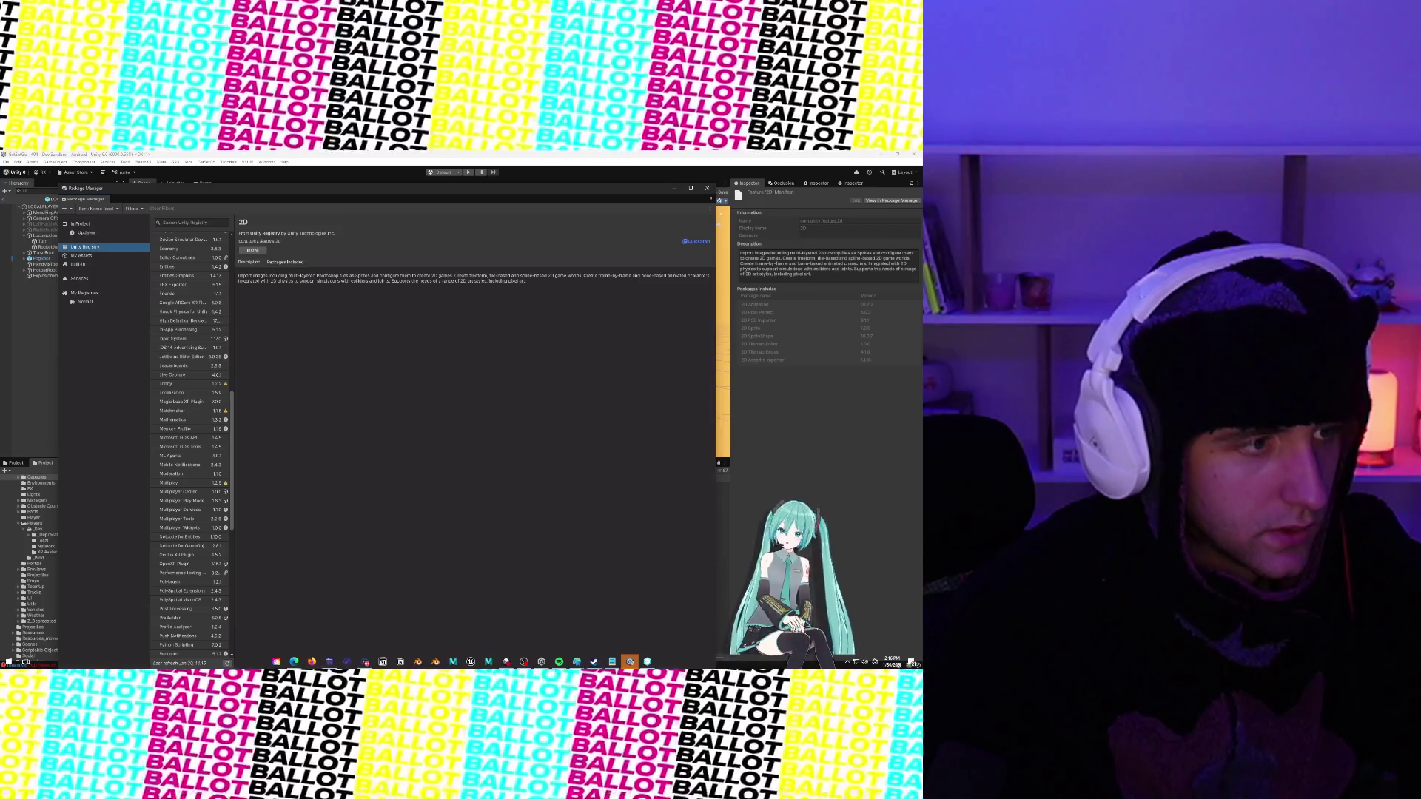
key(alt+Tab)
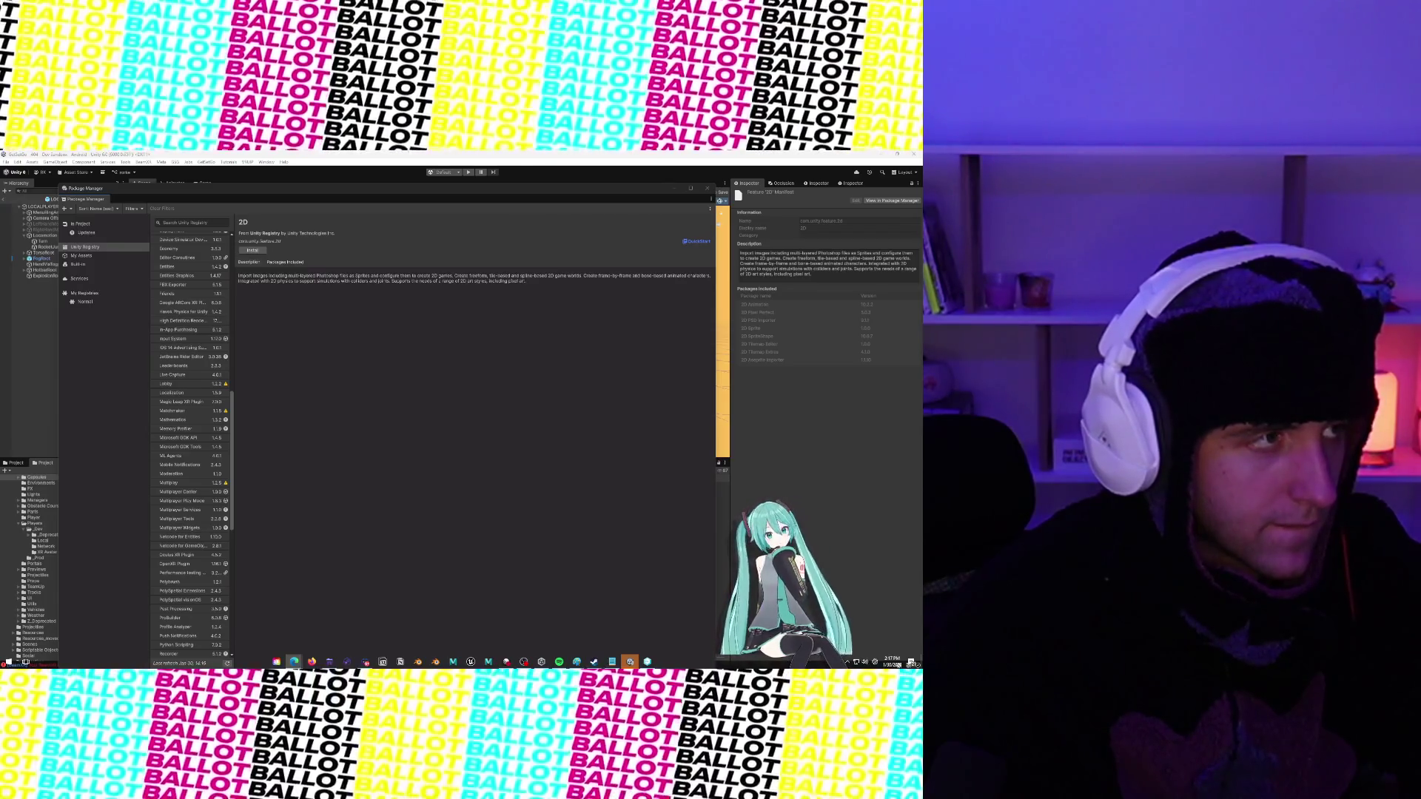
Select the Low Poly Skatepark Pack in My Assets and start its download
click(82, 255)
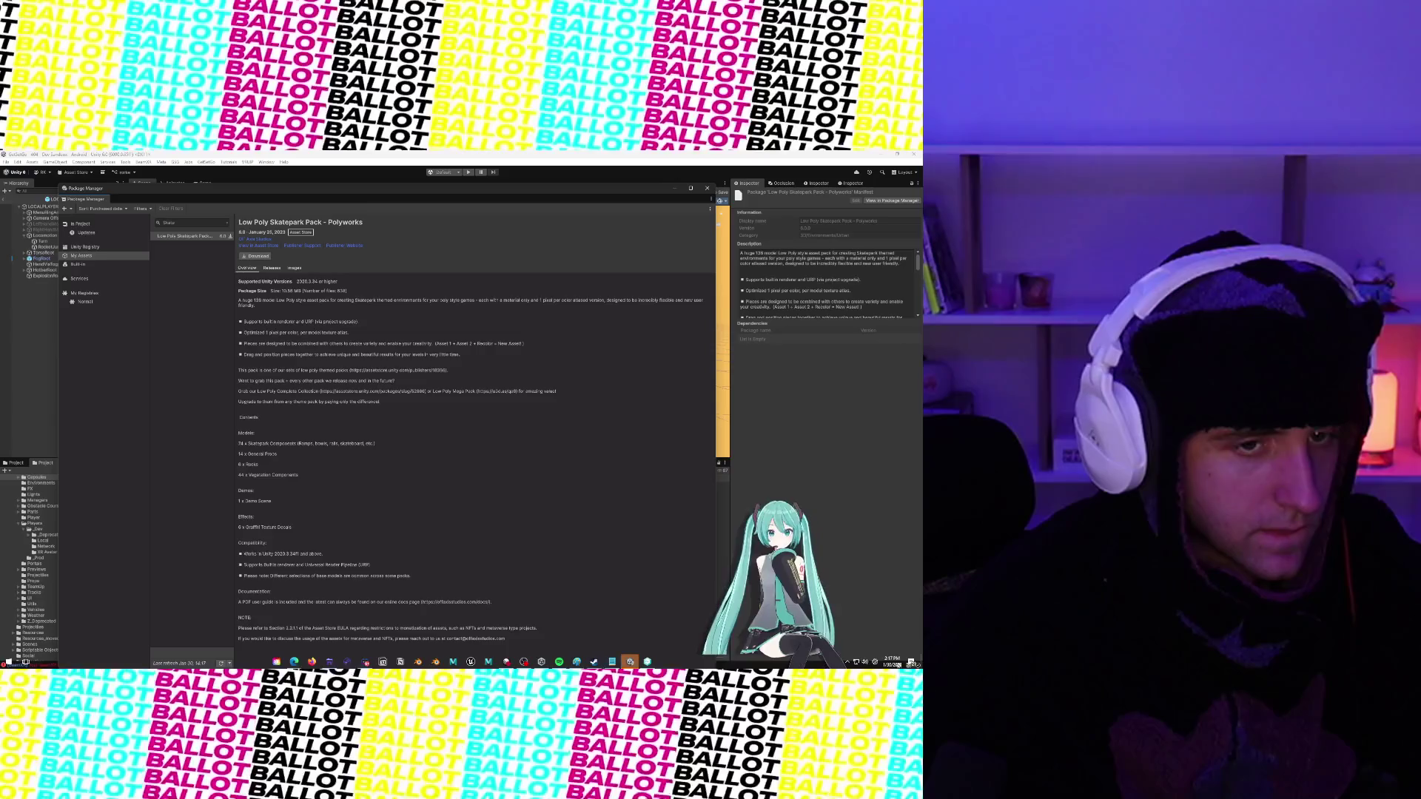
click(185, 236)
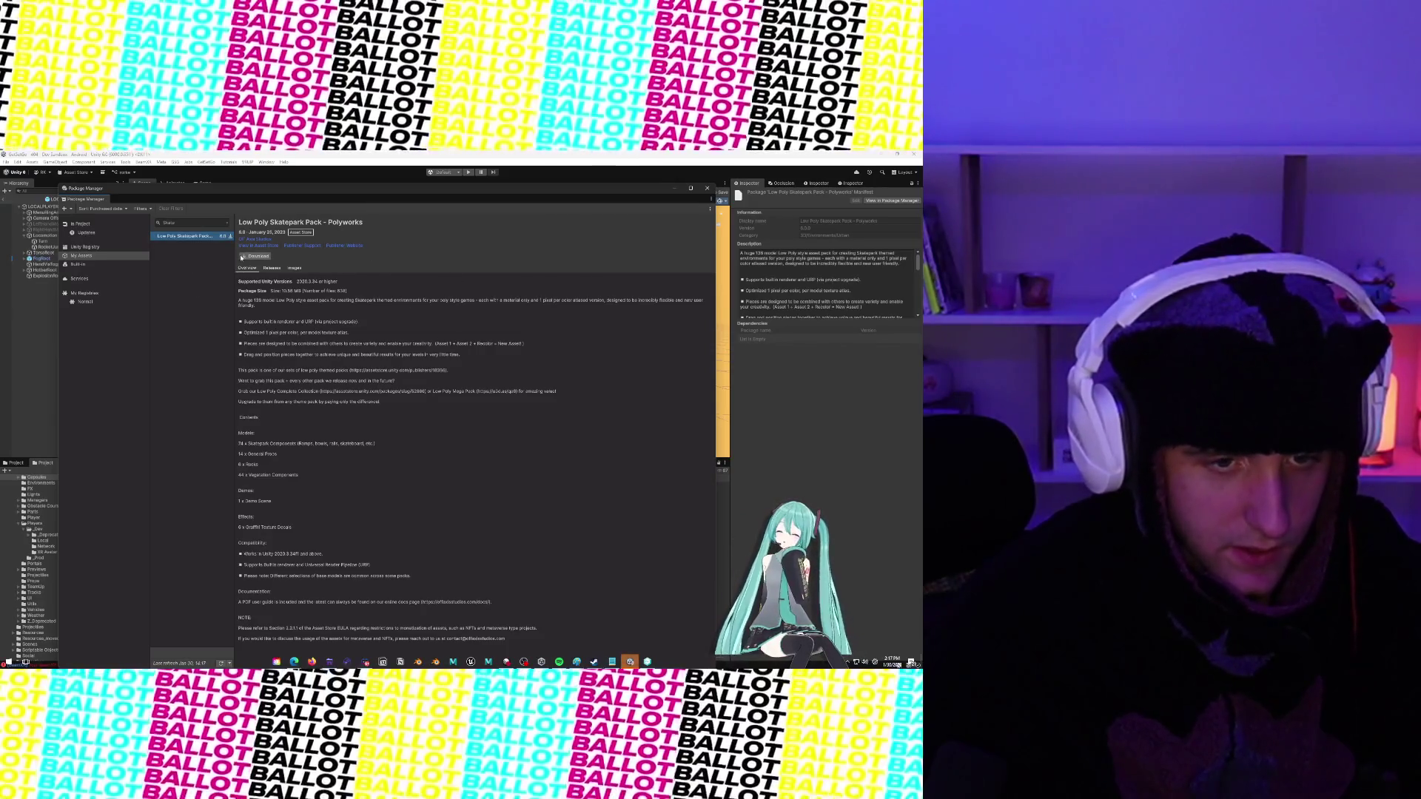
click(254, 256)
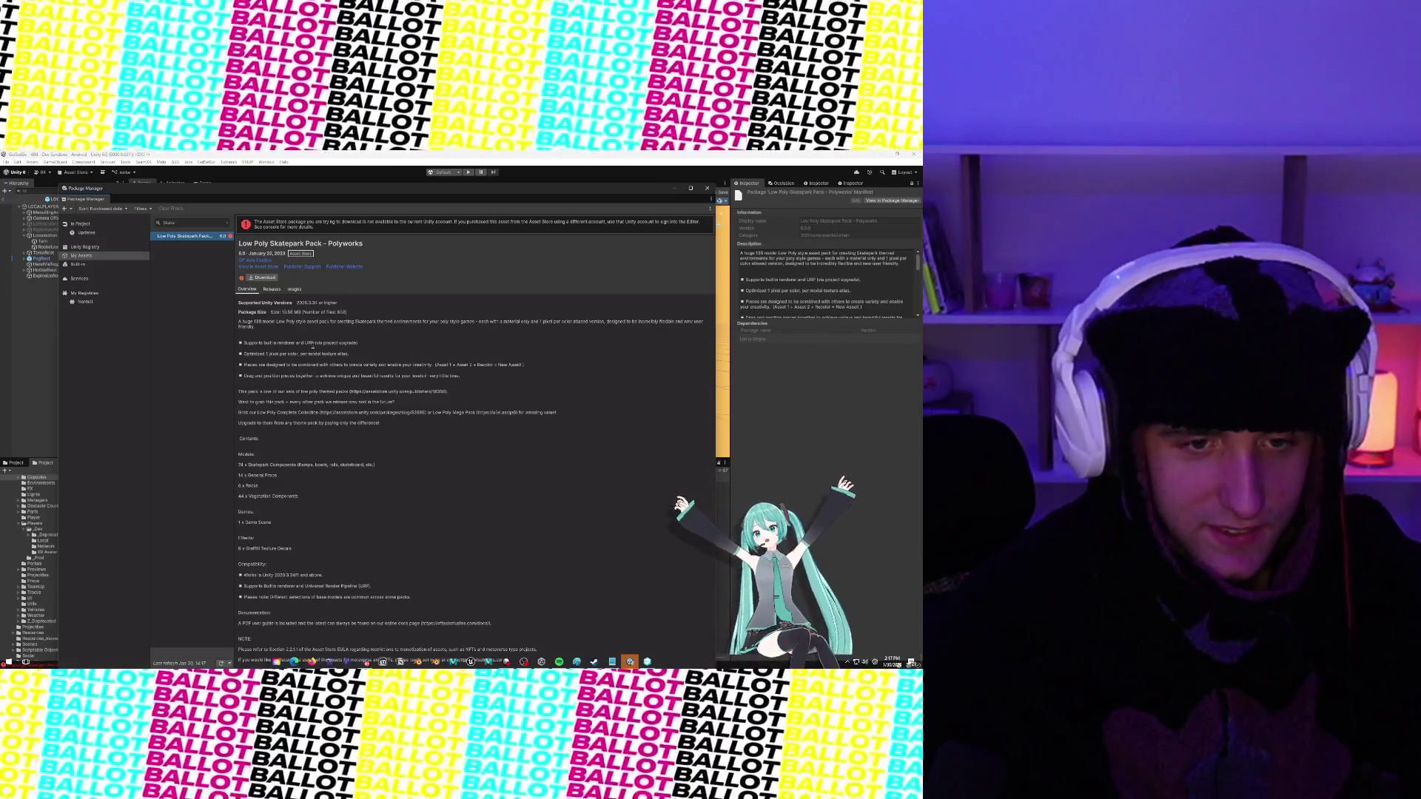
Check the pack's Releases and Images tabs, then clear the Skate search filter
click(267, 289)
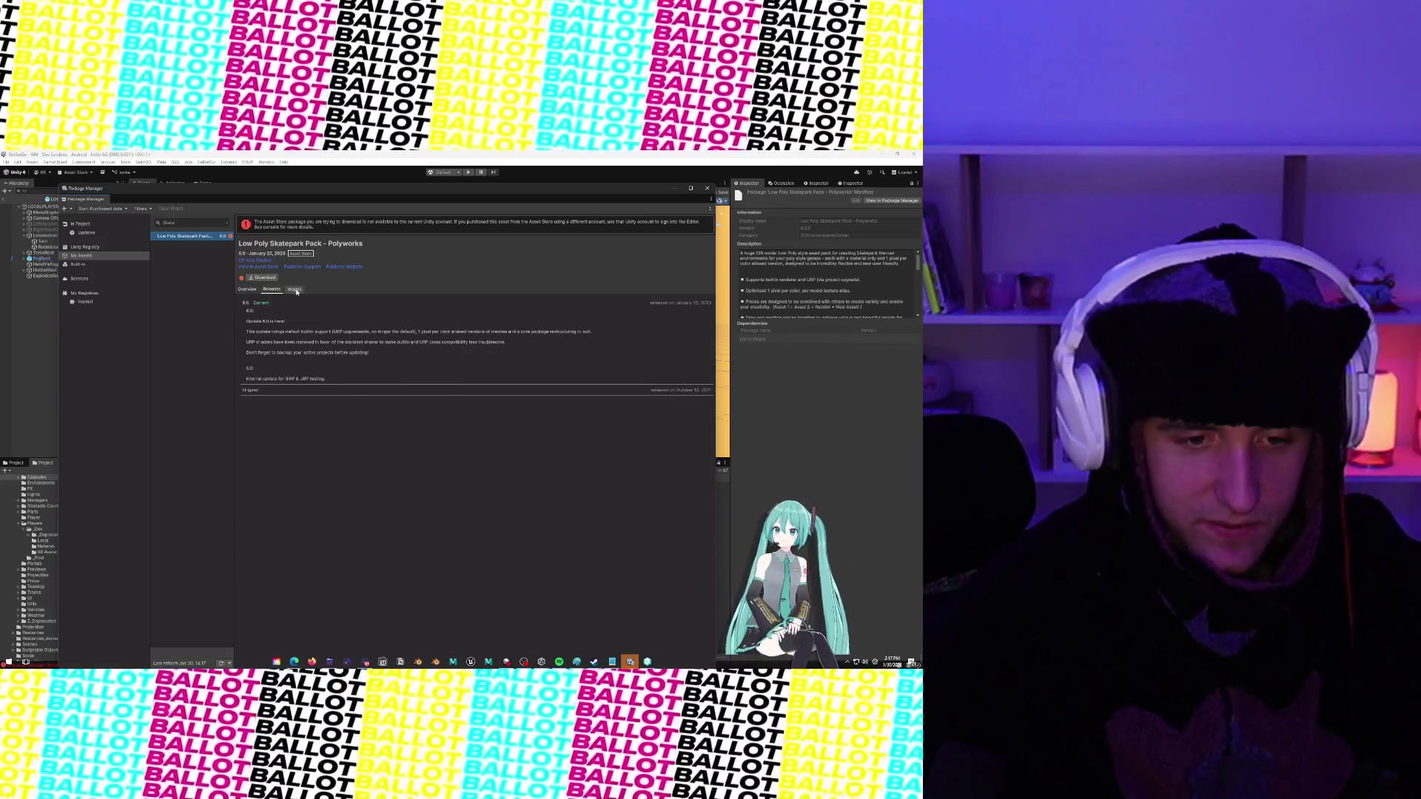
click(295, 289)
click(268, 289)
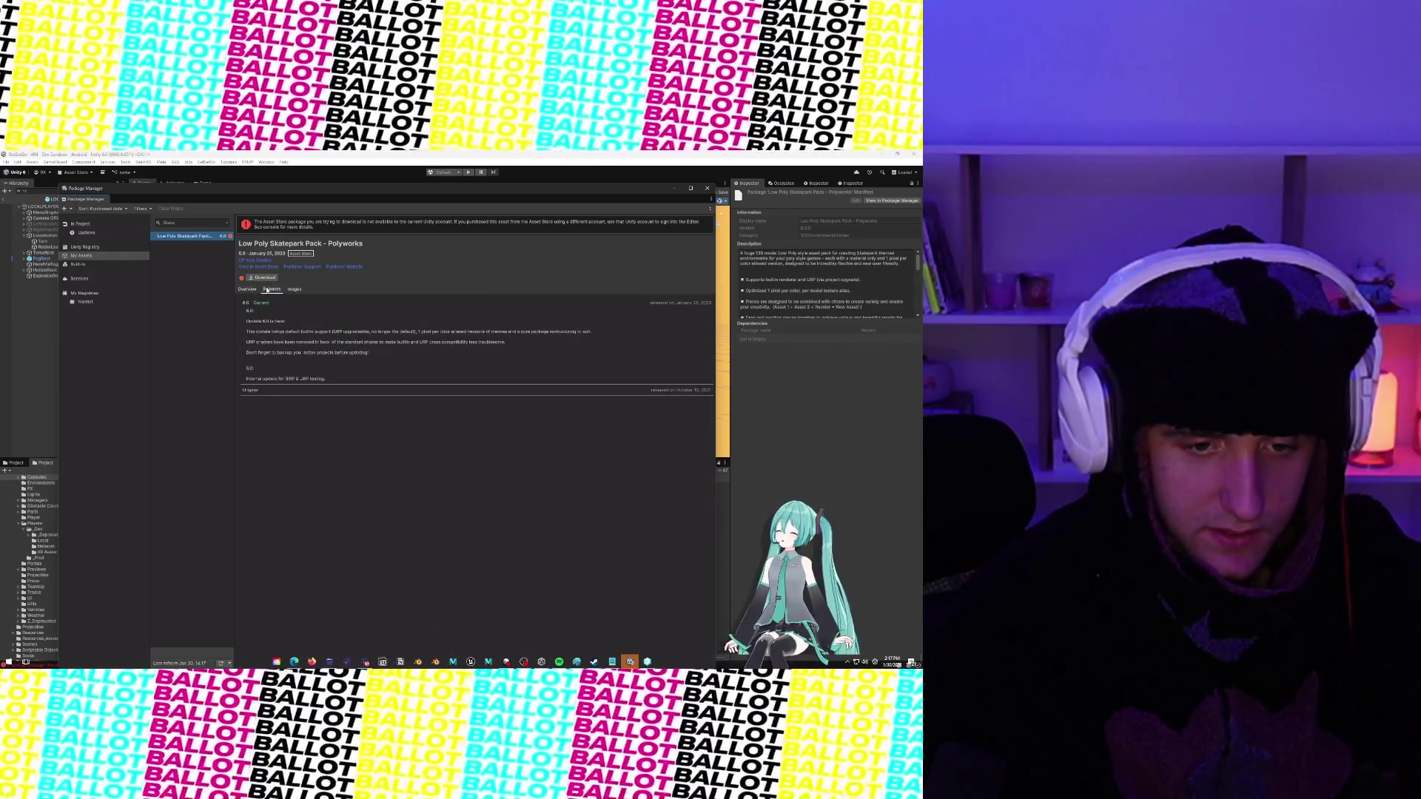
click(295, 290)
click(247, 289)
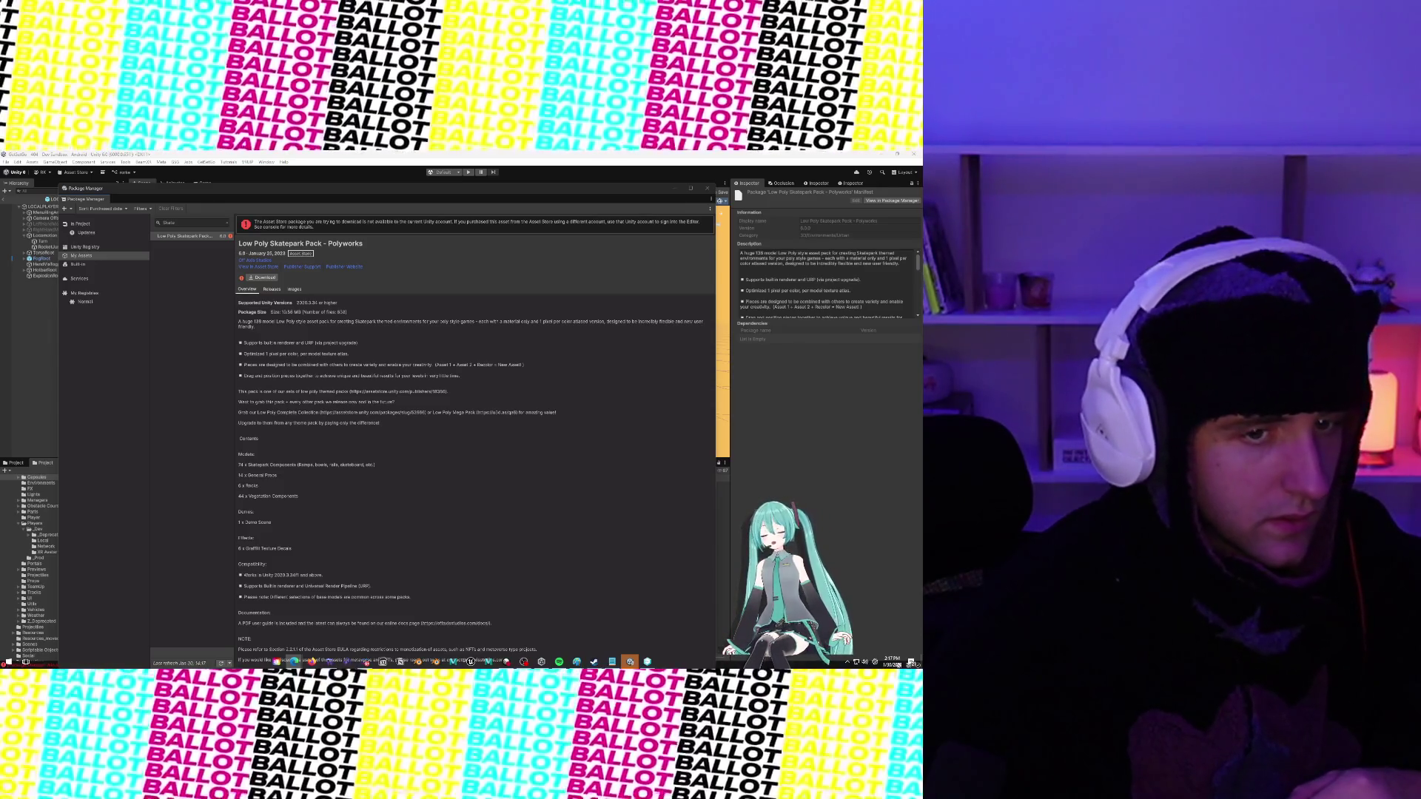
click(228, 221)
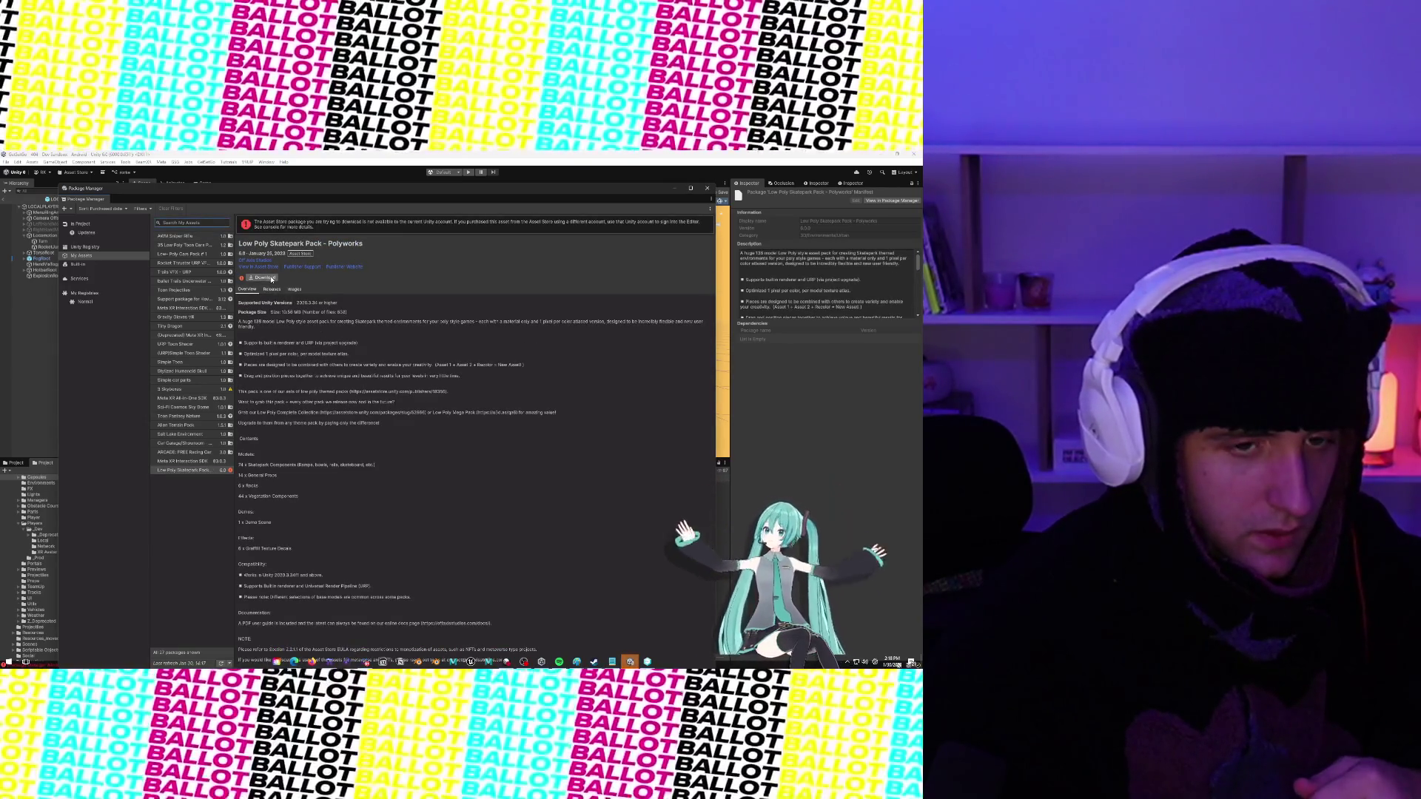
click(272, 279)
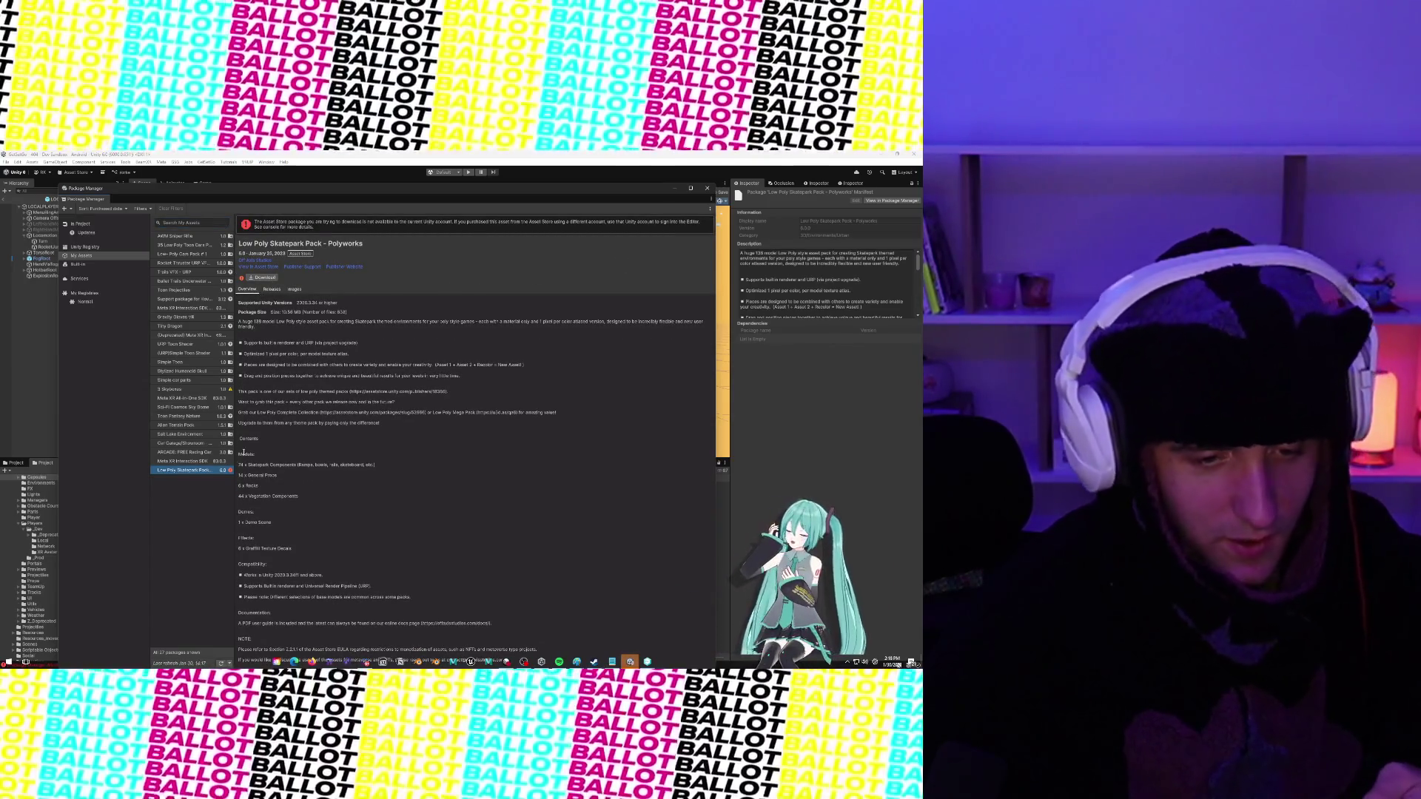
click(196, 462)
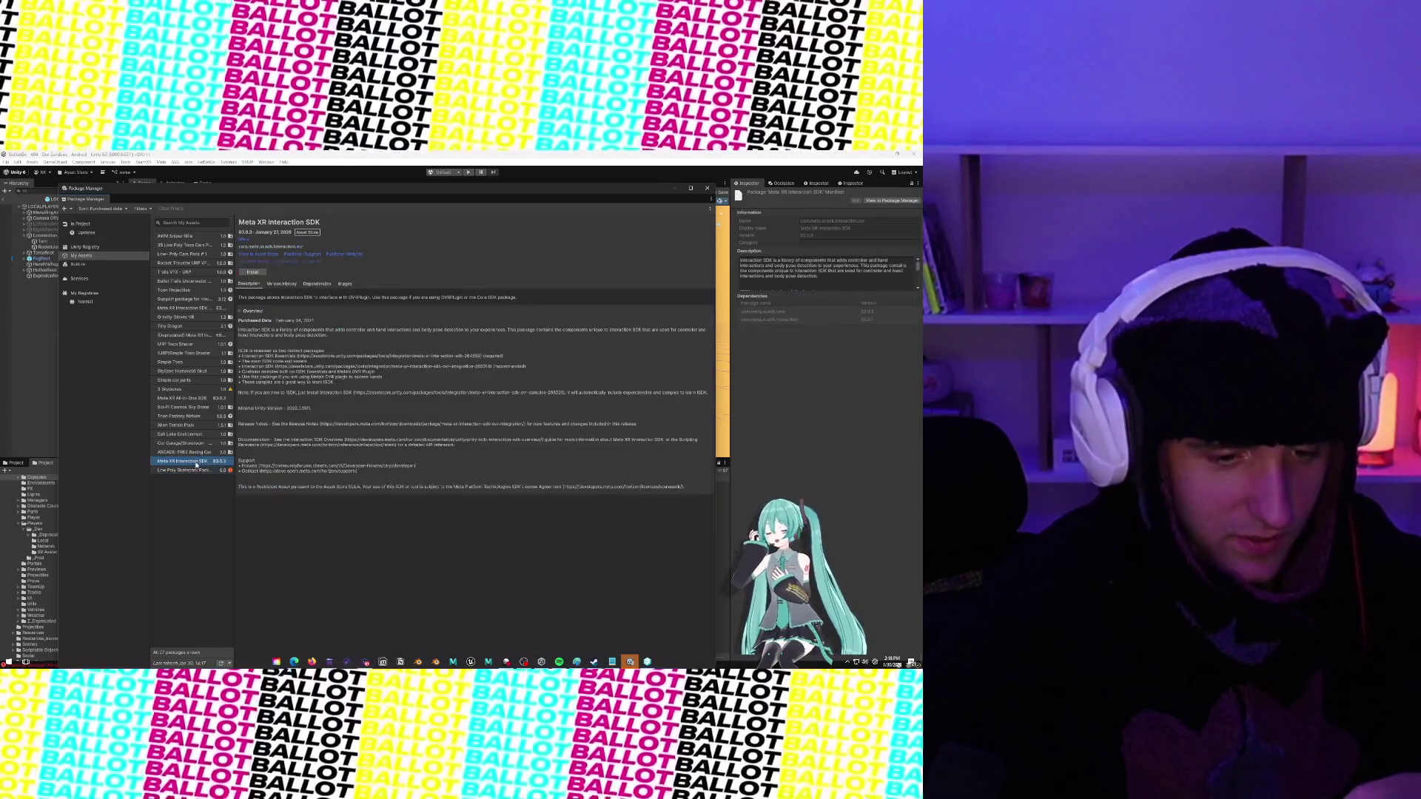
click(101, 256)
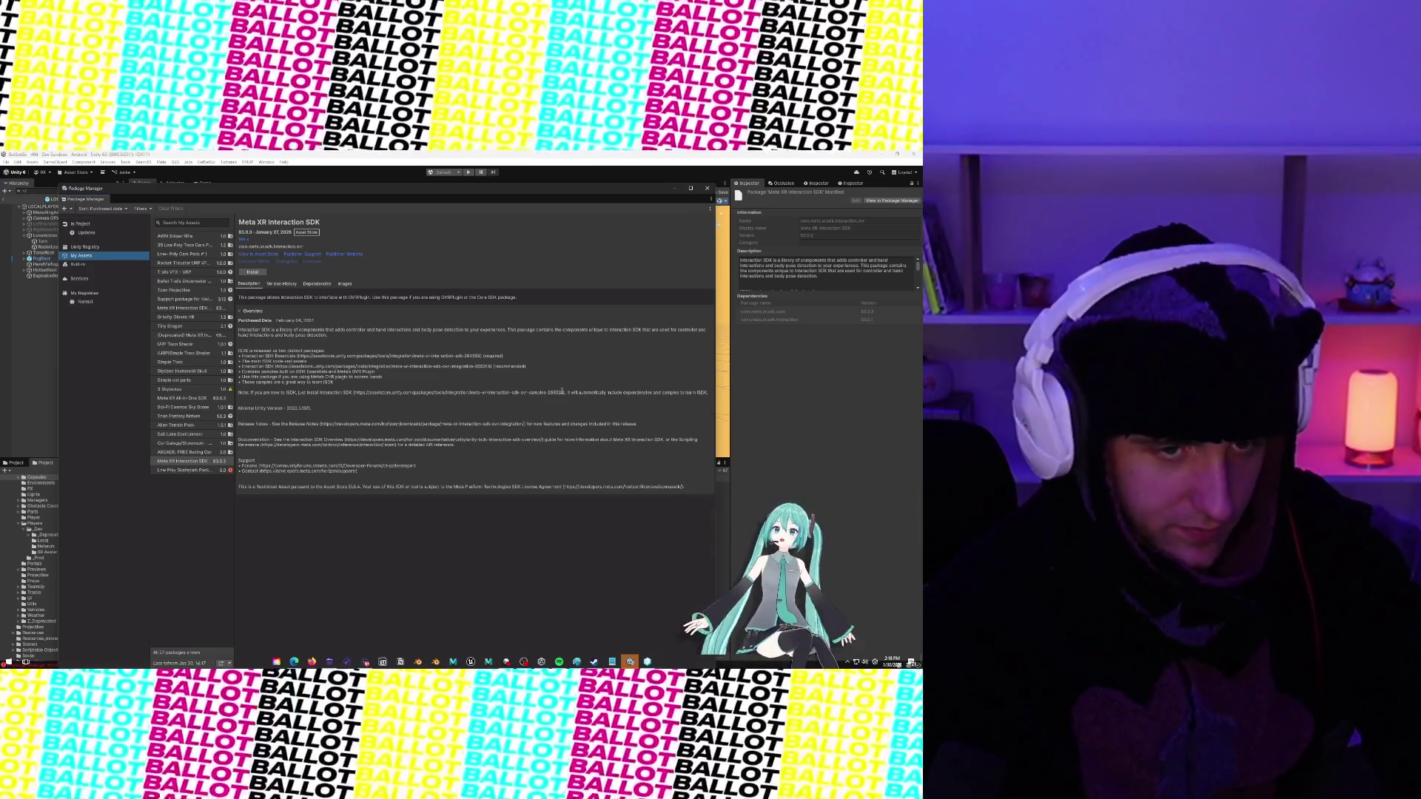
click(202, 471)
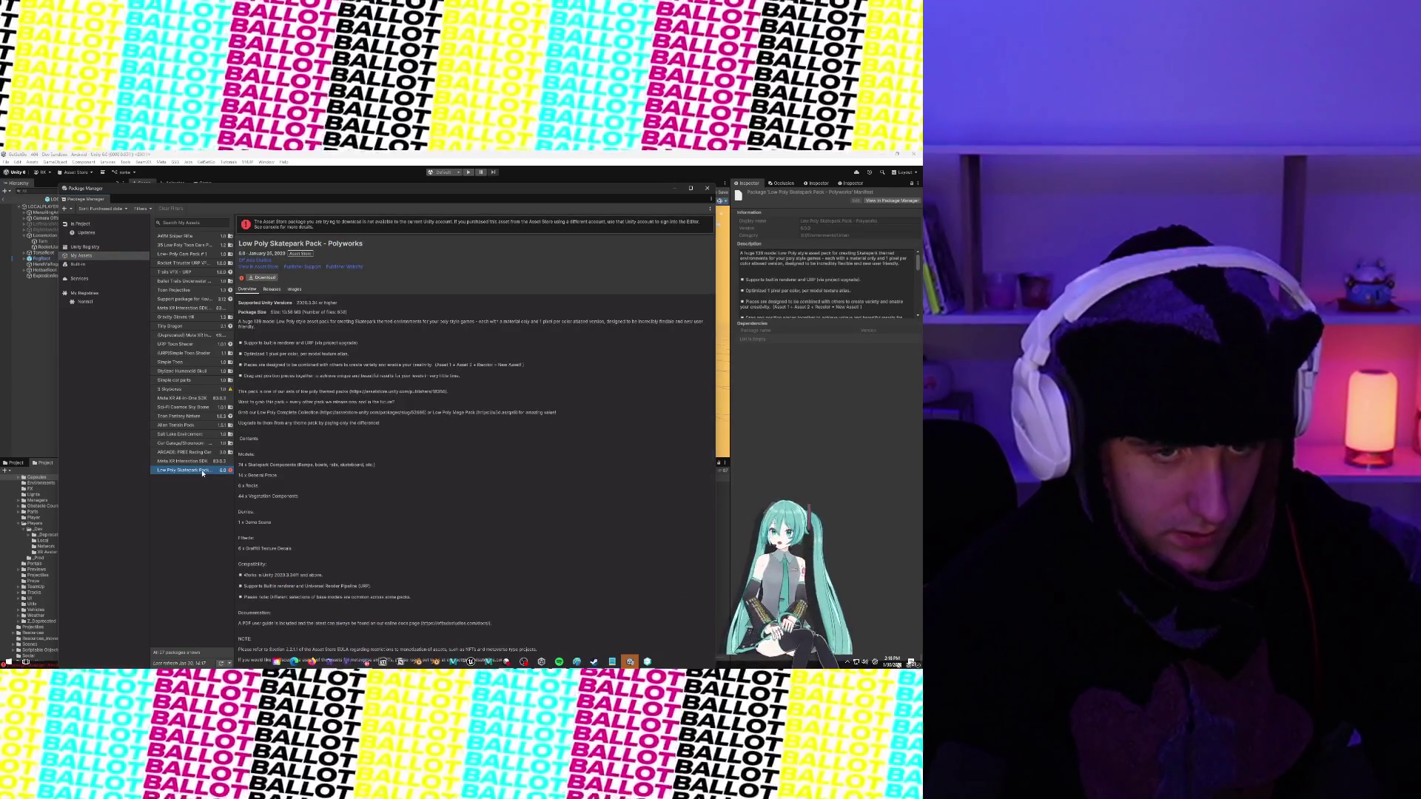
click(295, 289)
click(272, 289)
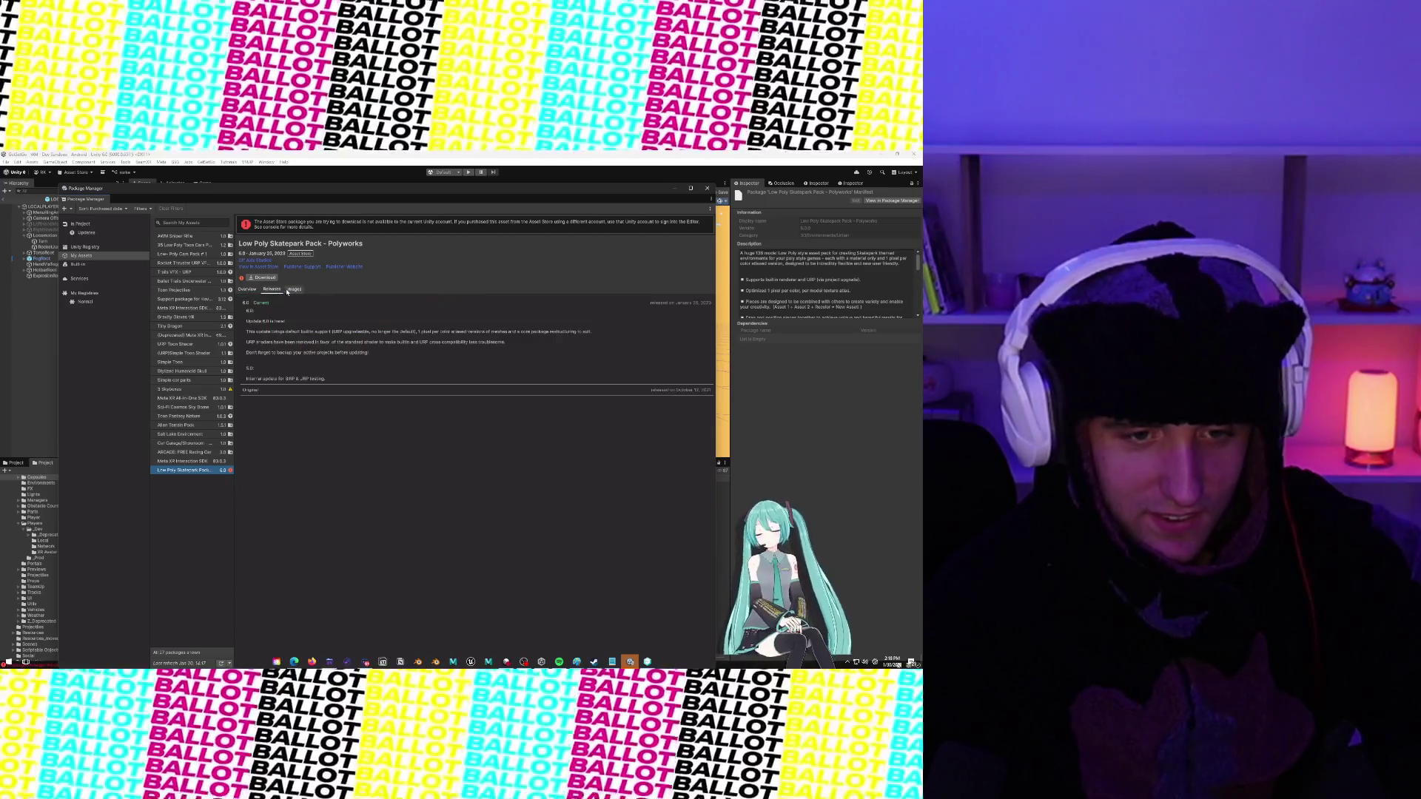
click(290, 289)
click(248, 289)
mouse_move(242, 279)
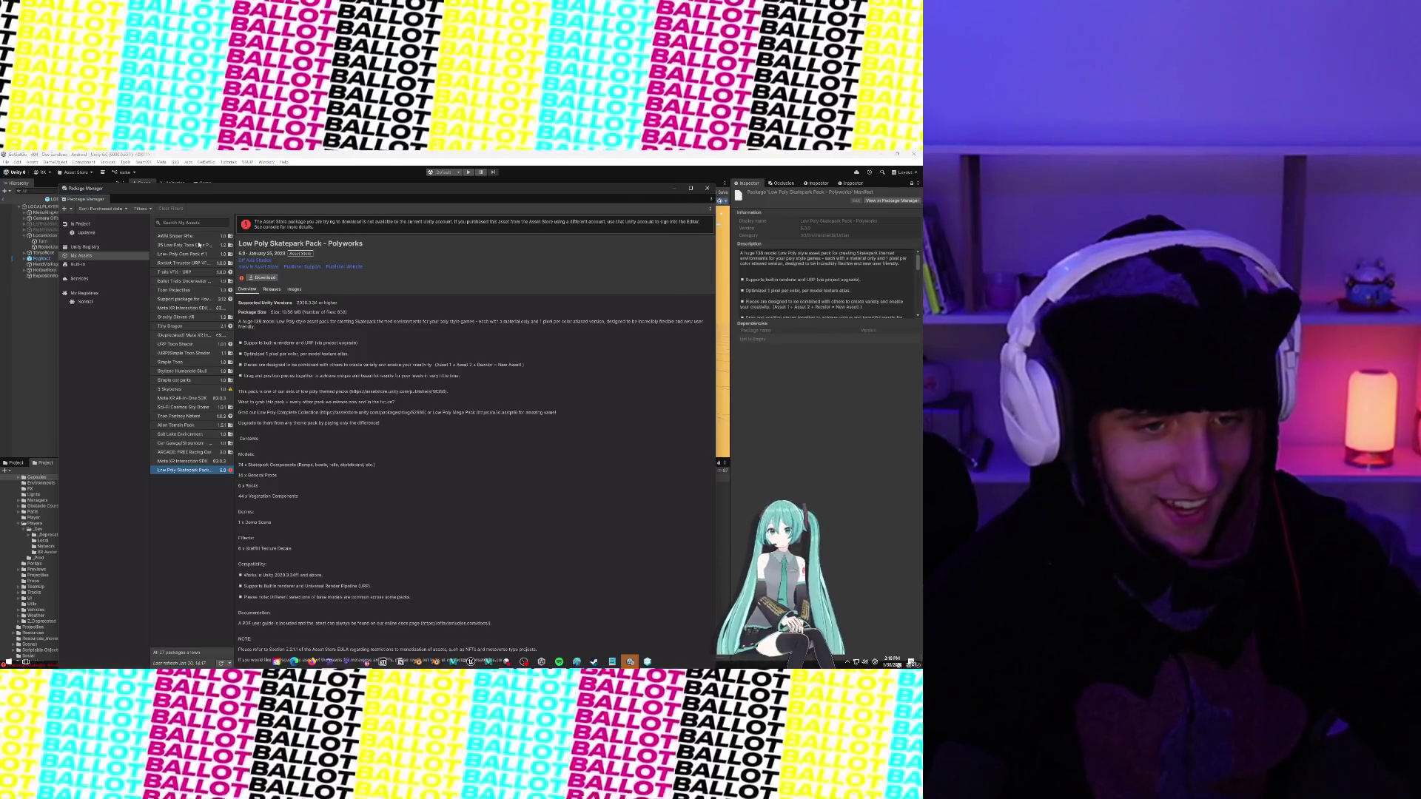
Close the Package Manager with Alt+F4 to return to the LOCALPLAYER scene
key(alt+F4)
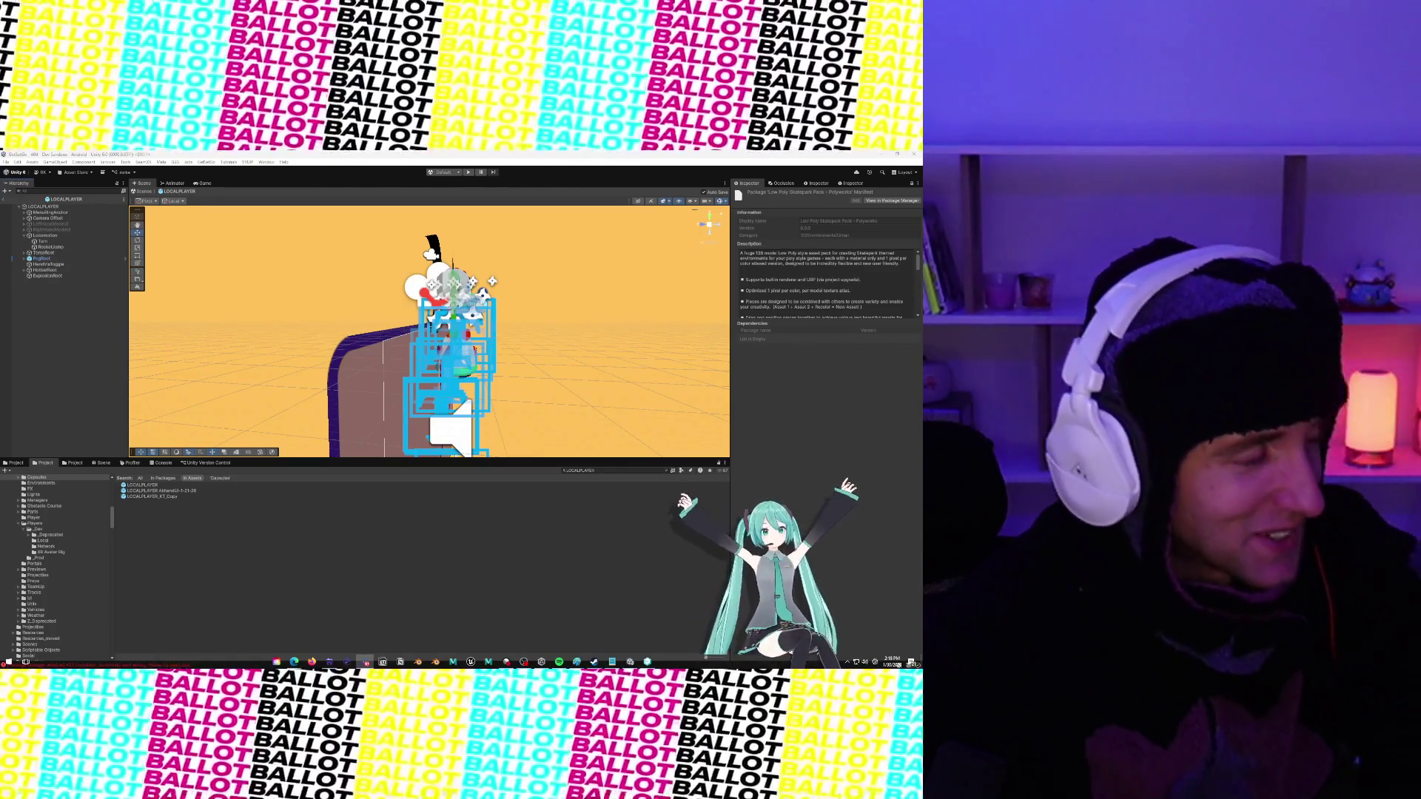
mouse_move(294, 662)
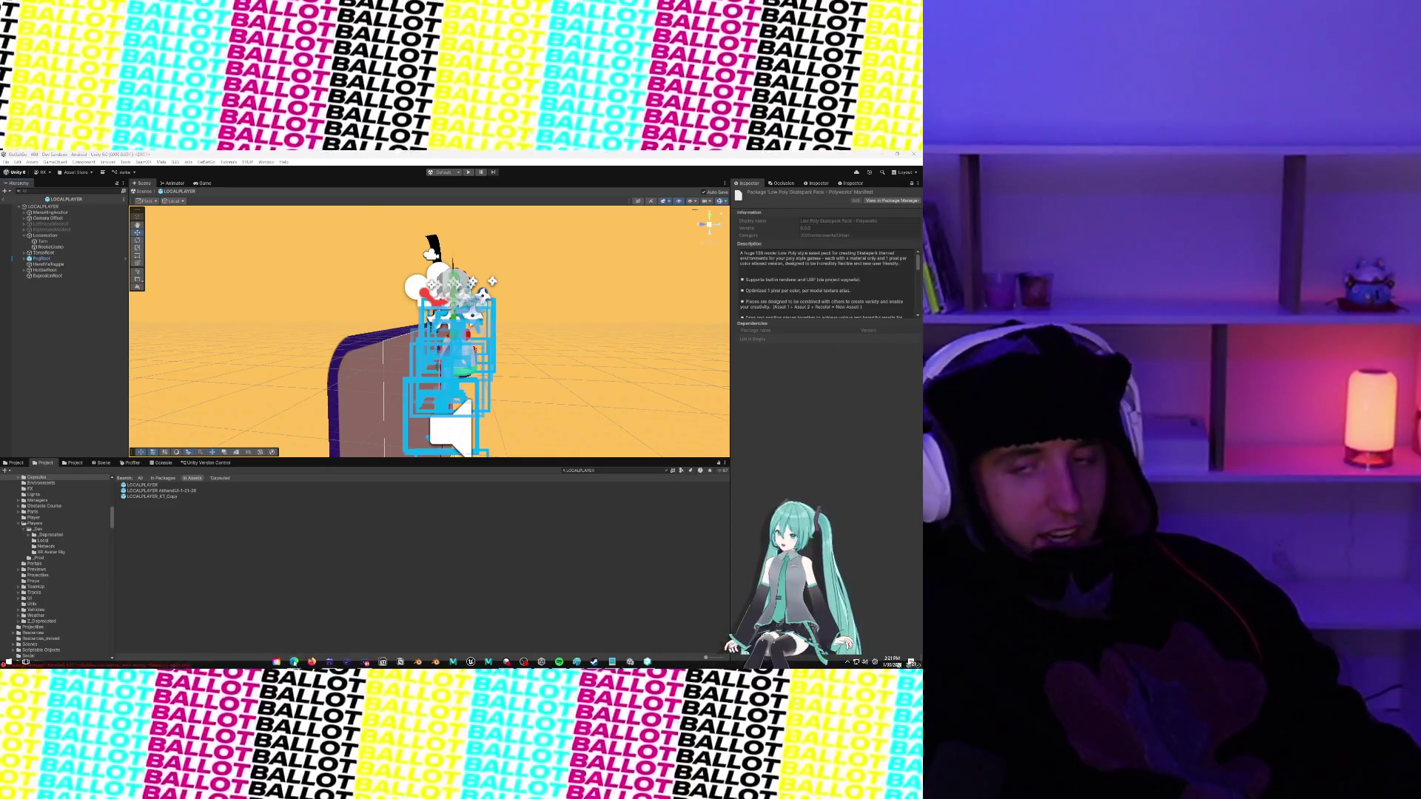
Restore the editor and check the Unity Version Control panel for pending changes
click(885, 155)
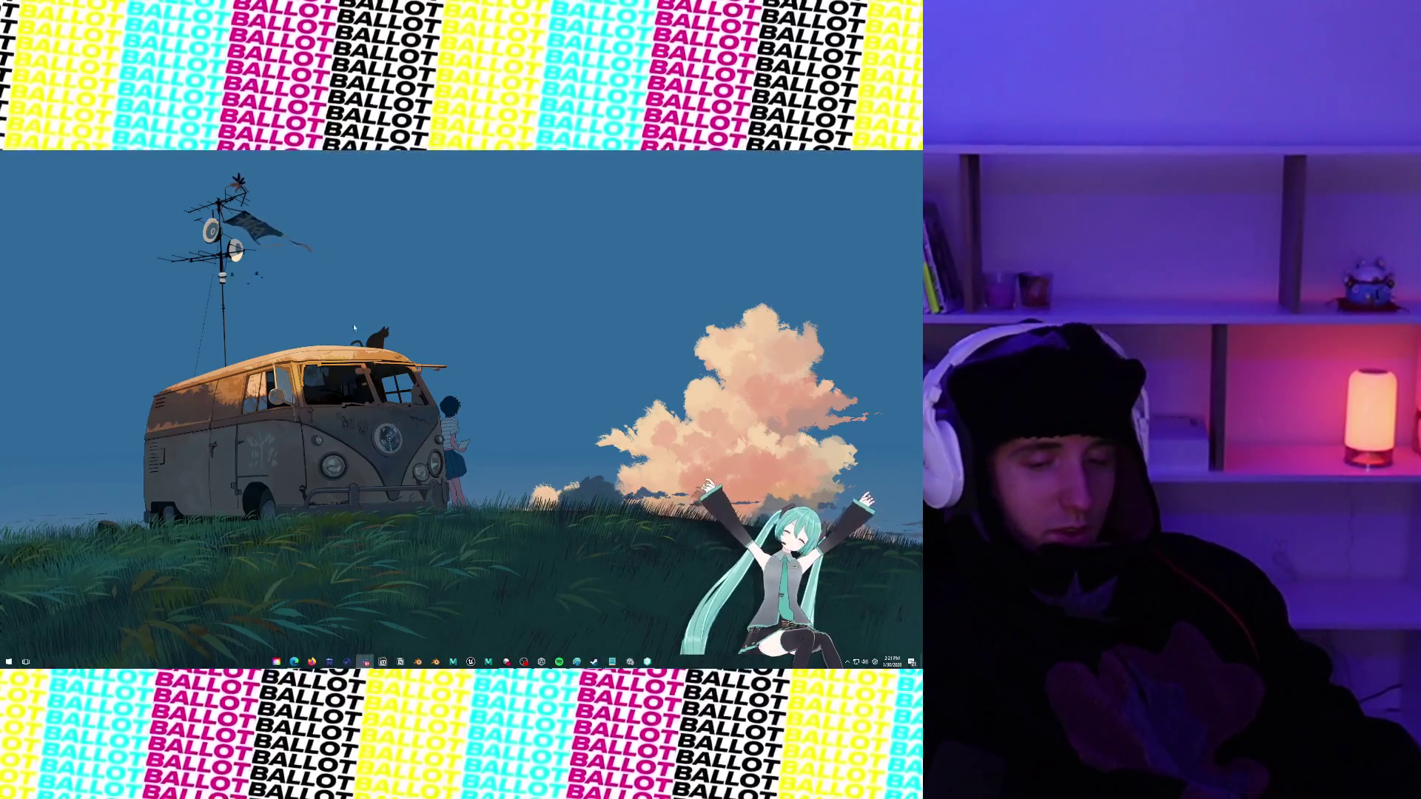
click(629, 661)
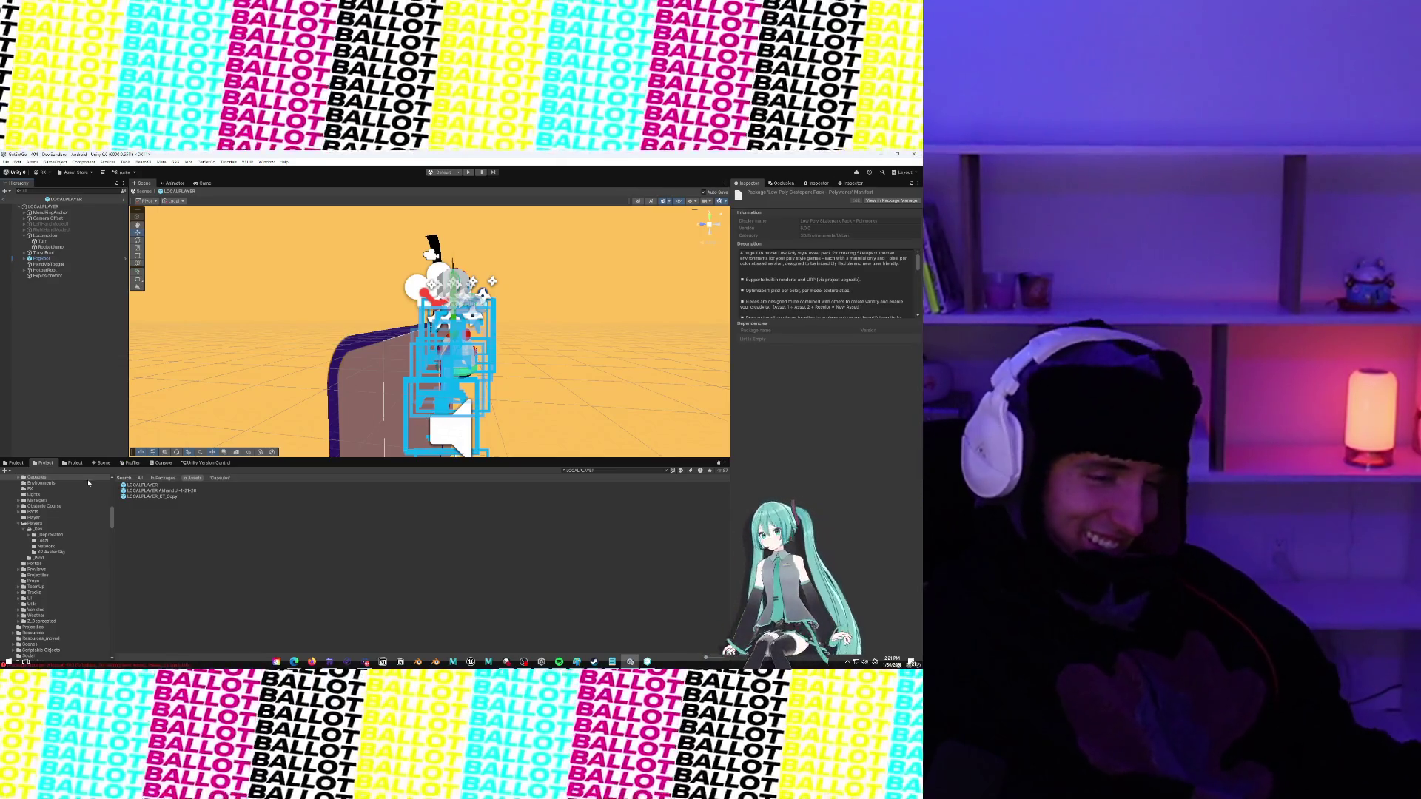
click(208, 462)
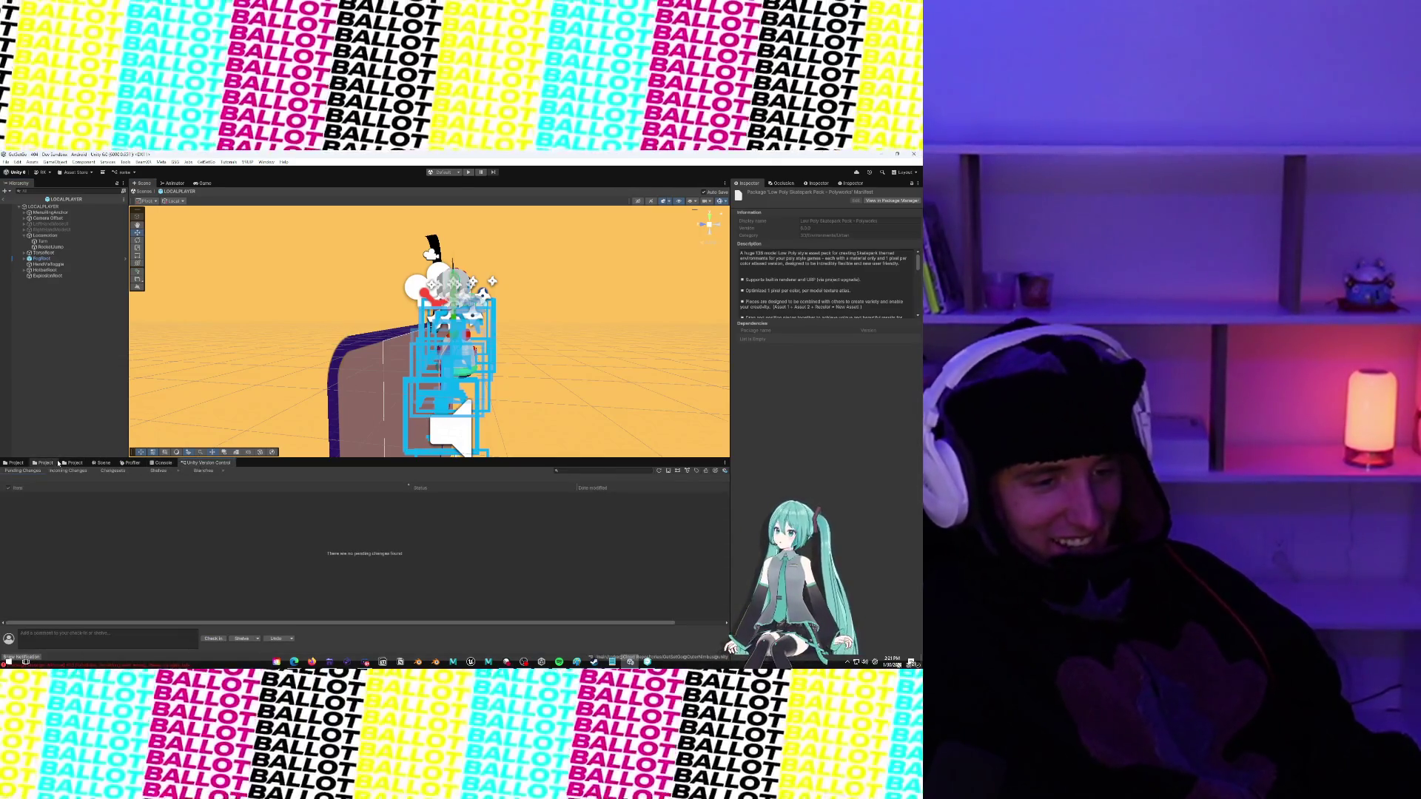
click(56, 463)
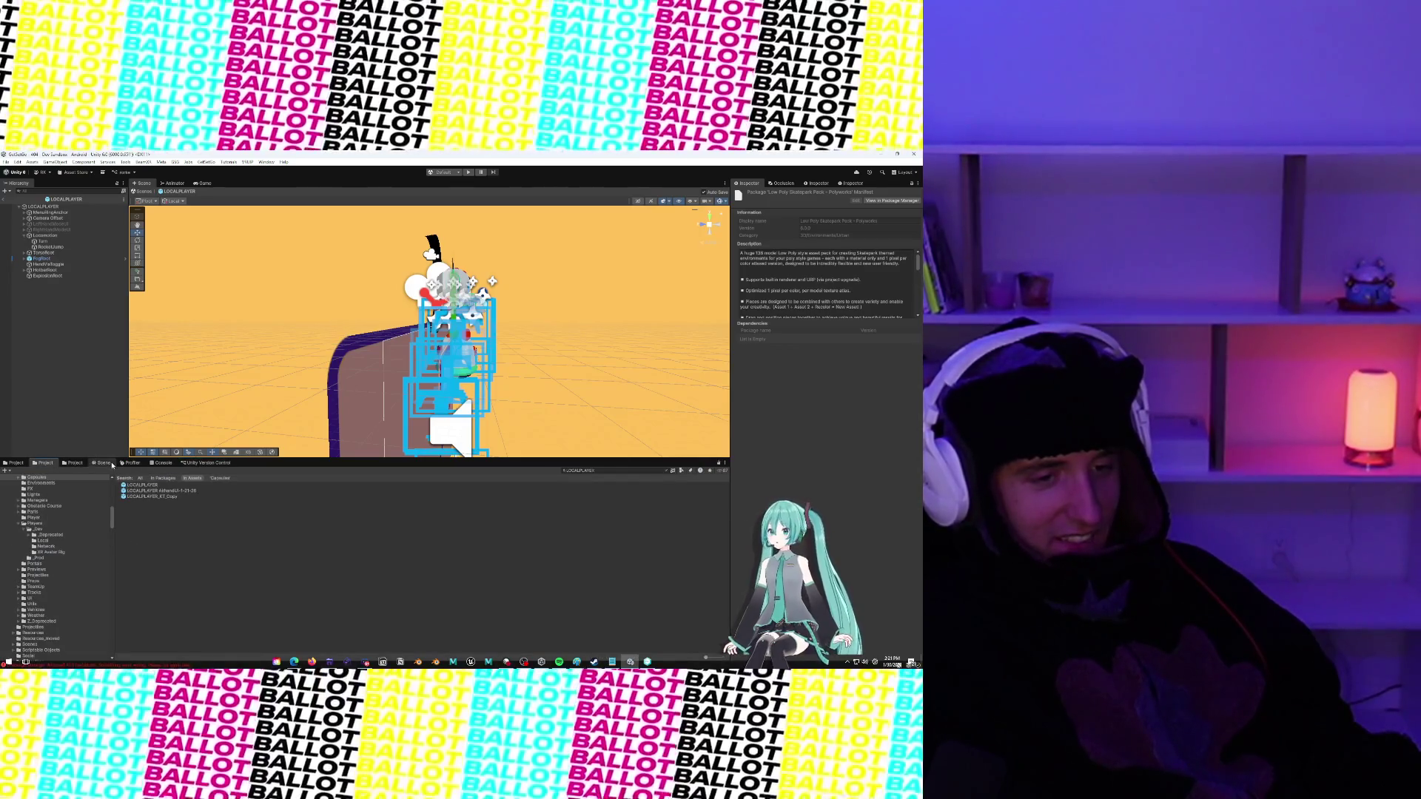
click(104, 463)
click(207, 462)
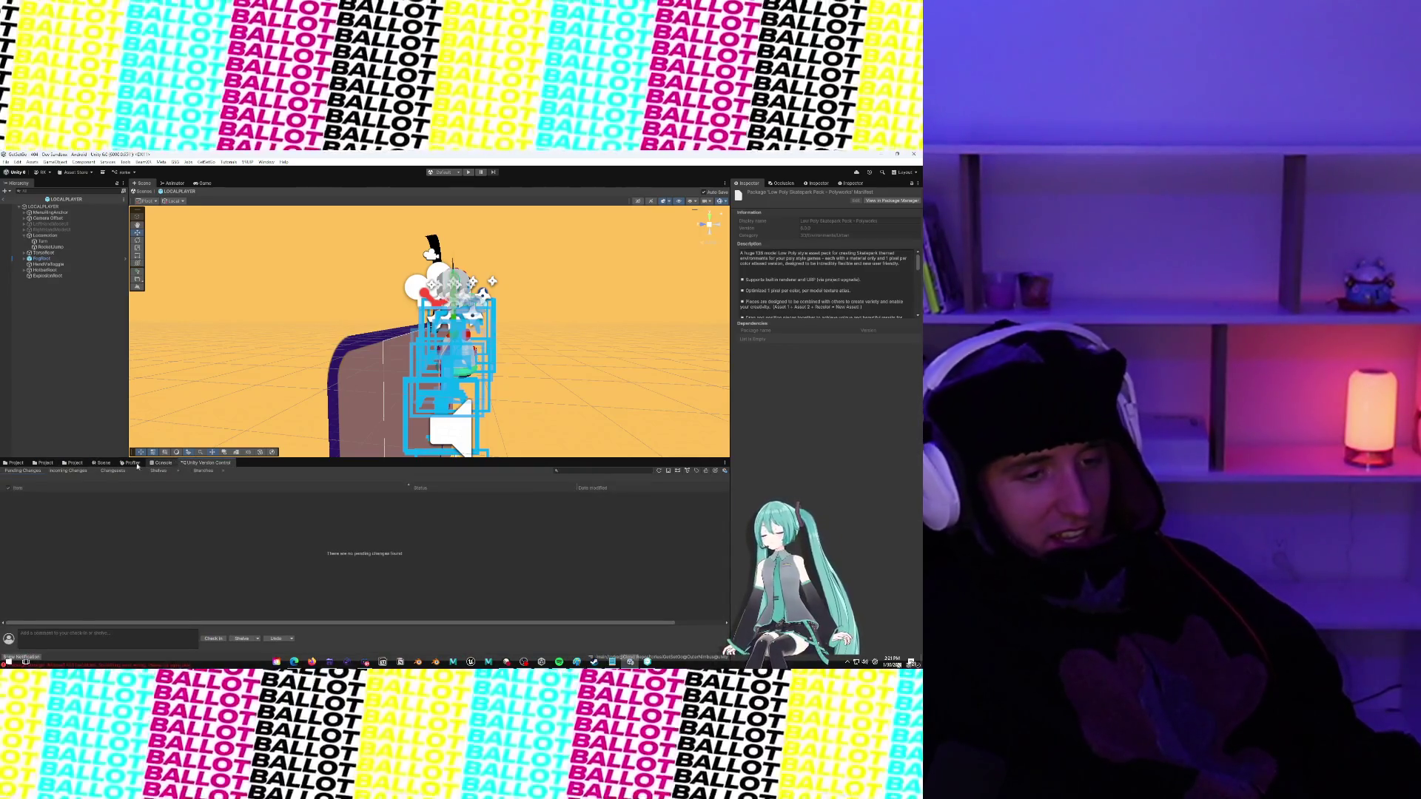
click(25, 464)
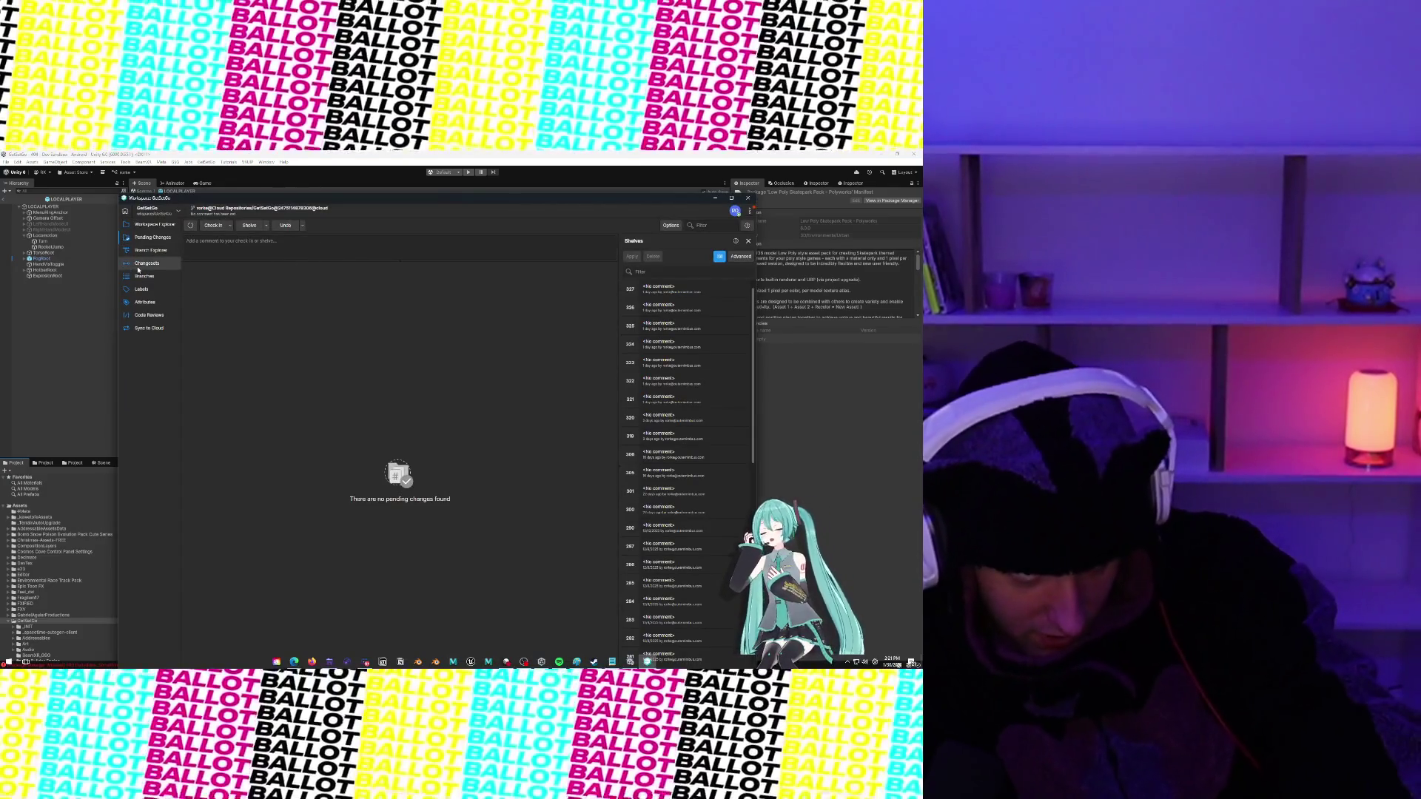
Merge the teammate's branch into the chosen destination branch from the Branches list
click(145, 277)
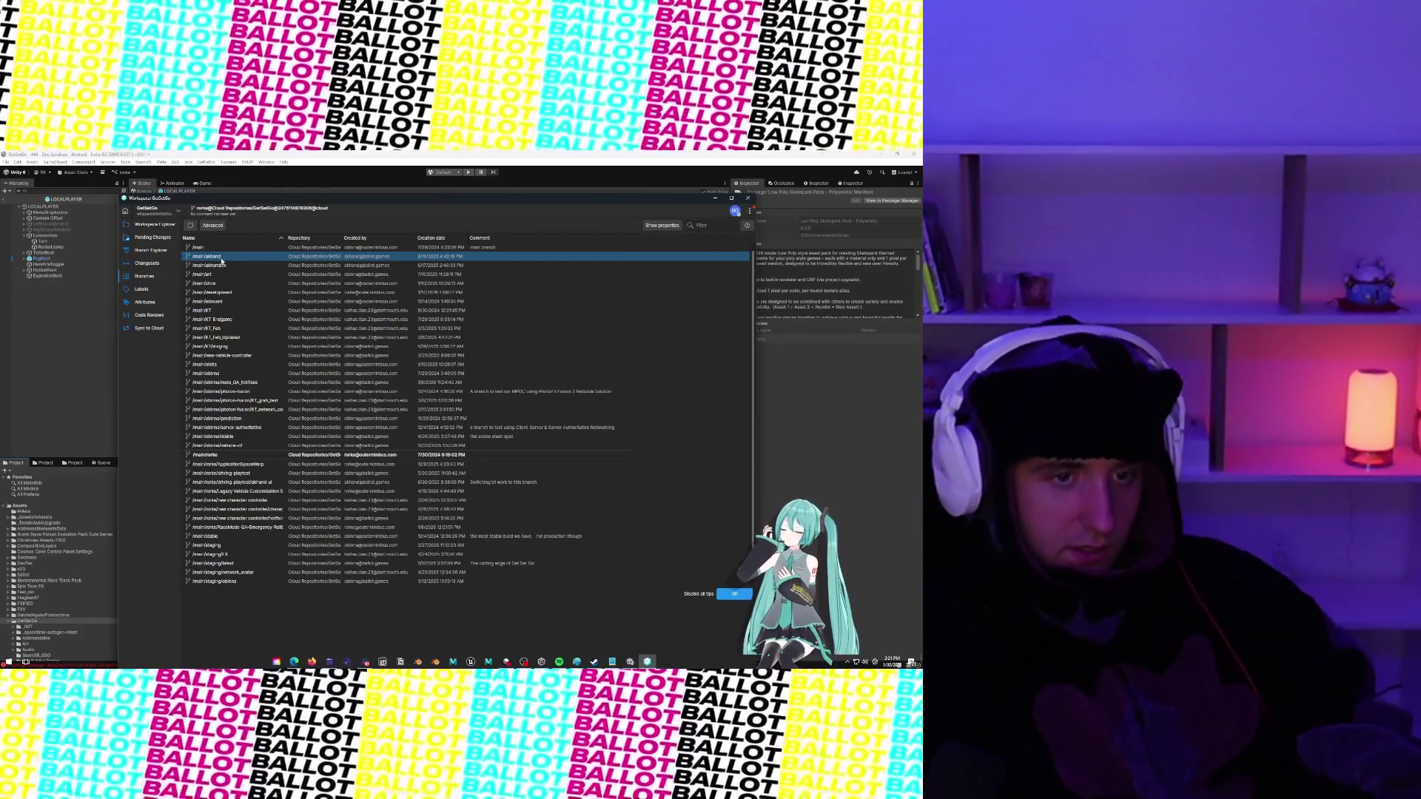
right_click(221, 258)
click(251, 295)
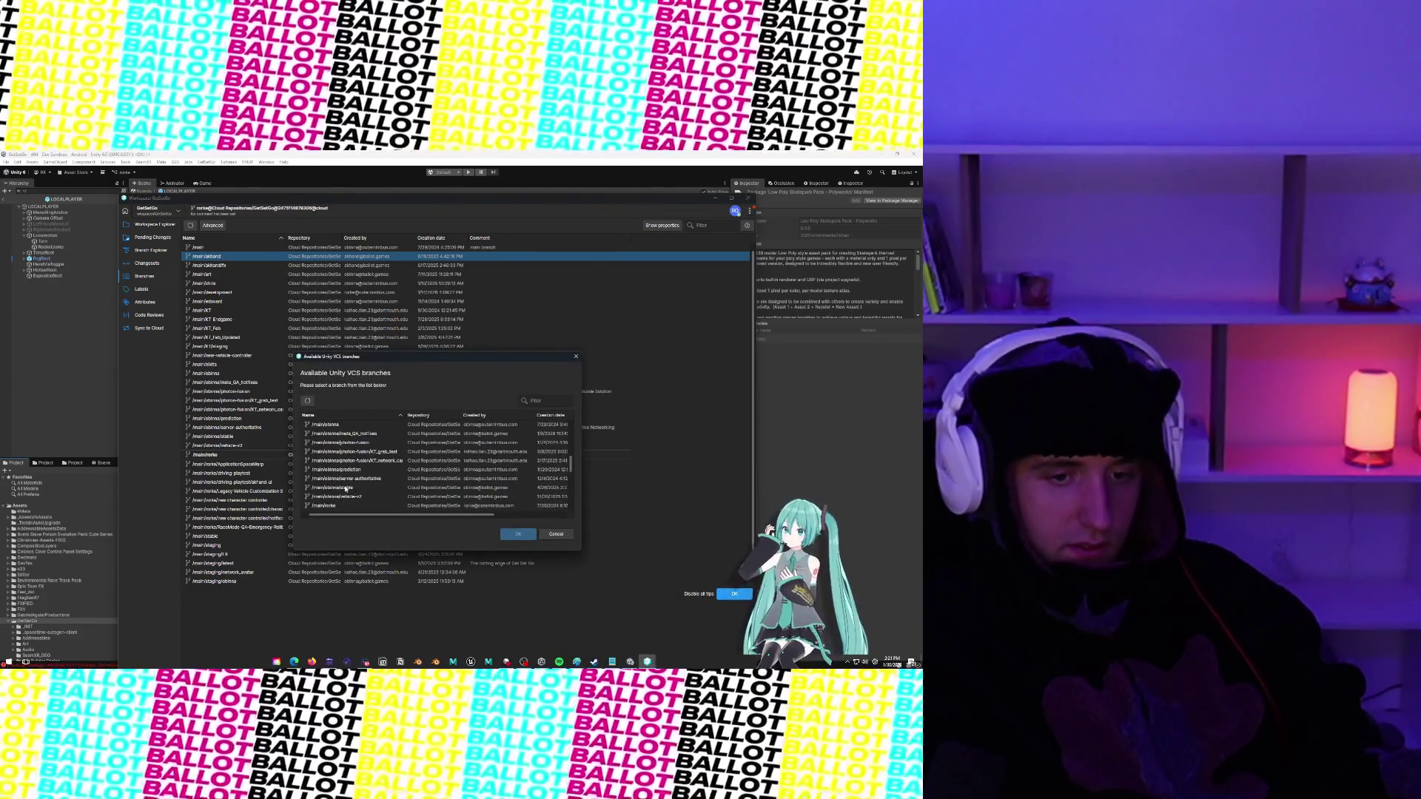
click(344, 506)
click(516, 535)
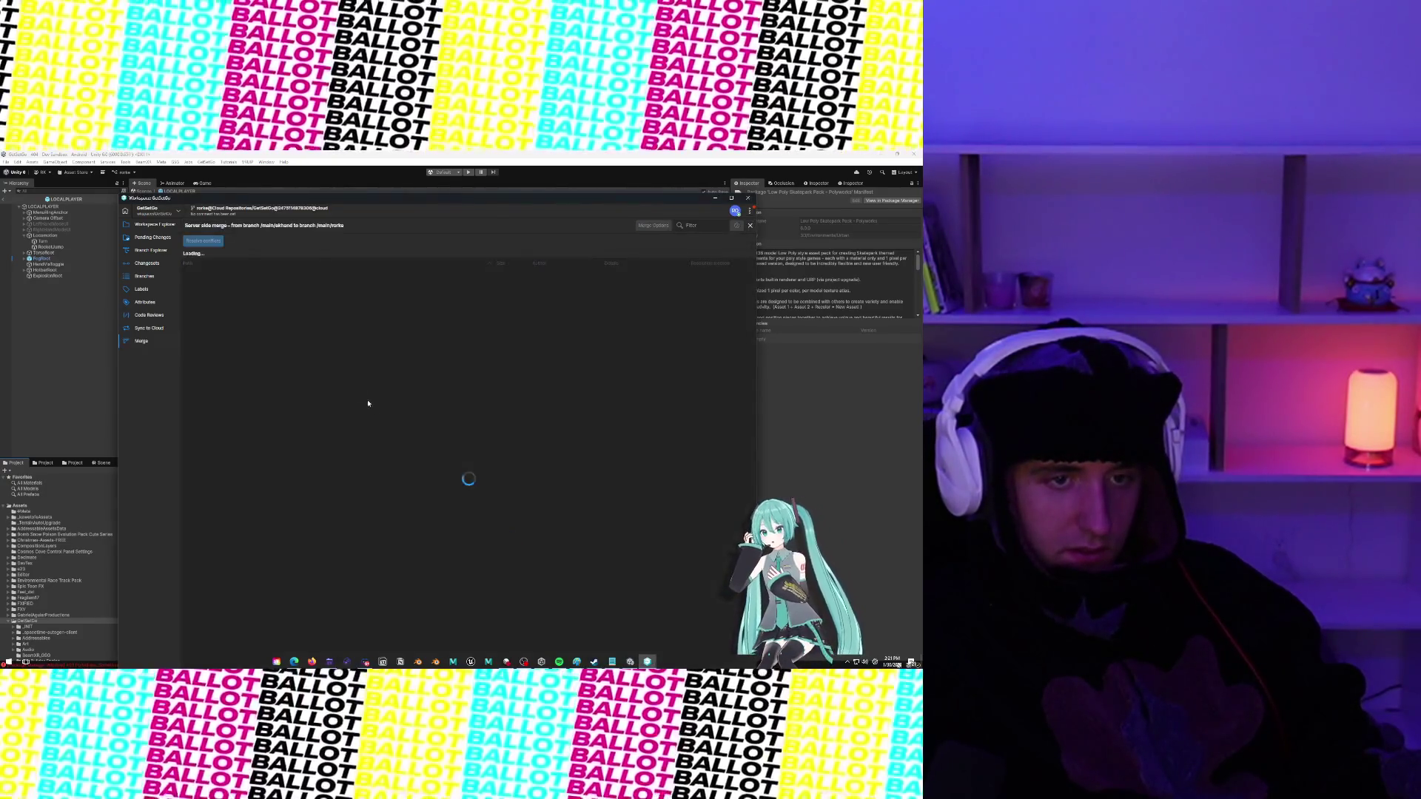
Resolve the four conflicts: first two keeping source, last two keeping destination changes
right_click(322, 284)
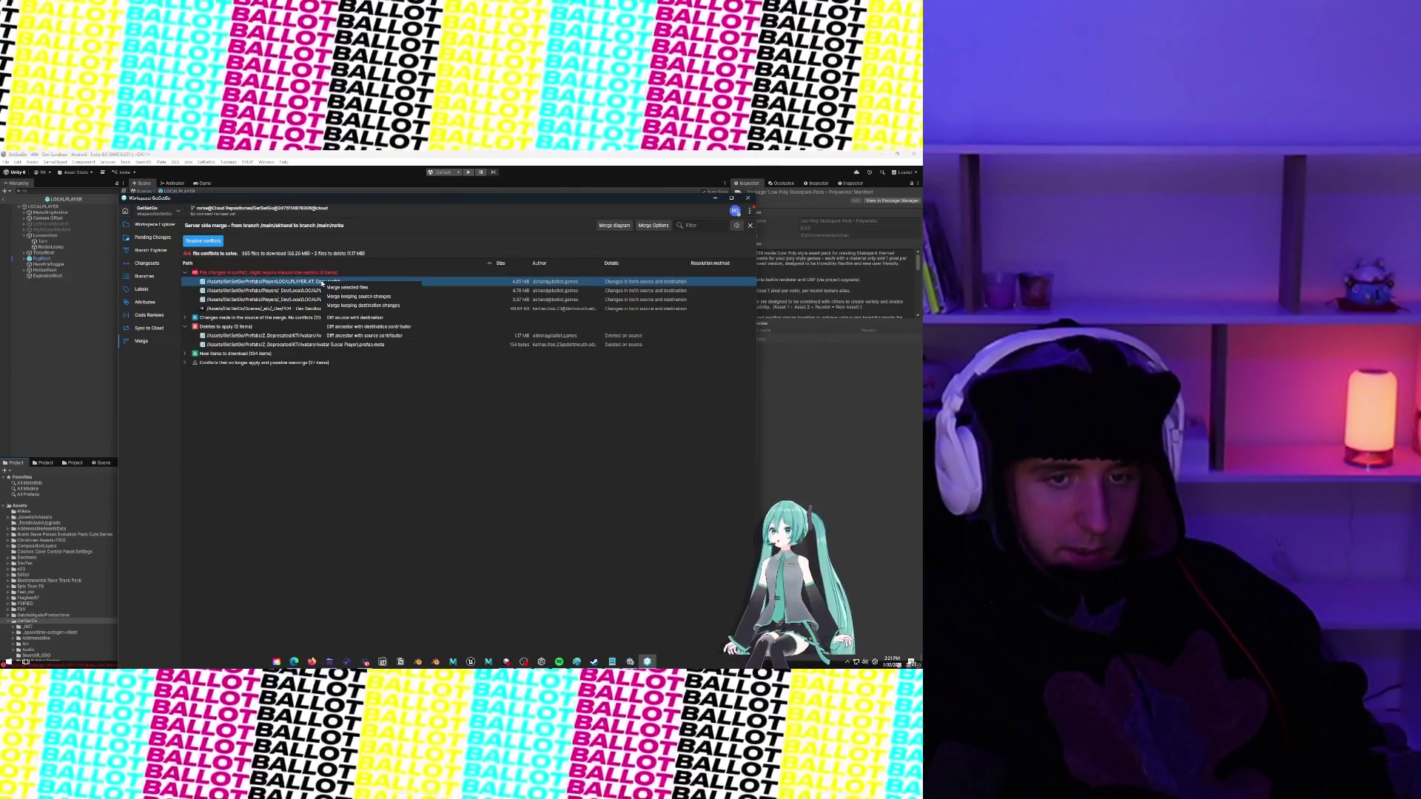
click(337, 297)
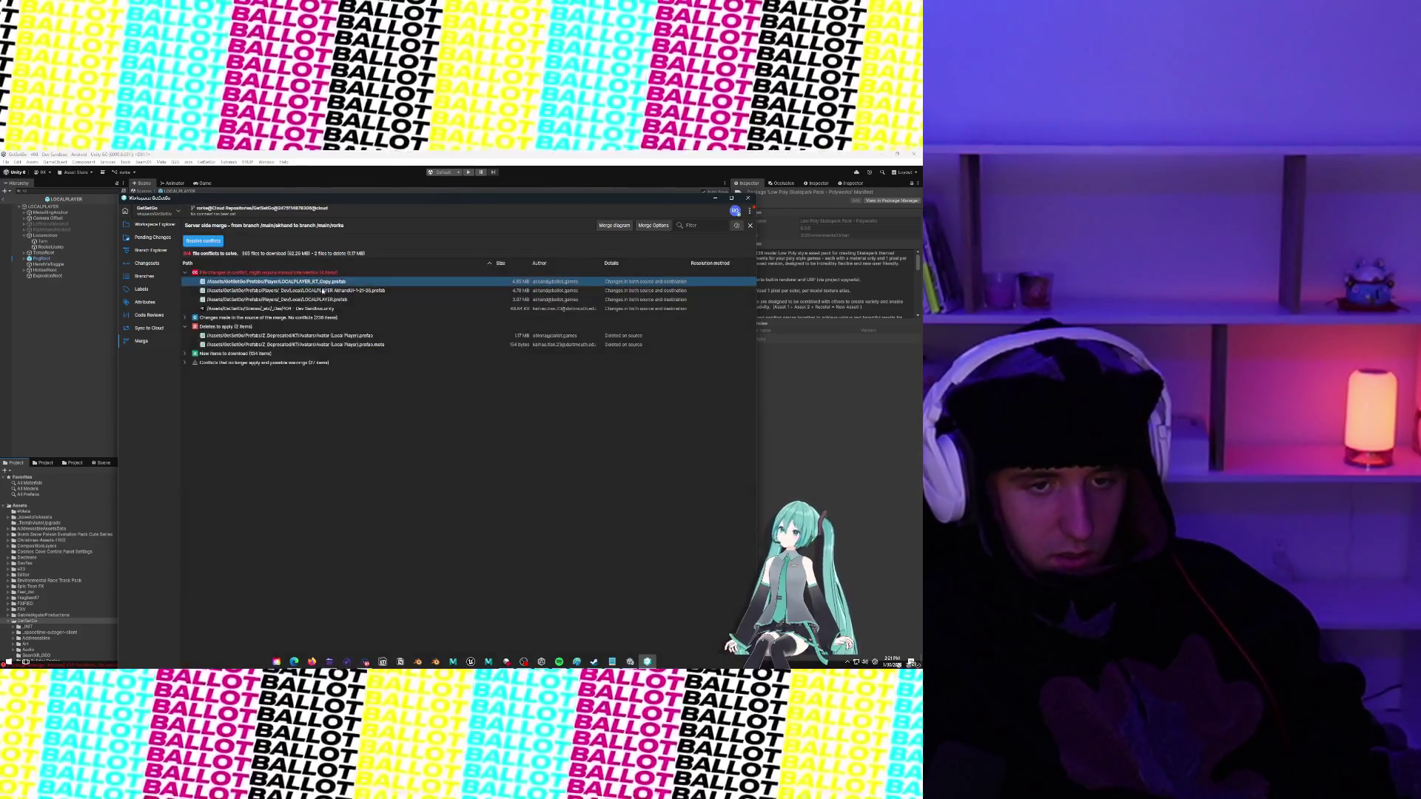
right_click(323, 292)
click(333, 305)
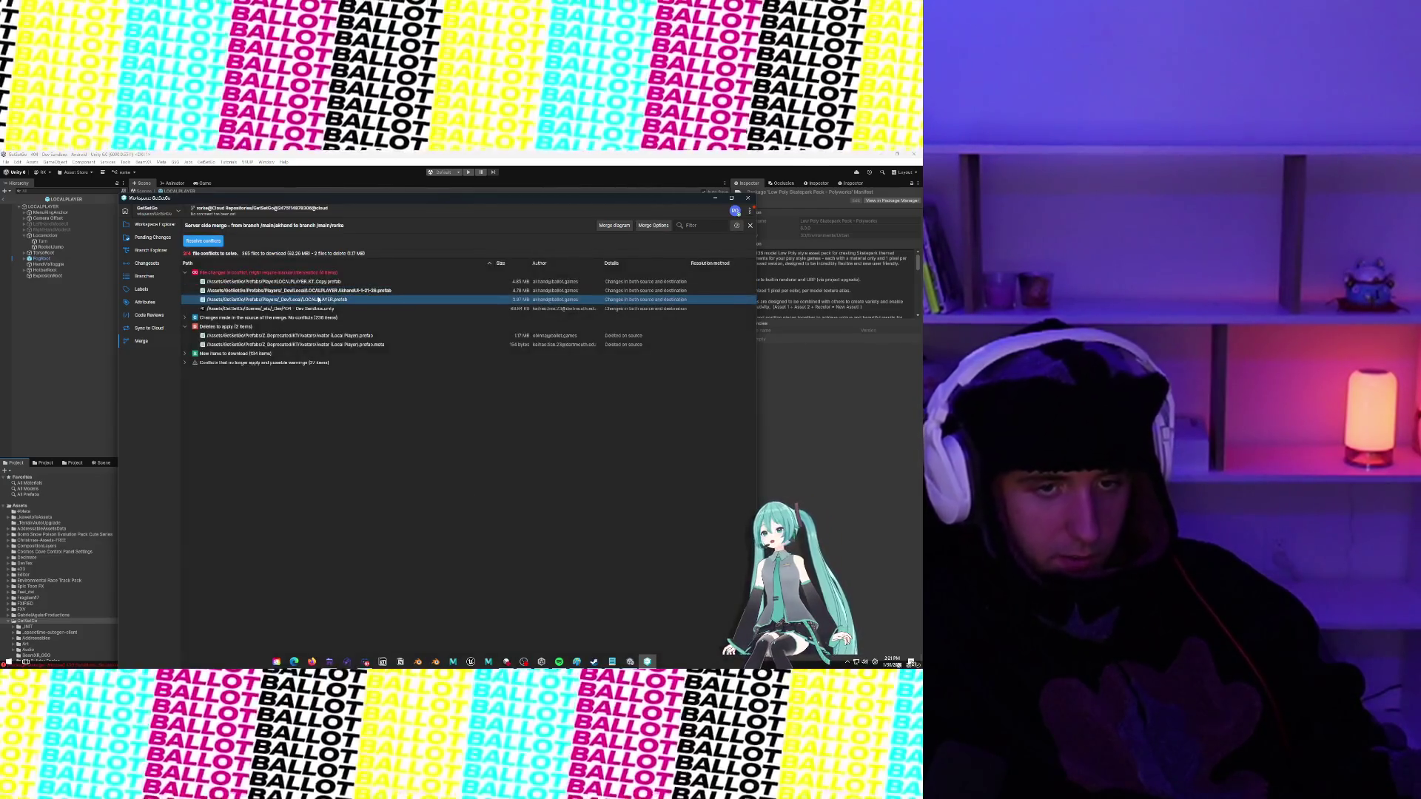
right_click(321, 299)
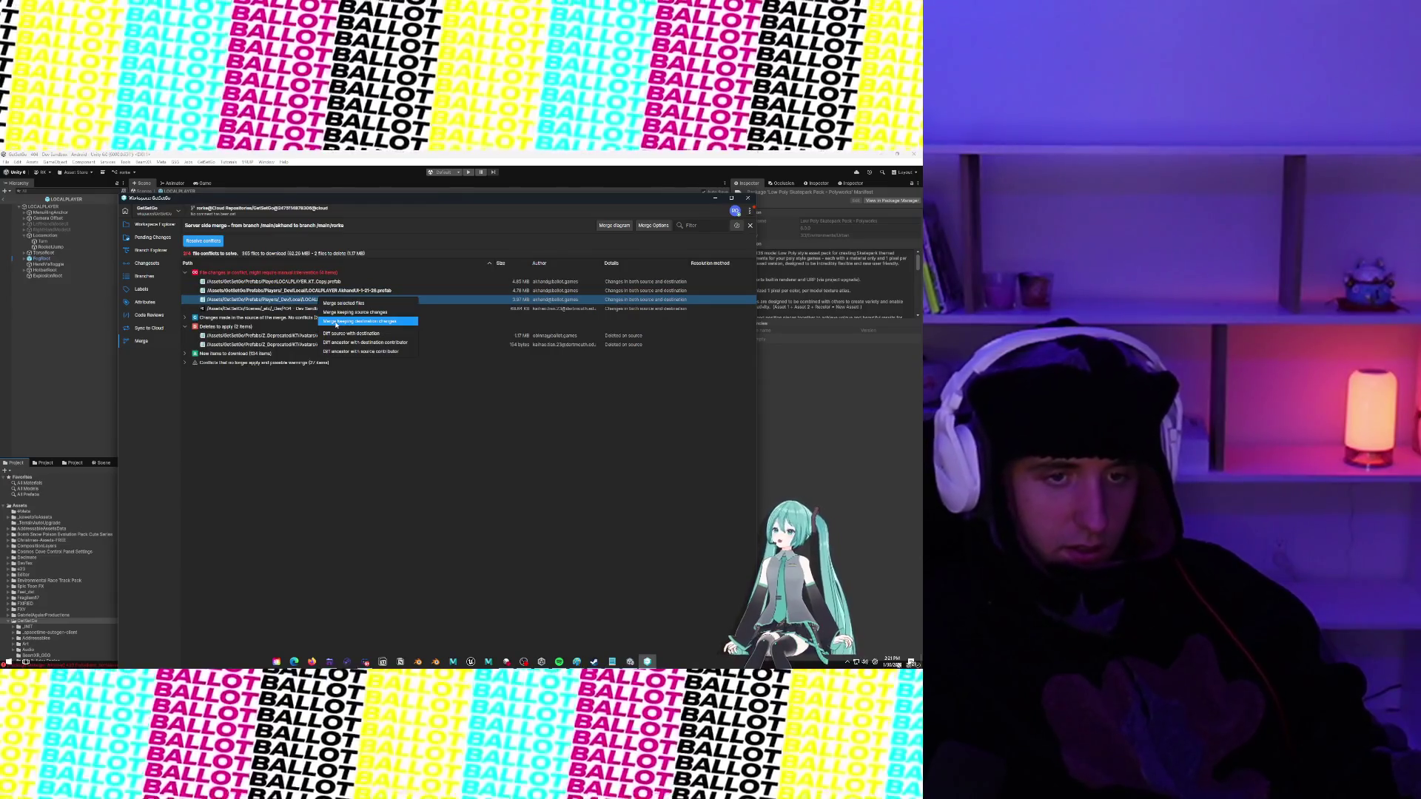
click(335, 323)
right_click(318, 308)
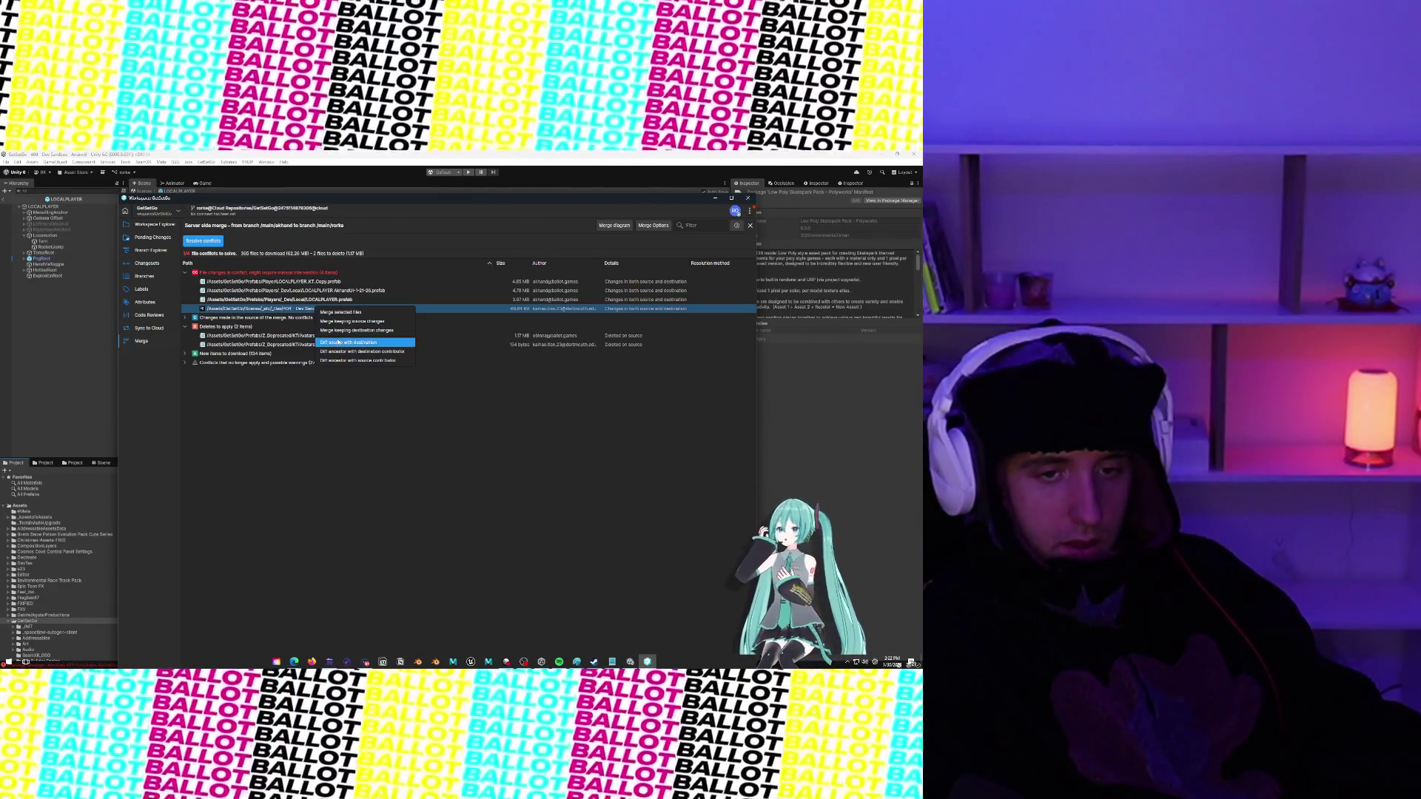
click(338, 334)
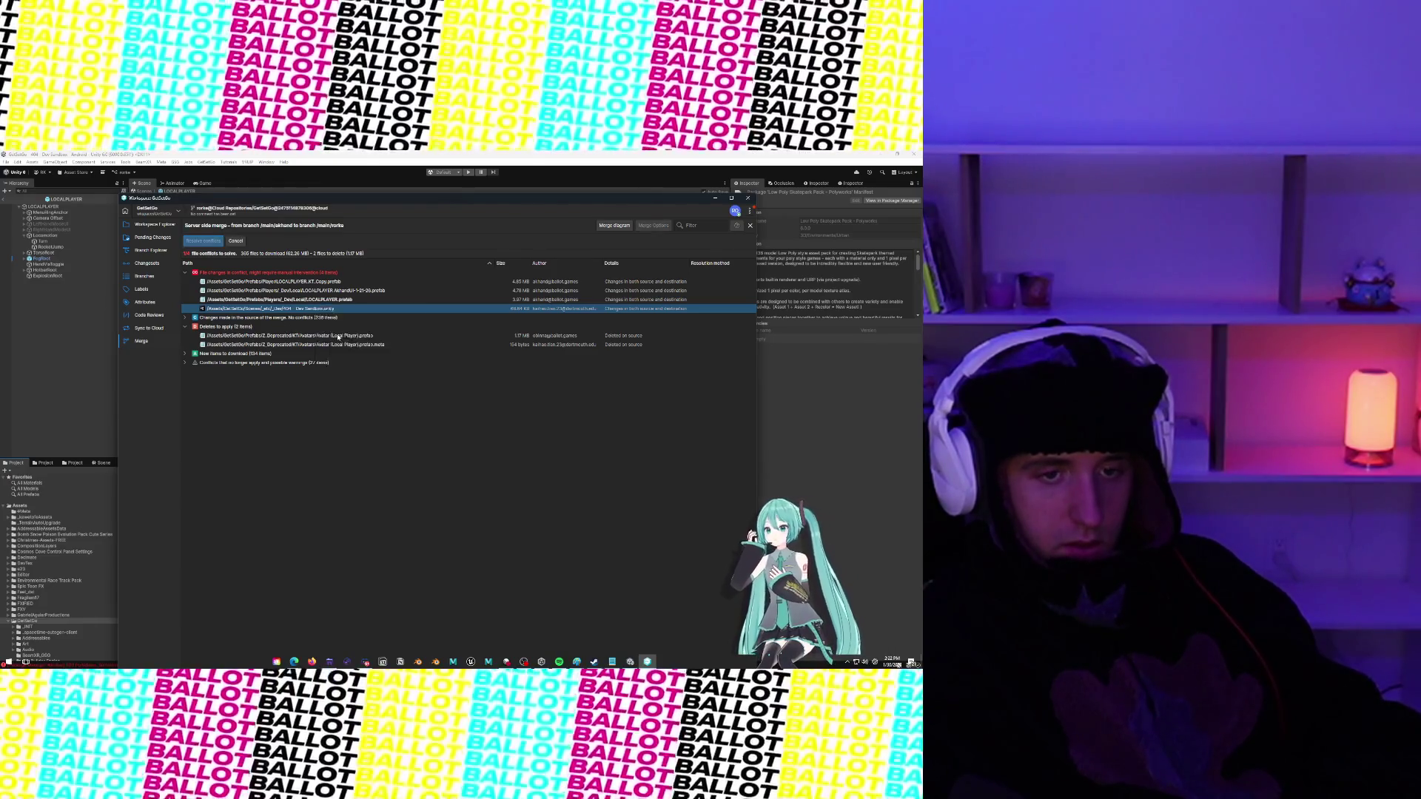
click(211, 242)
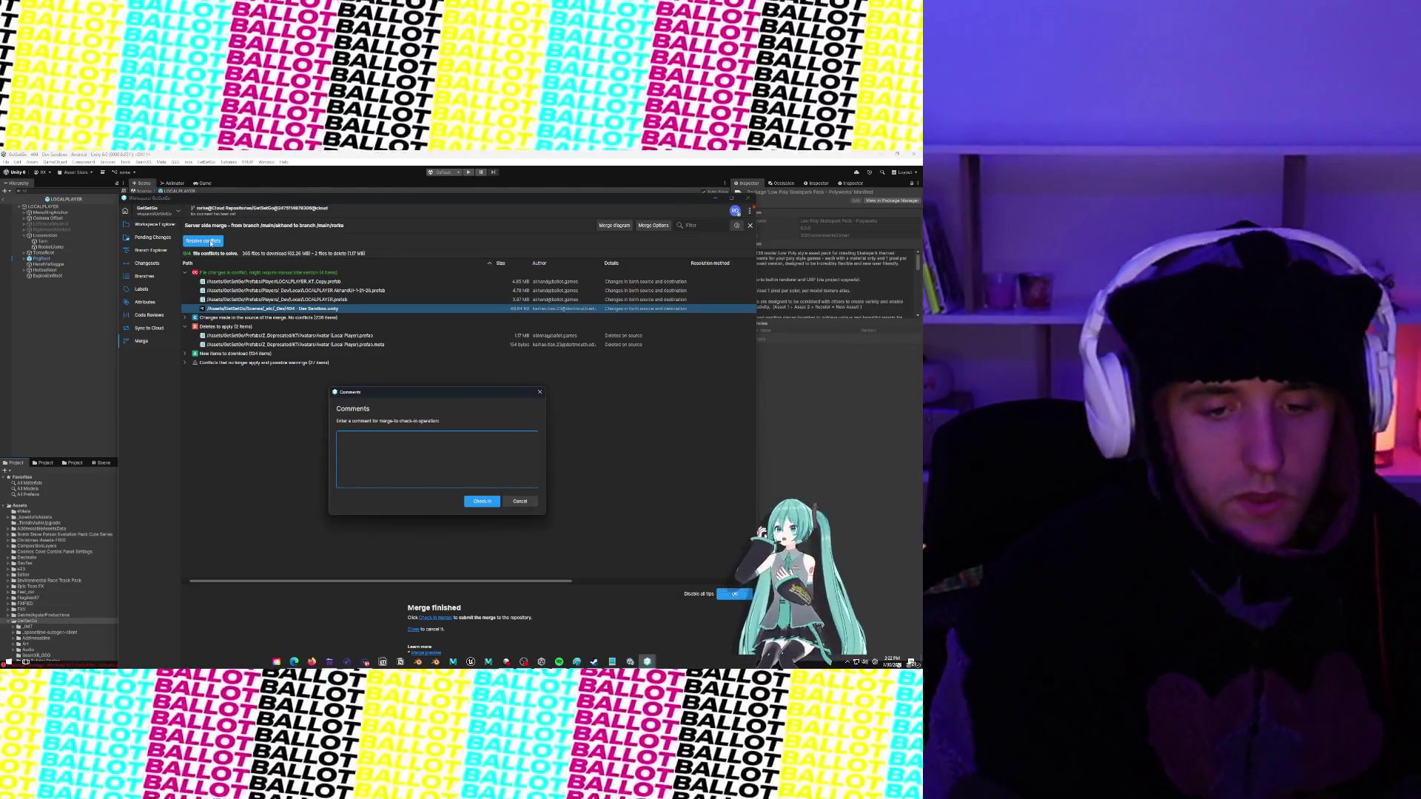
Check in the merge with the comment 'merging down new build scene stuff for QA'
text(merging down new build mode)
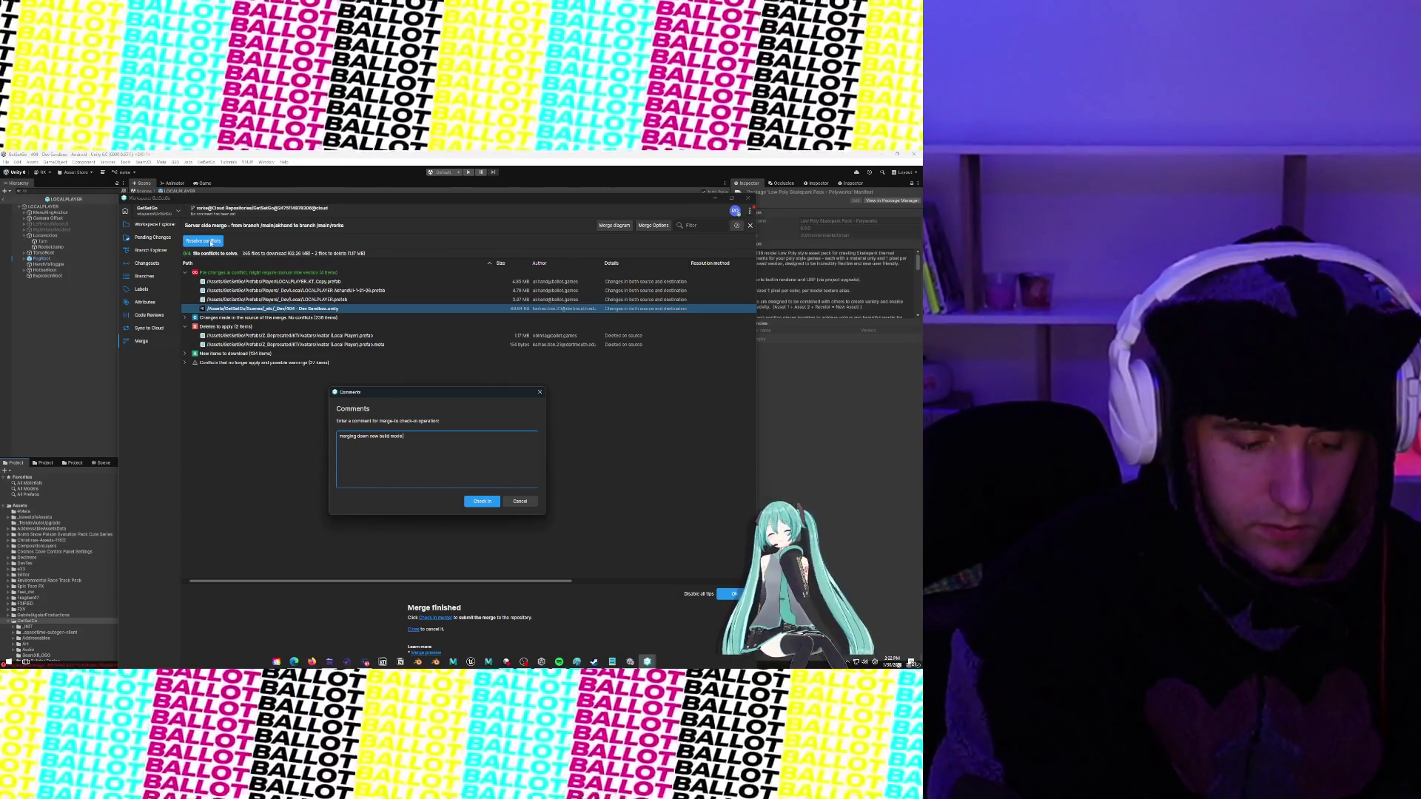
text( stuf)
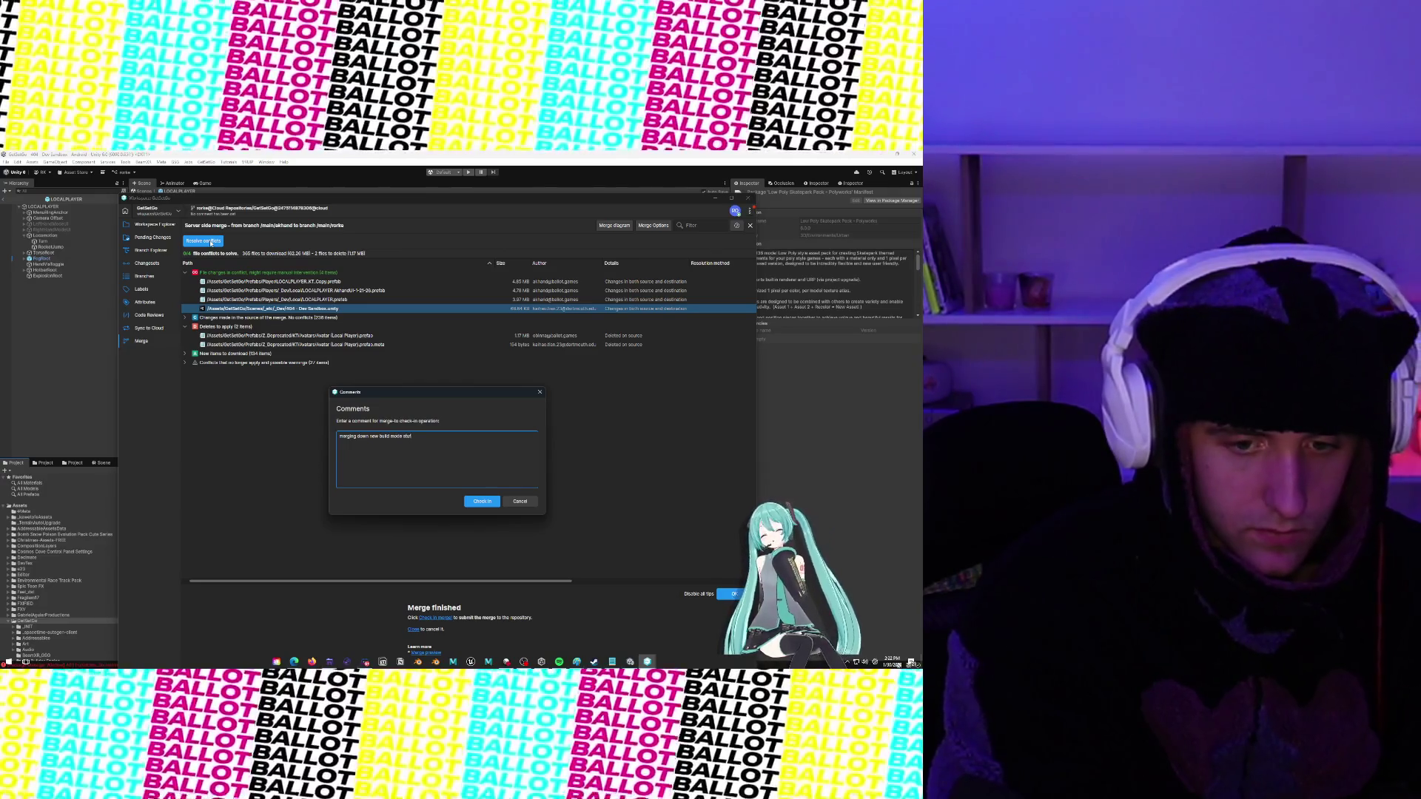
key(BackSpace)
key(BackSpace)
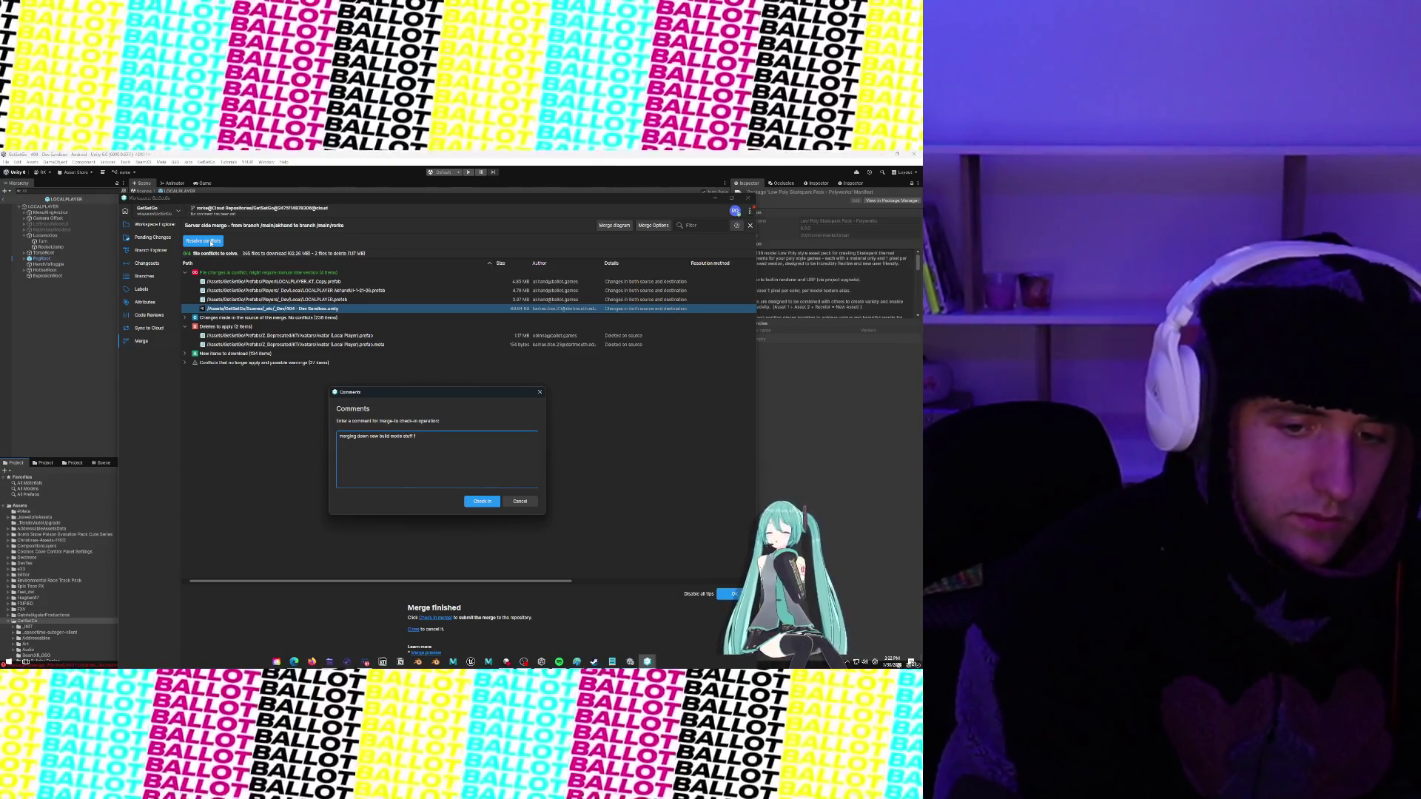
text(for QA)
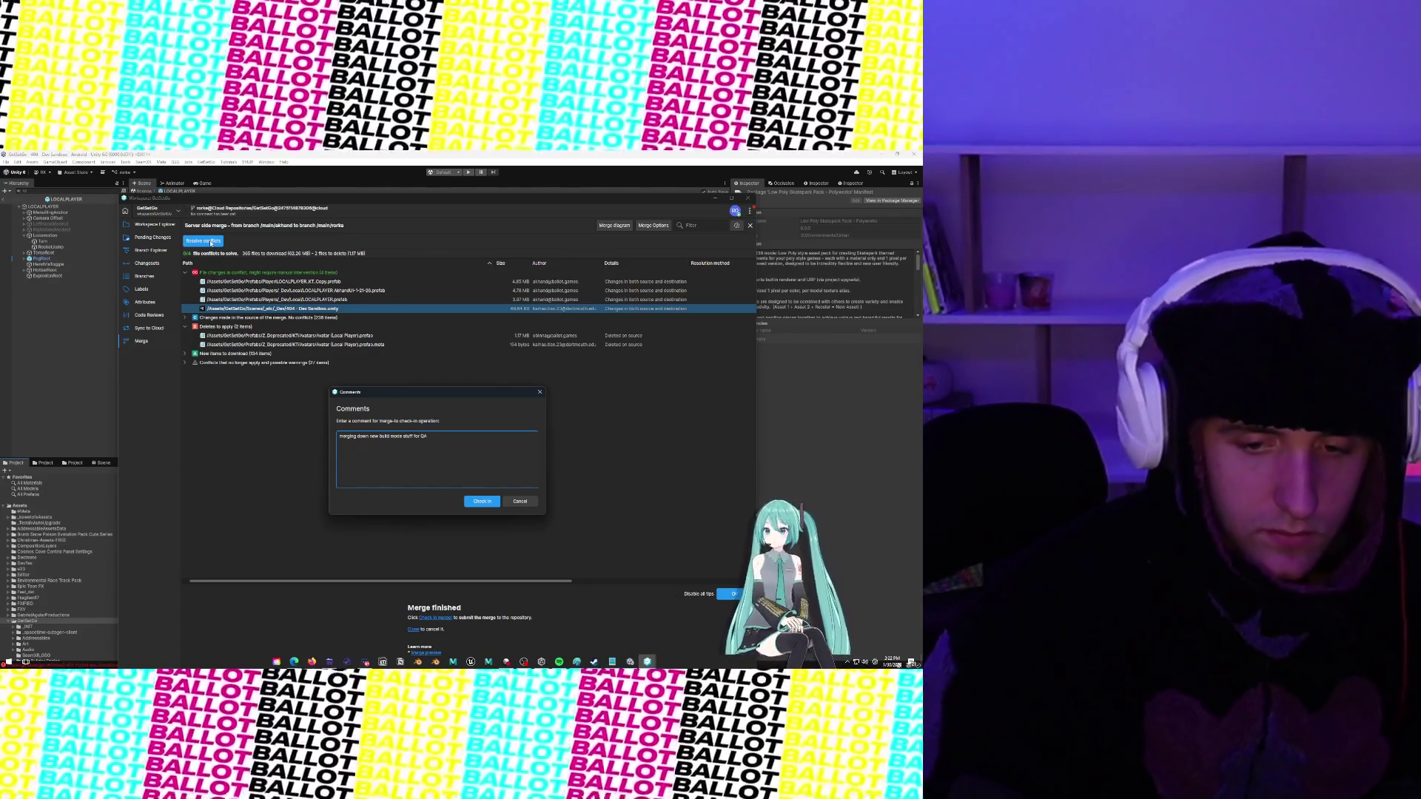
key(Return)
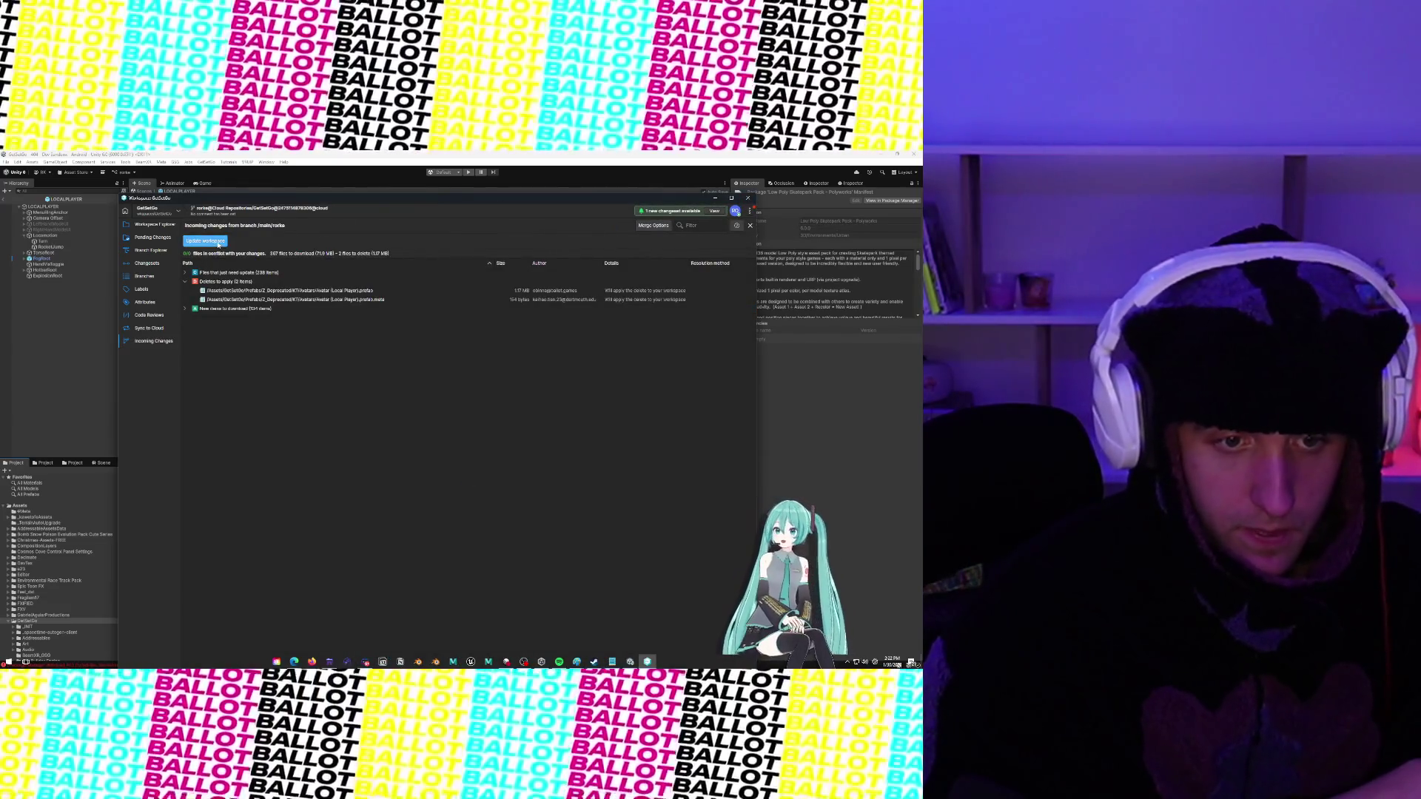
Pull the incoming merged changes into the workspace, then close the Unity Version Control window
click(217, 244)
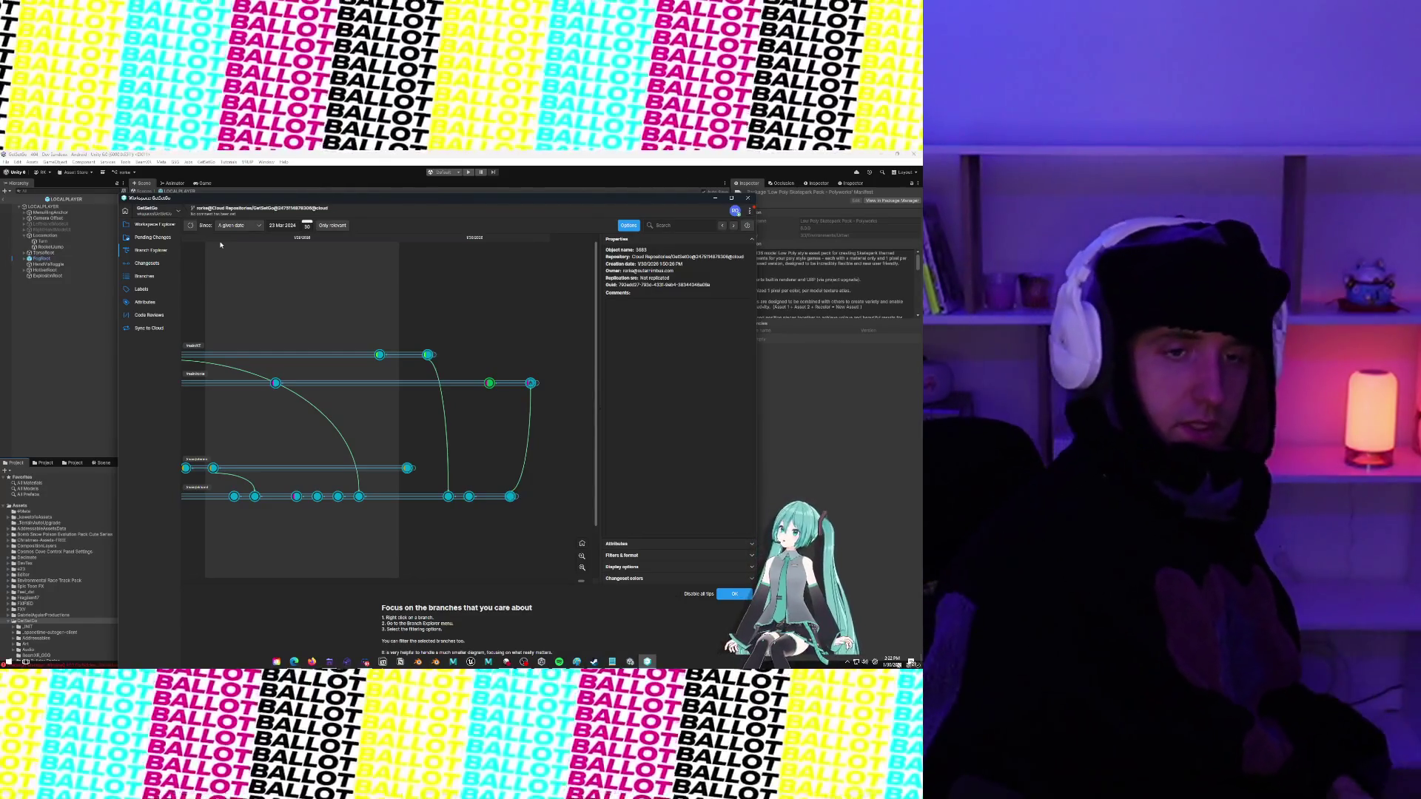
click(712, 200)
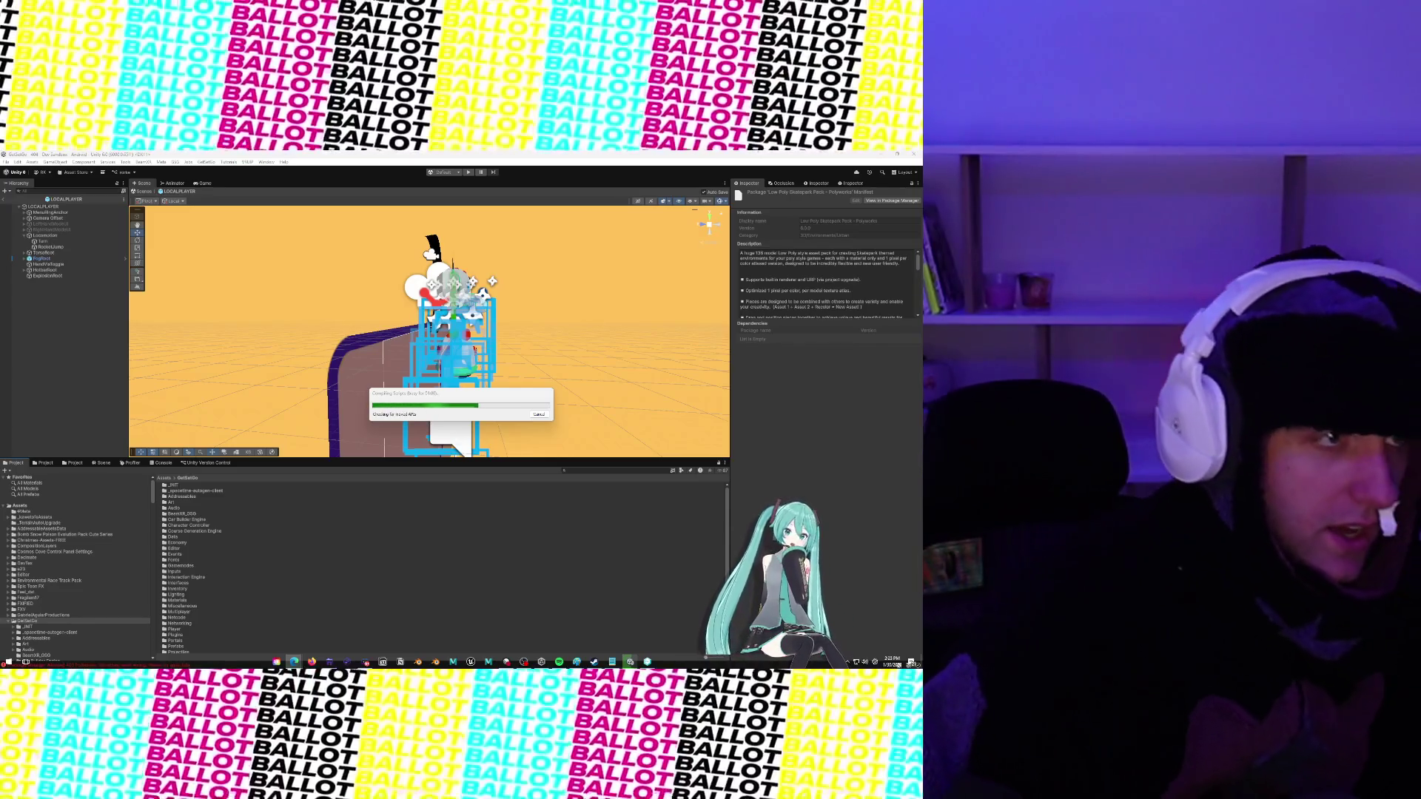
Switch to the browser's Asset Store cart holding the Low Poly Skatepark Pack and close the account menu
key(alt+Tab)
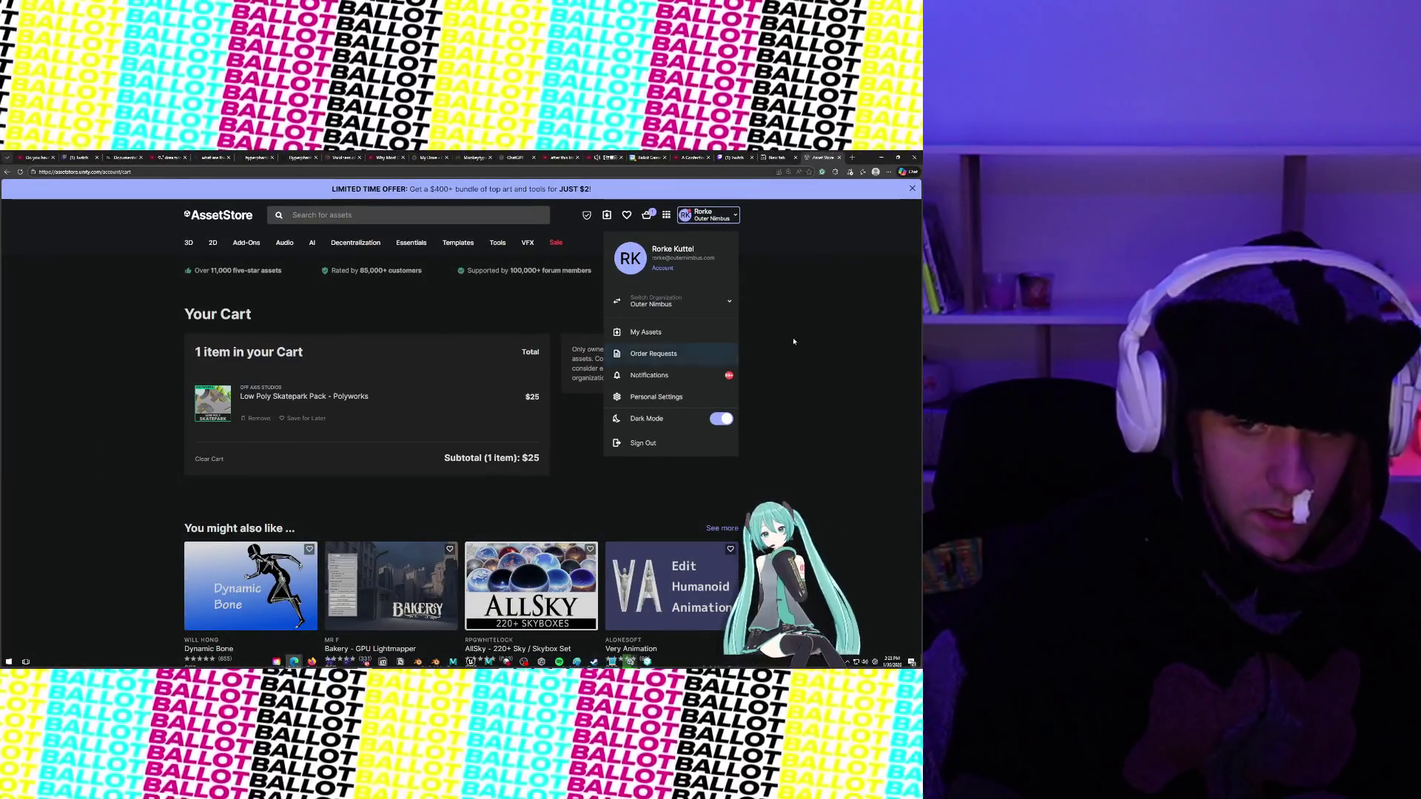
click(814, 317)
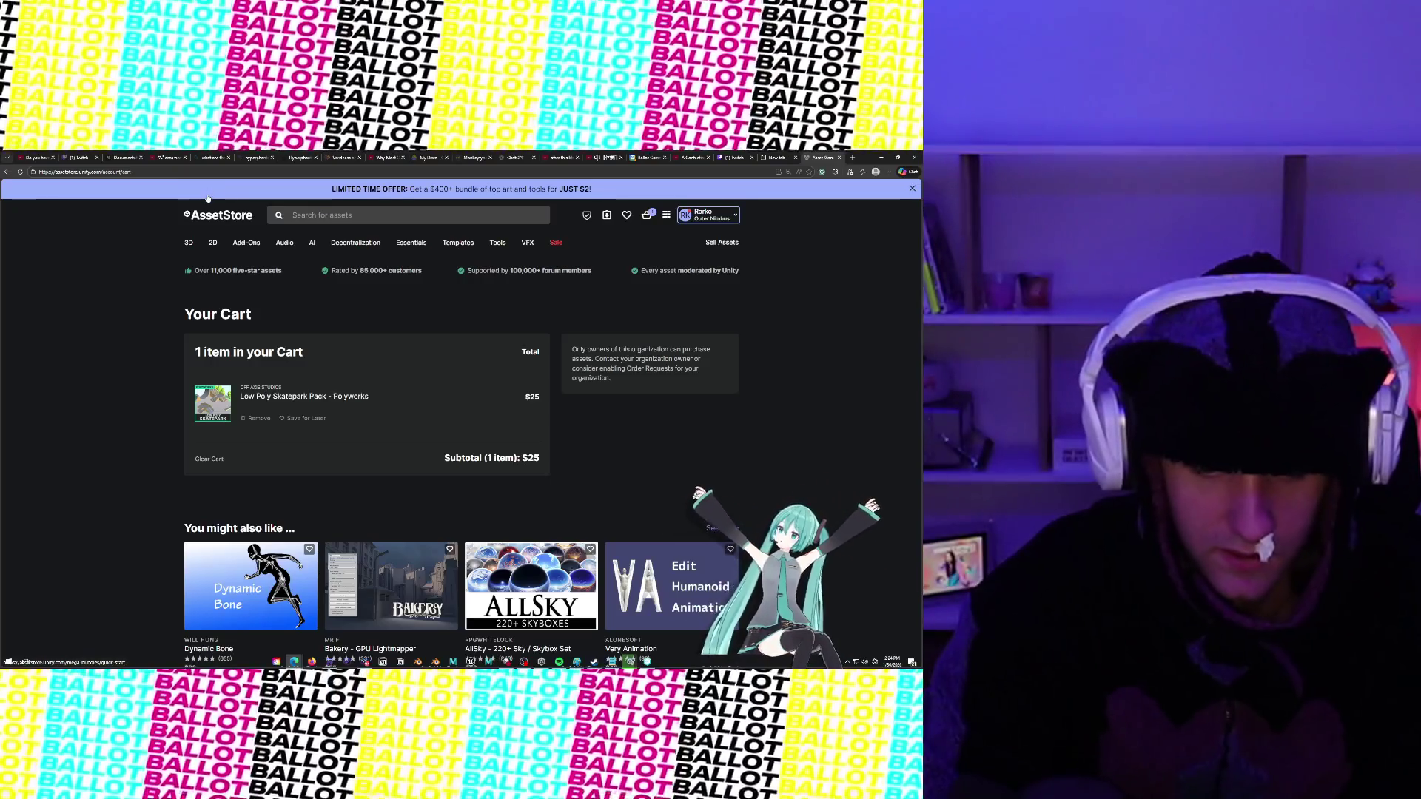
Reload the Asset Store cart page in the browser
click(20, 173)
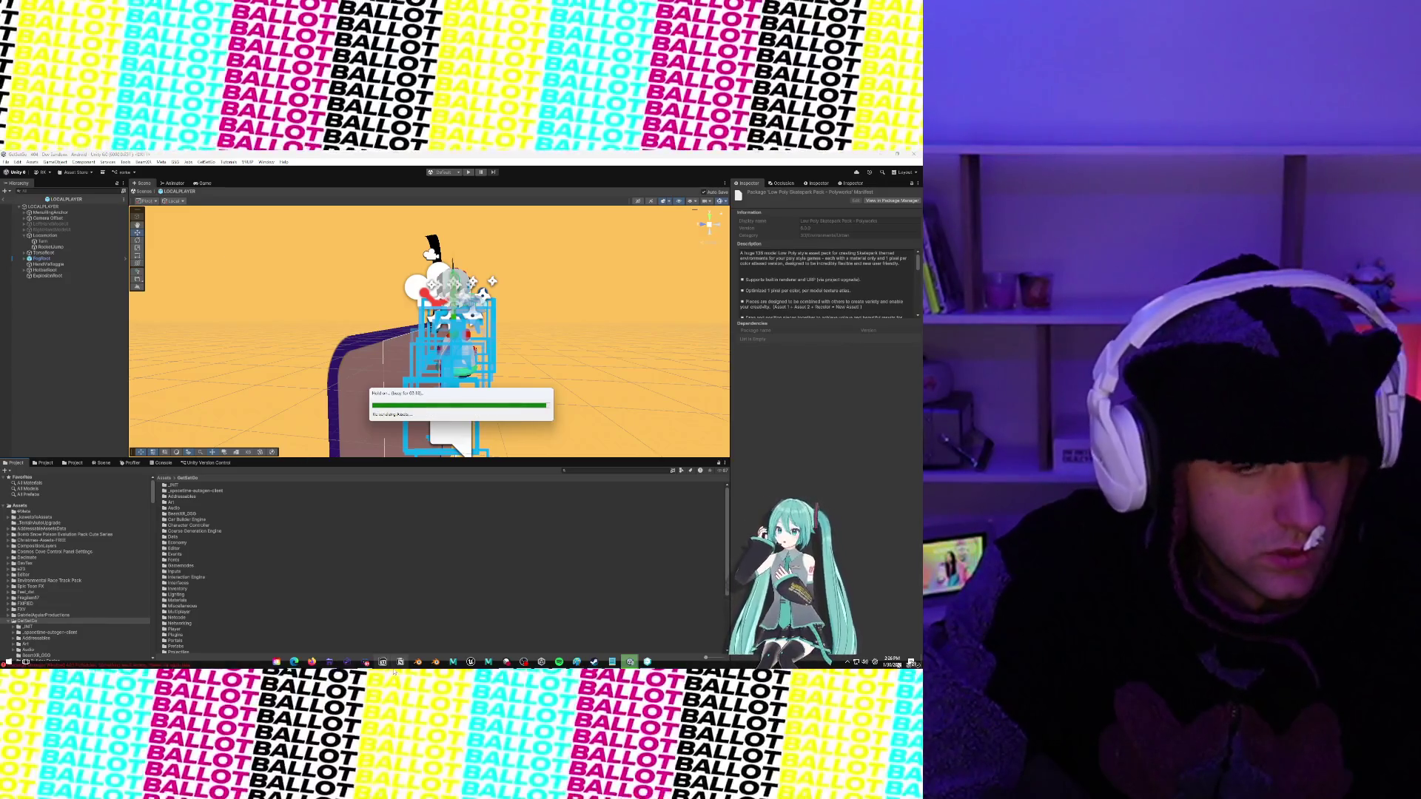
mouse_move(293, 663)
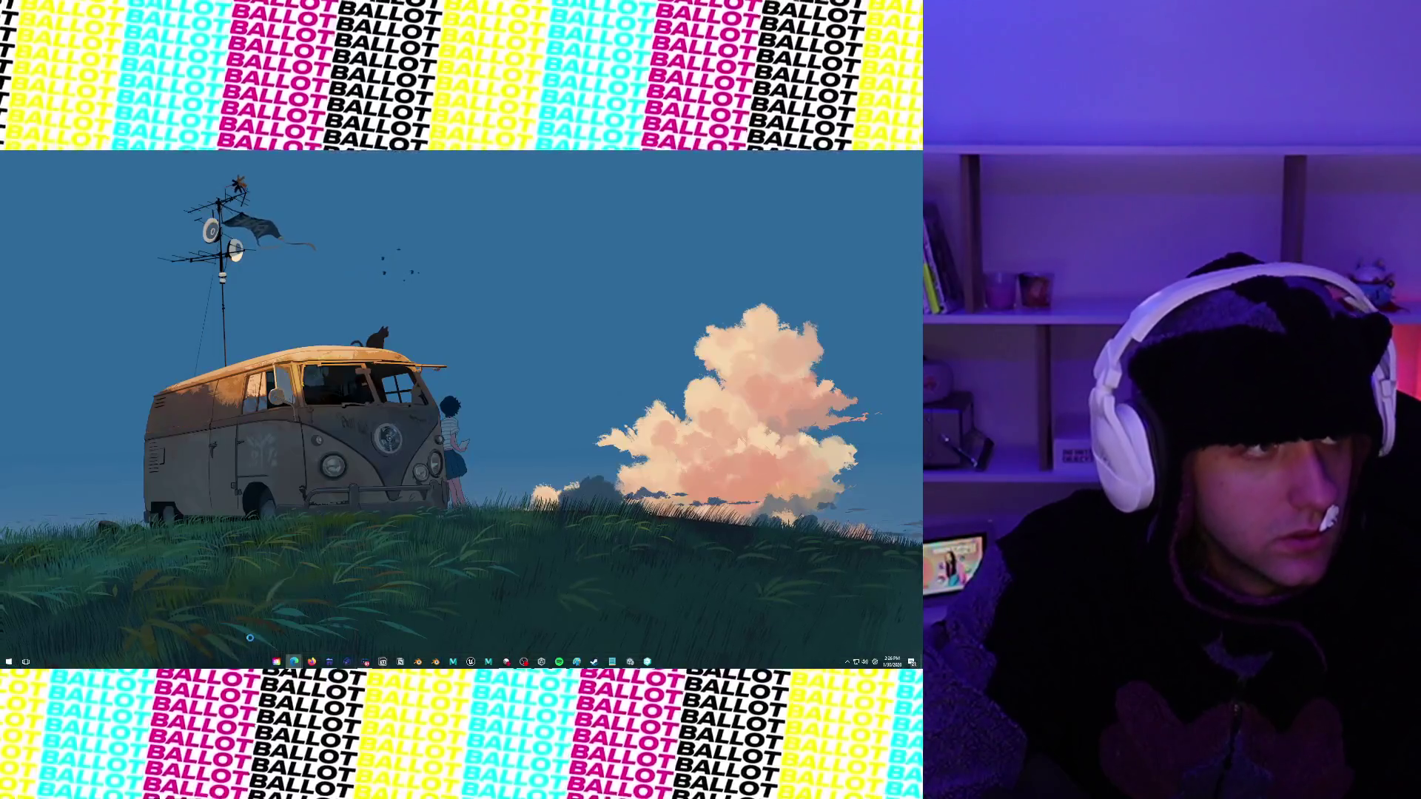
click(295, 629)
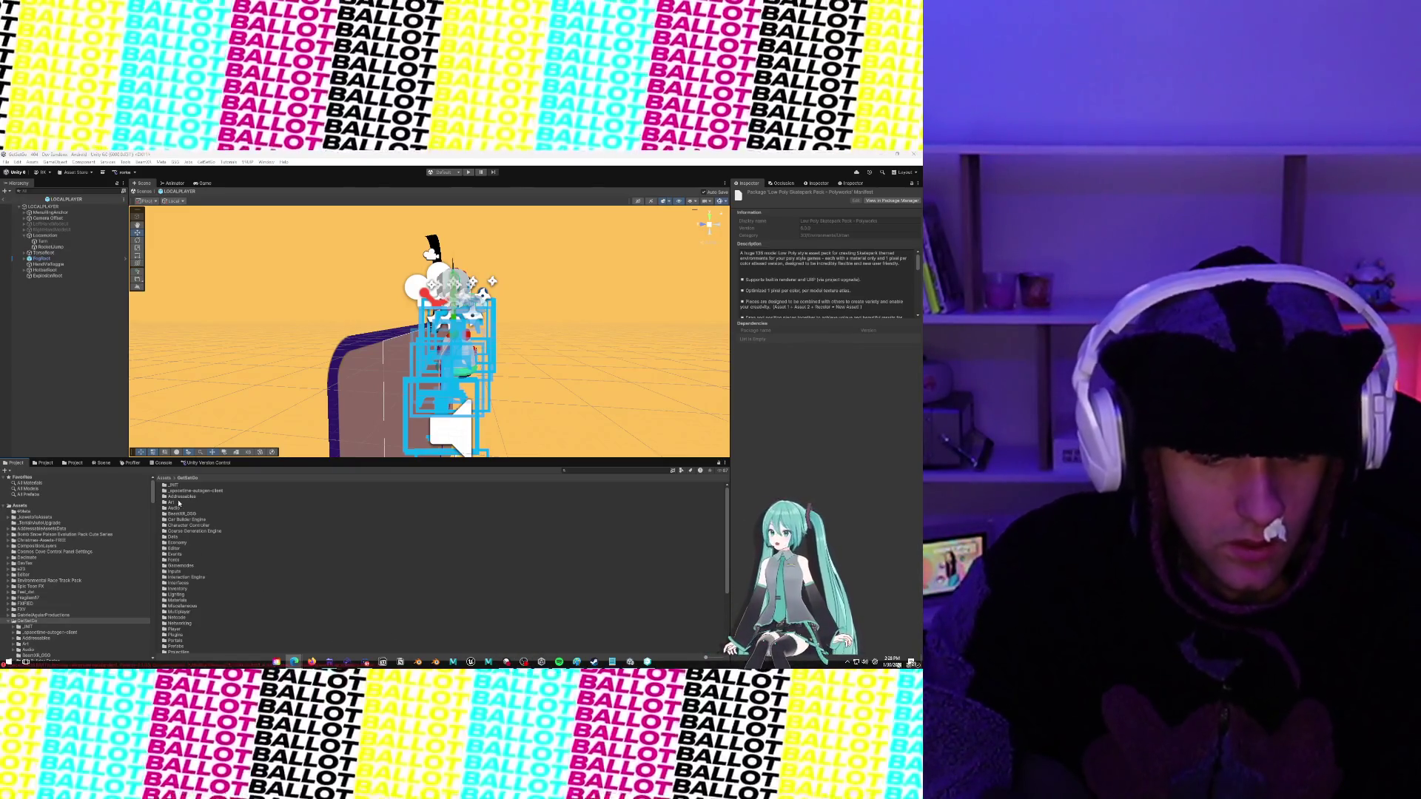
click(161, 463)
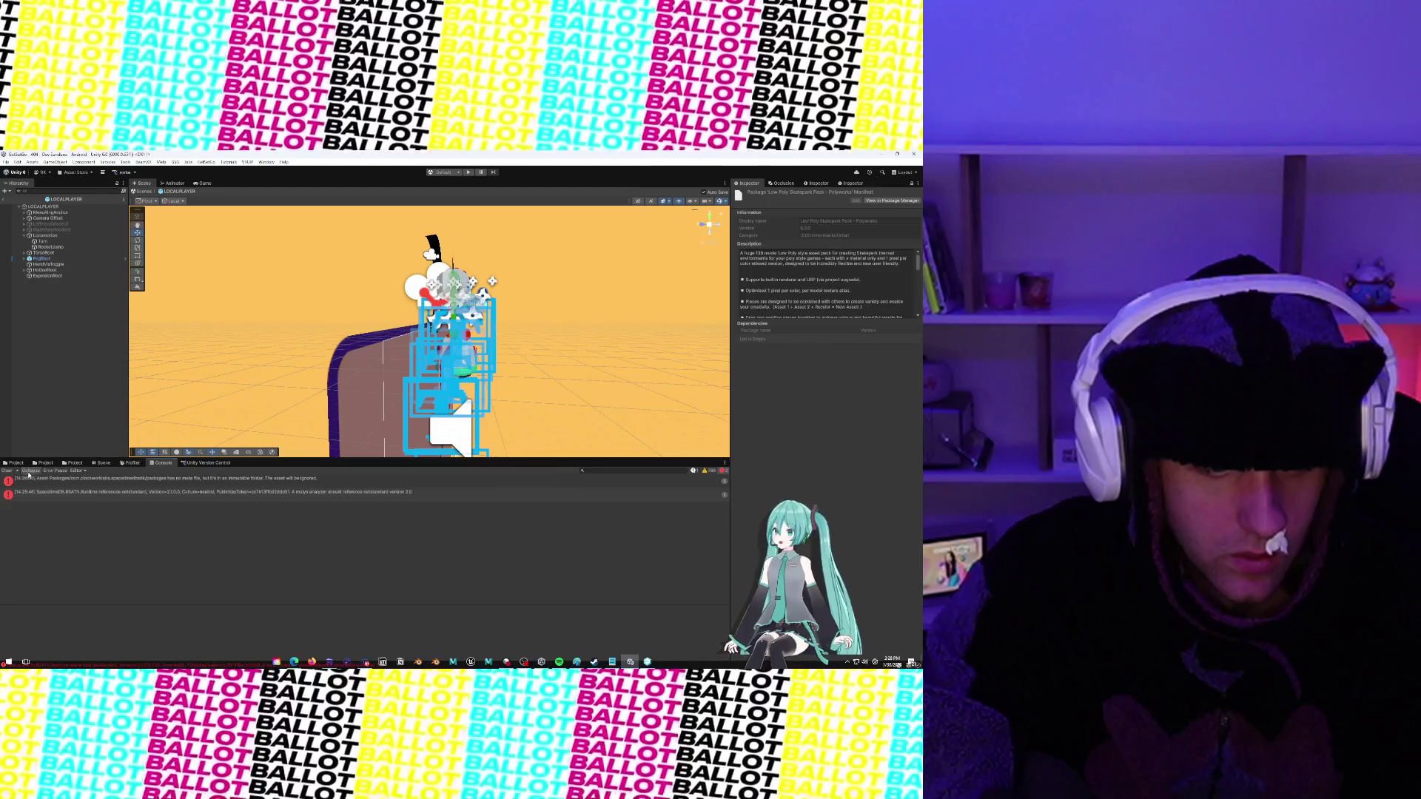
click(12, 466)
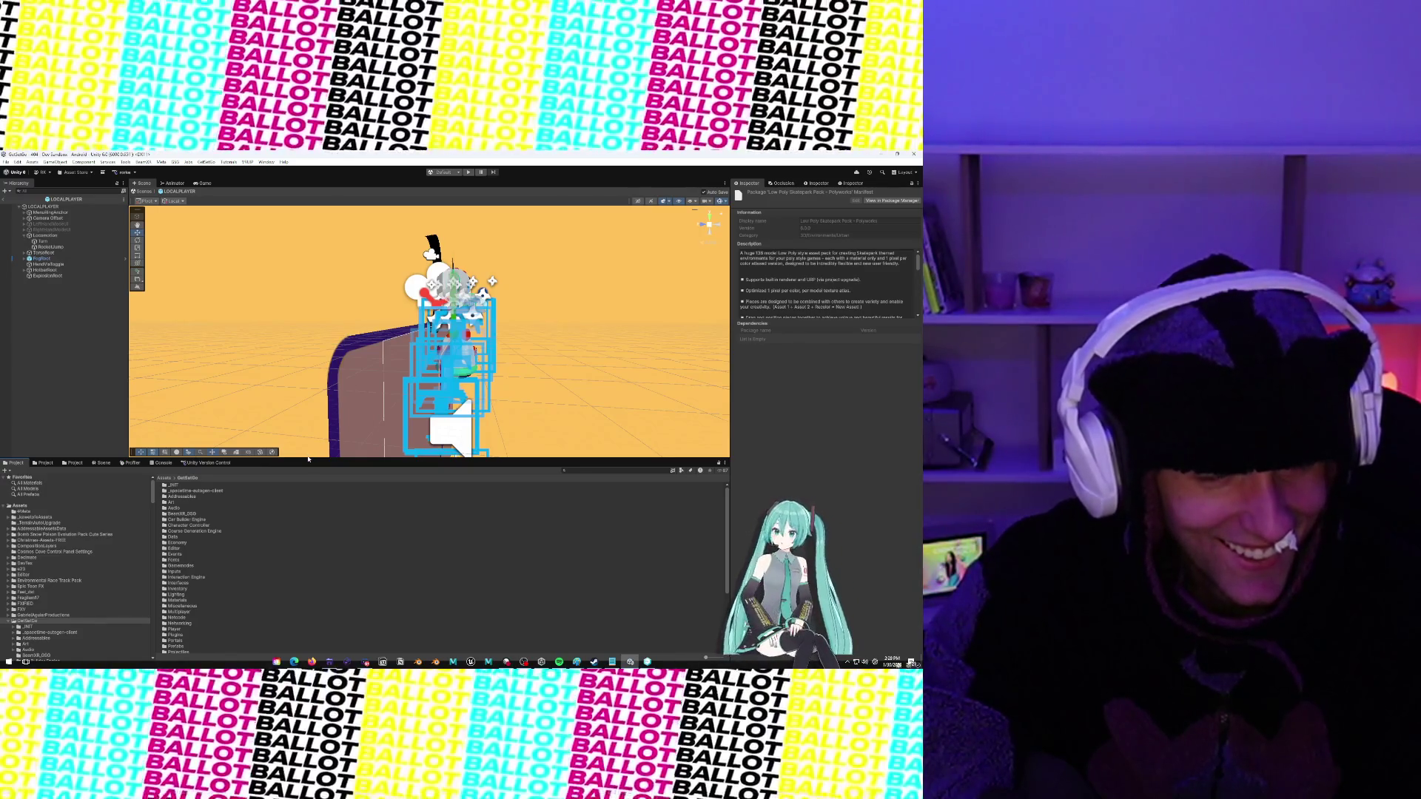
mouse_move(276, 658)
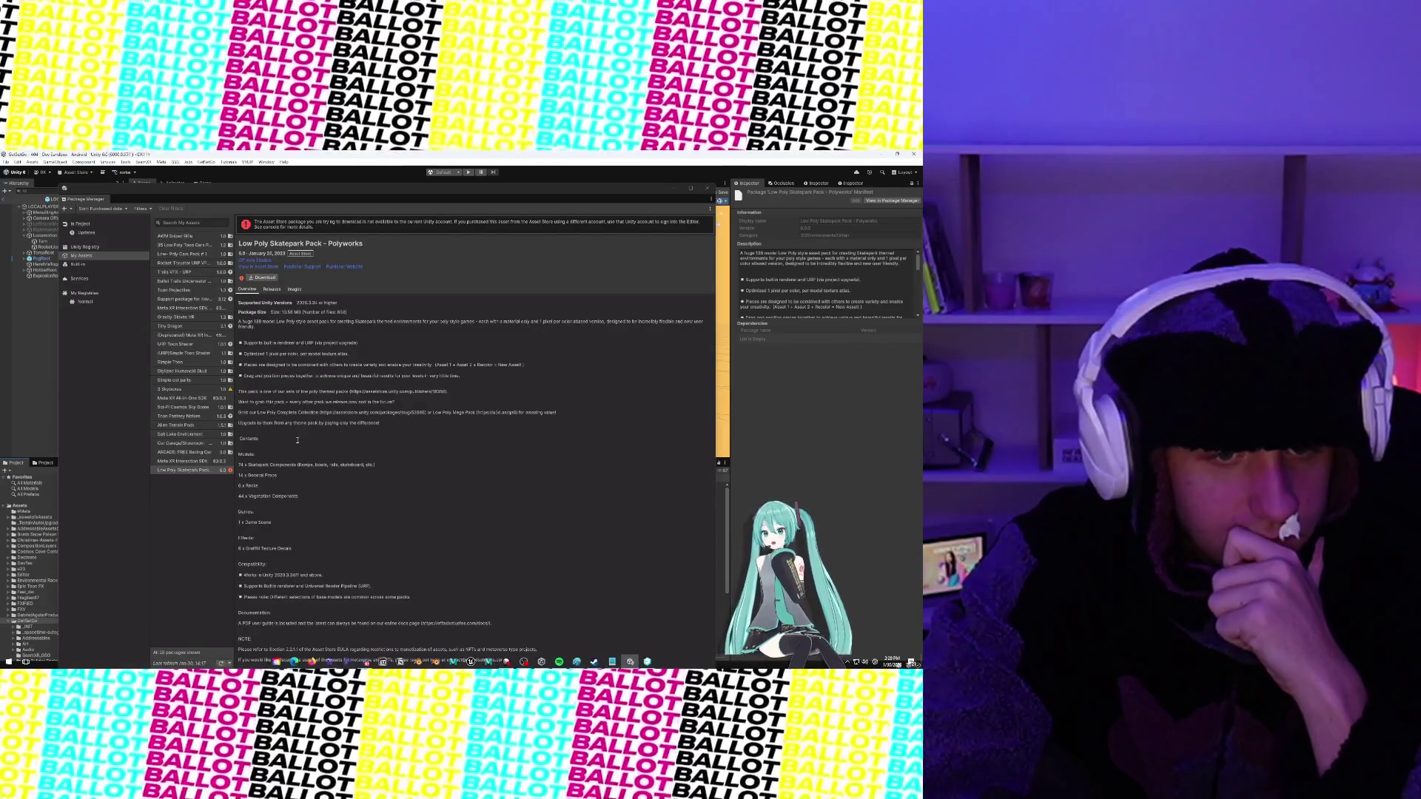
Retry the Low Poly Skatepark Pack download and switch between My Assets and Unity Registry
click(264, 279)
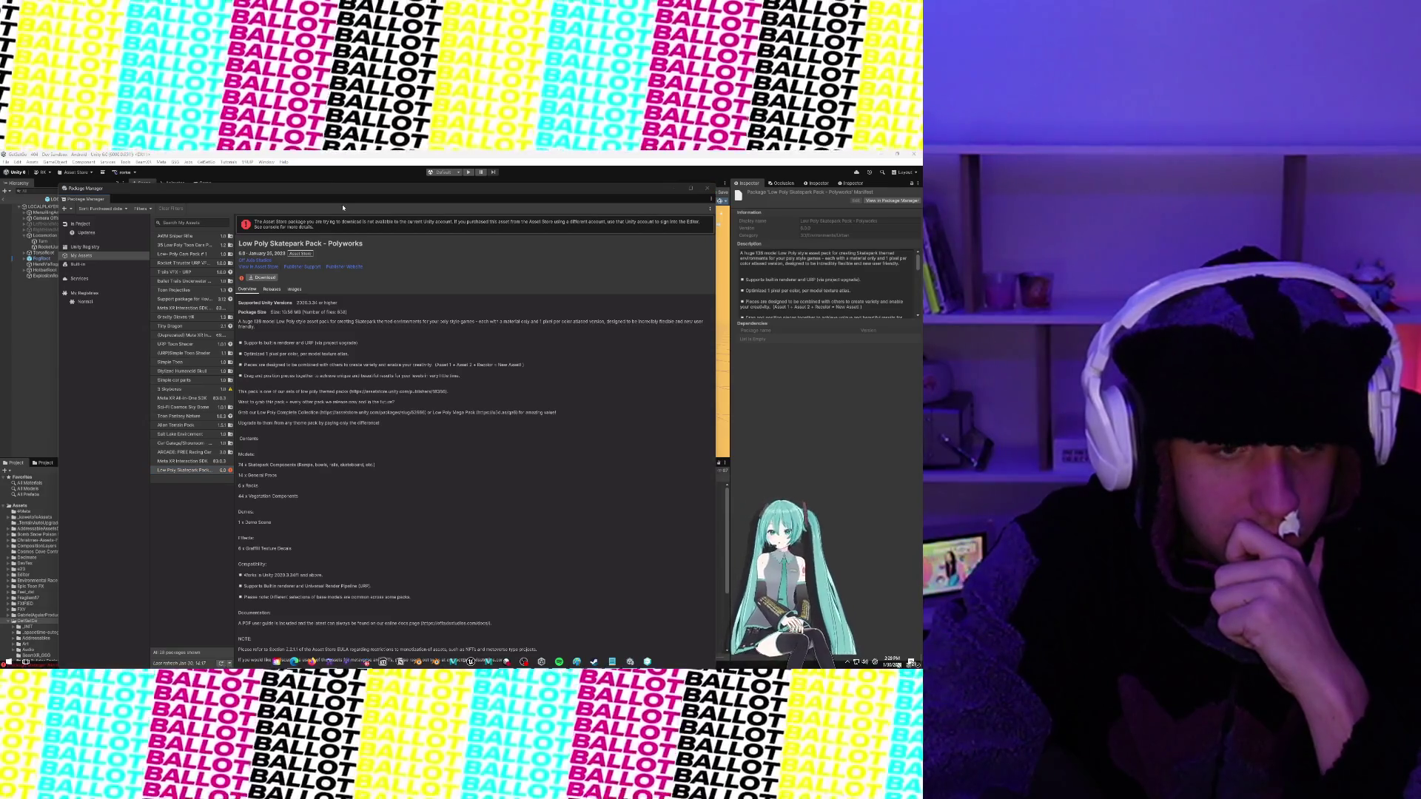
drag(318, 195, 320, 163)
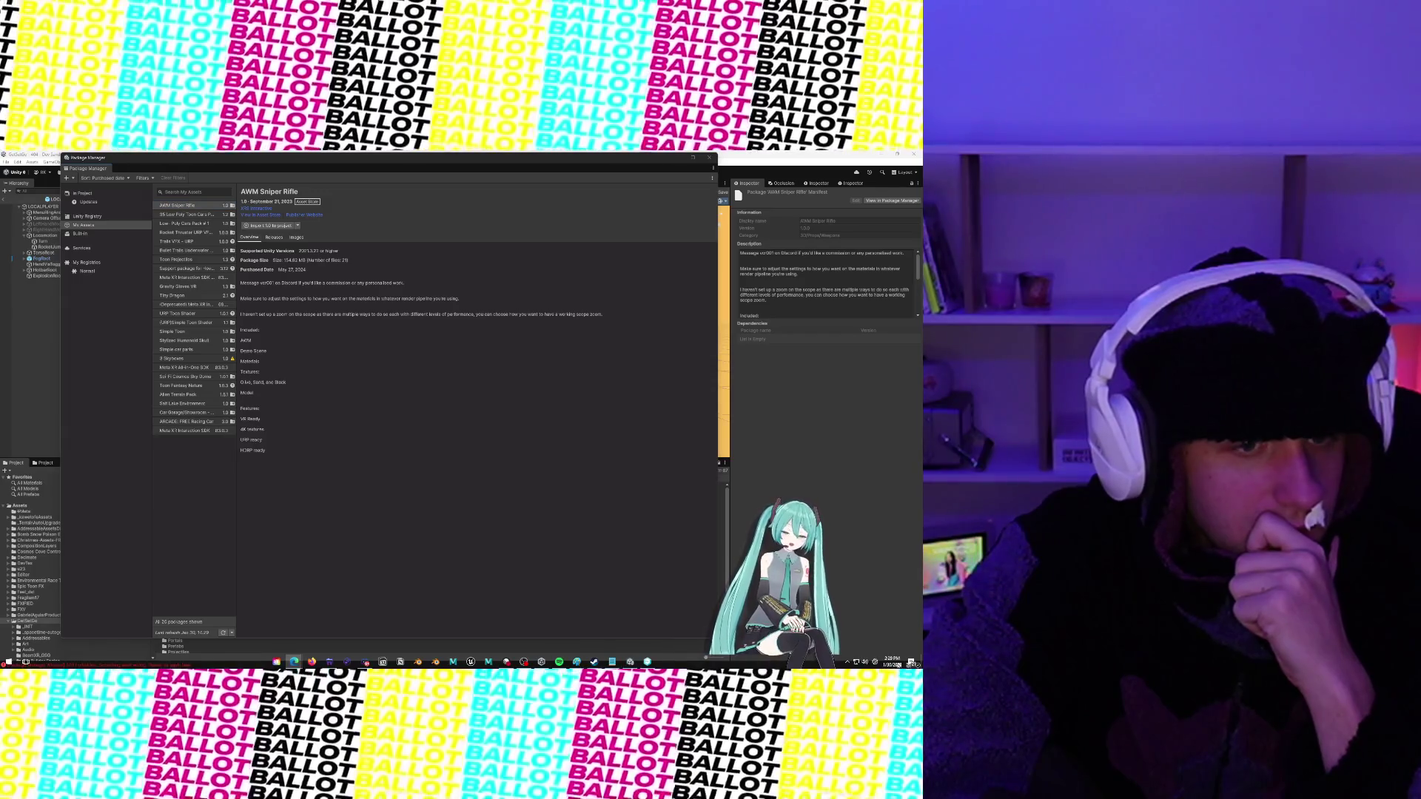
click(102, 225)
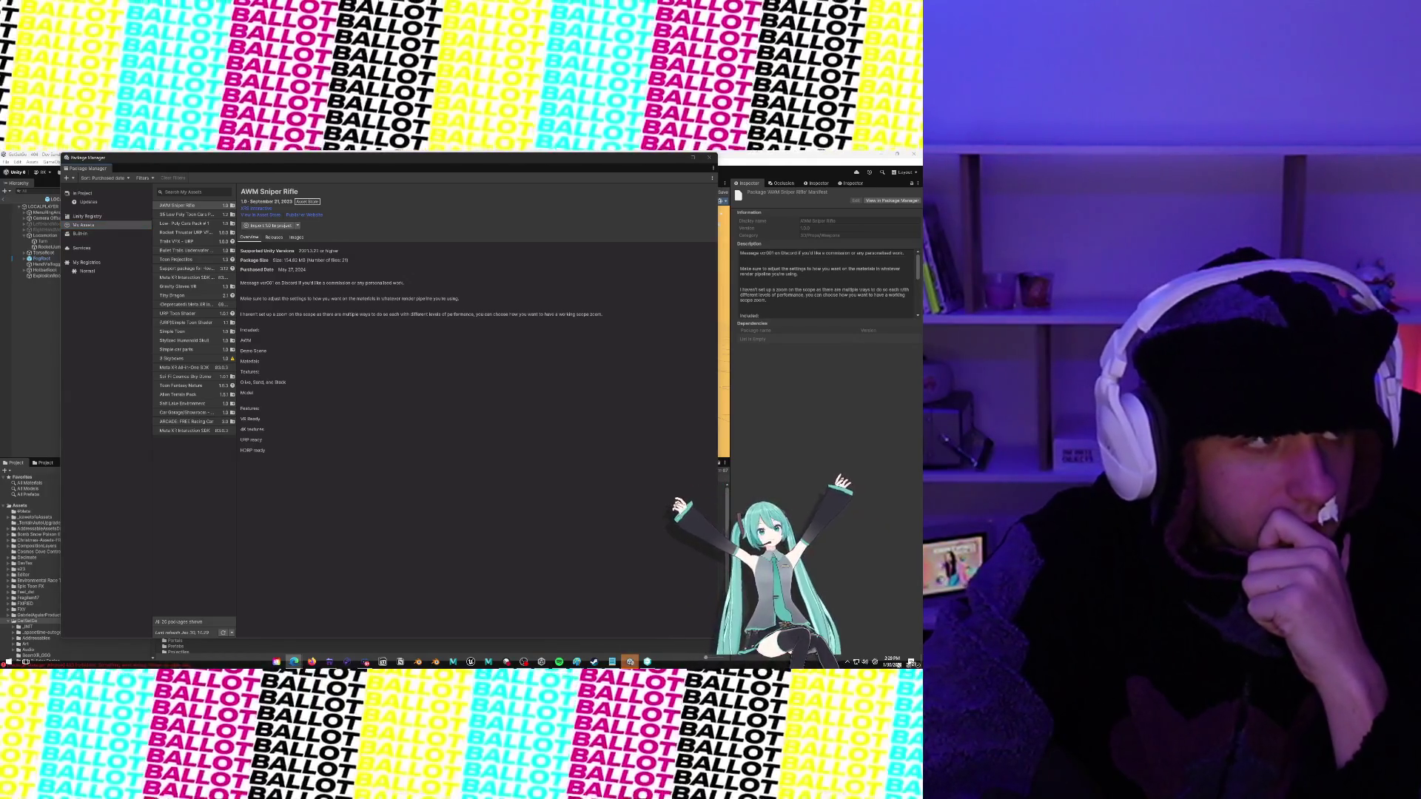
click(93, 217)
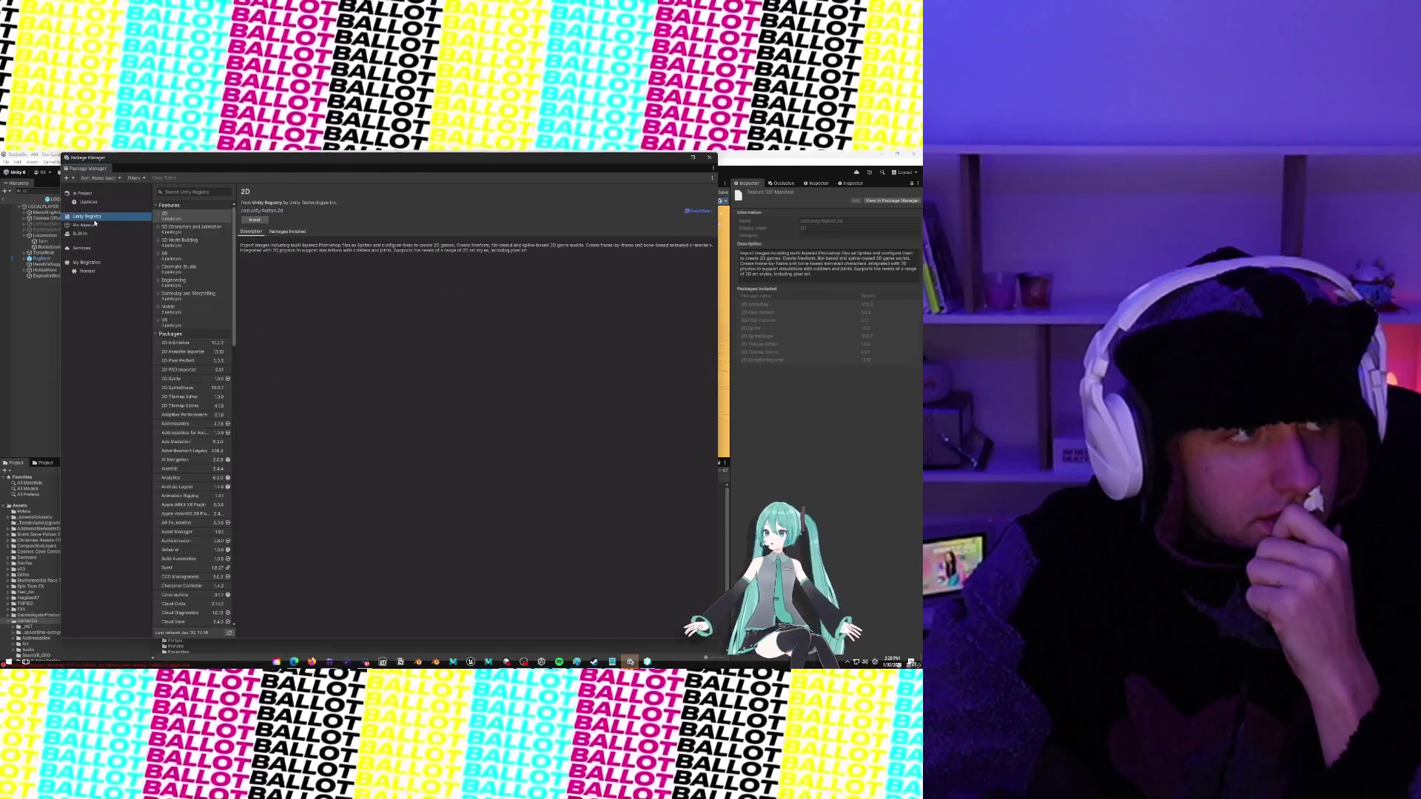
click(86, 226)
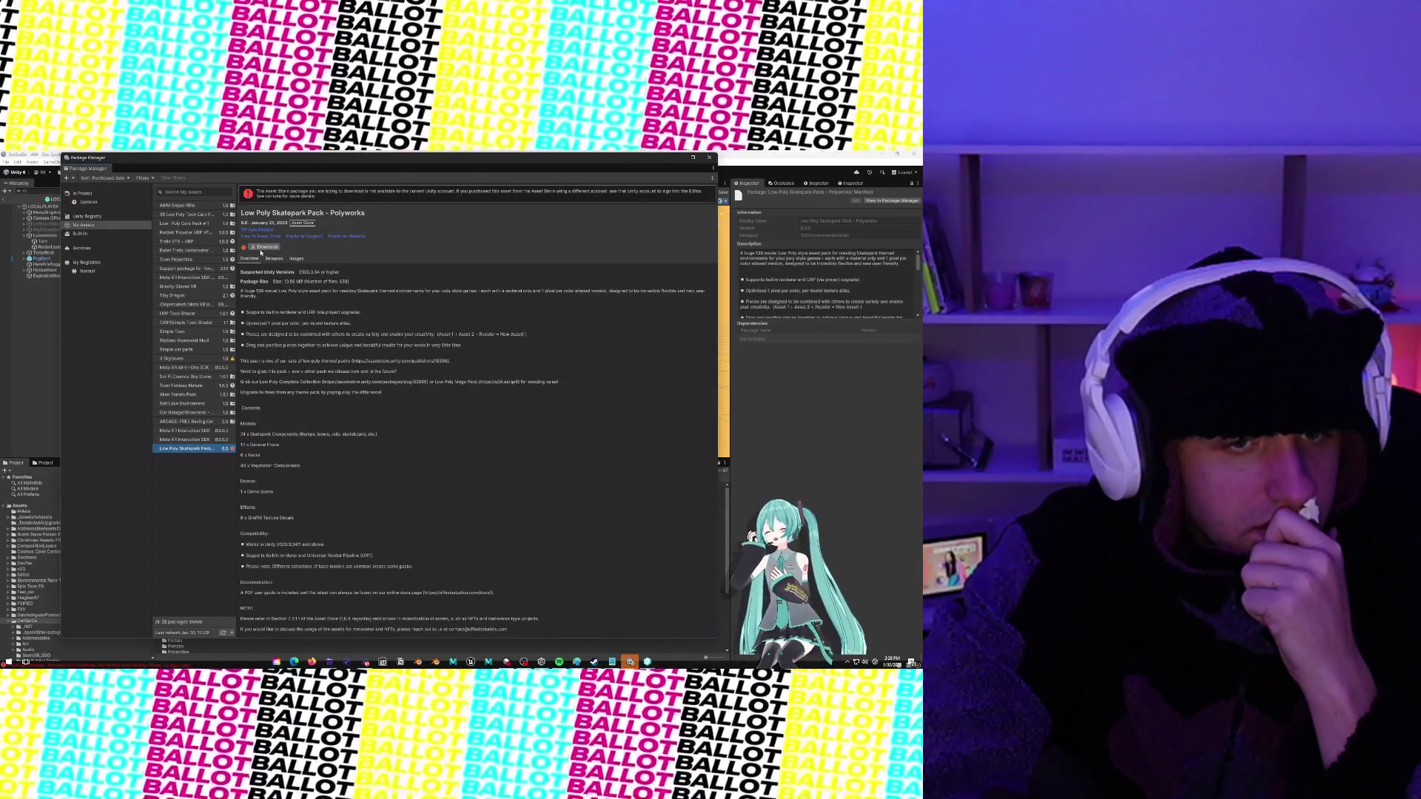
Try the skatepark pack download again, then close Package Manager and show the Console's 403 error
click(250, 247)
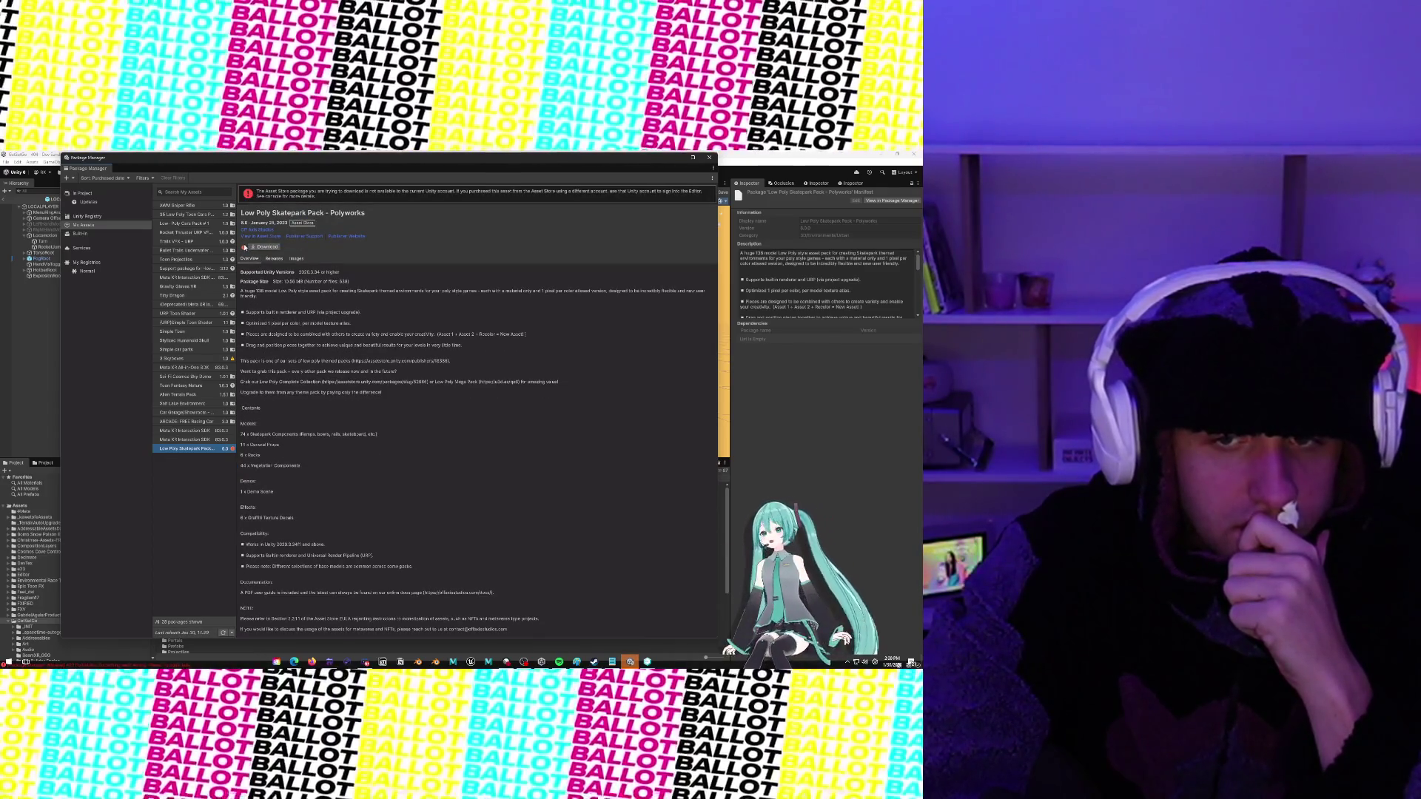
click(709, 156)
click(169, 463)
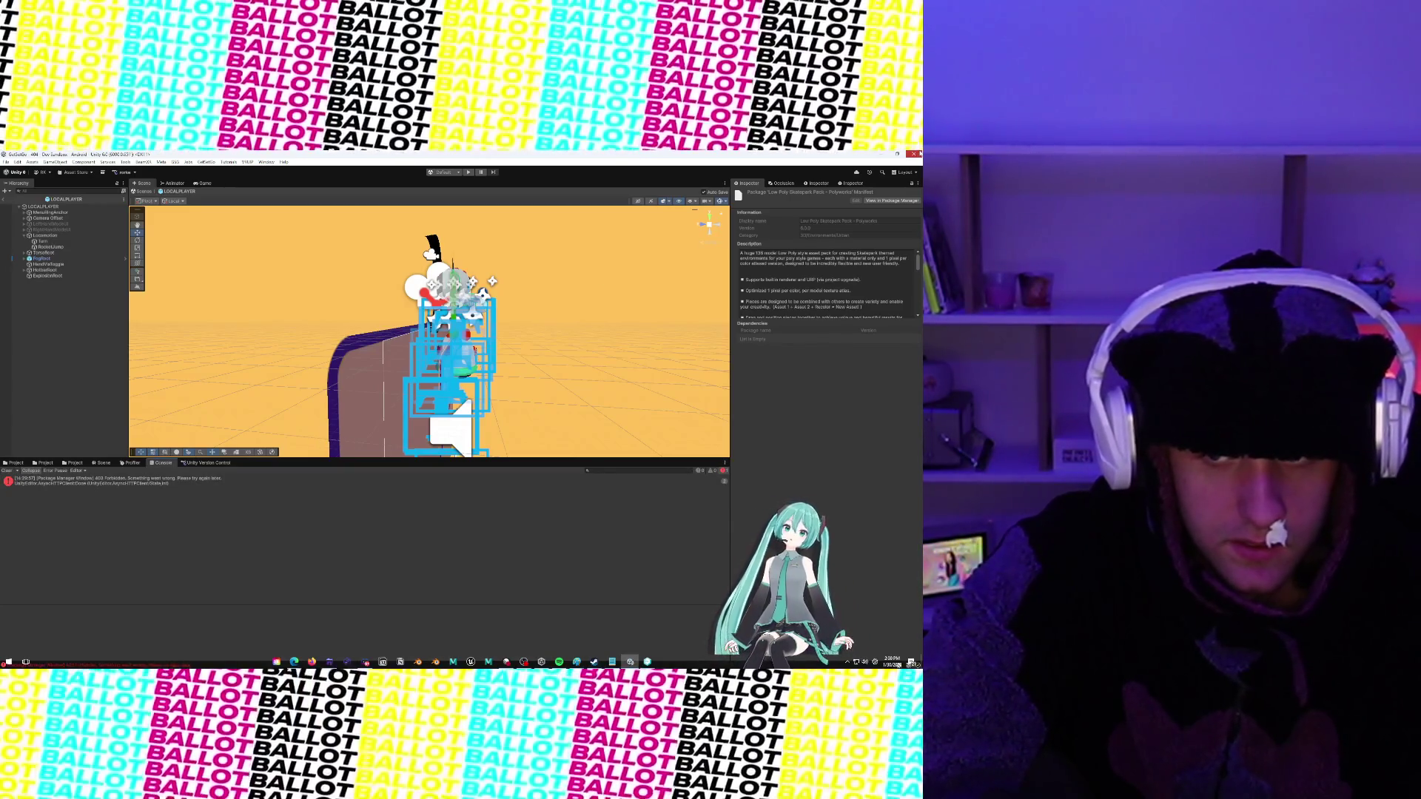
Quit the editor, reopen GetSetGo from Unity Hub's Projects list, and bring the hub back while it loads
click(914, 154)
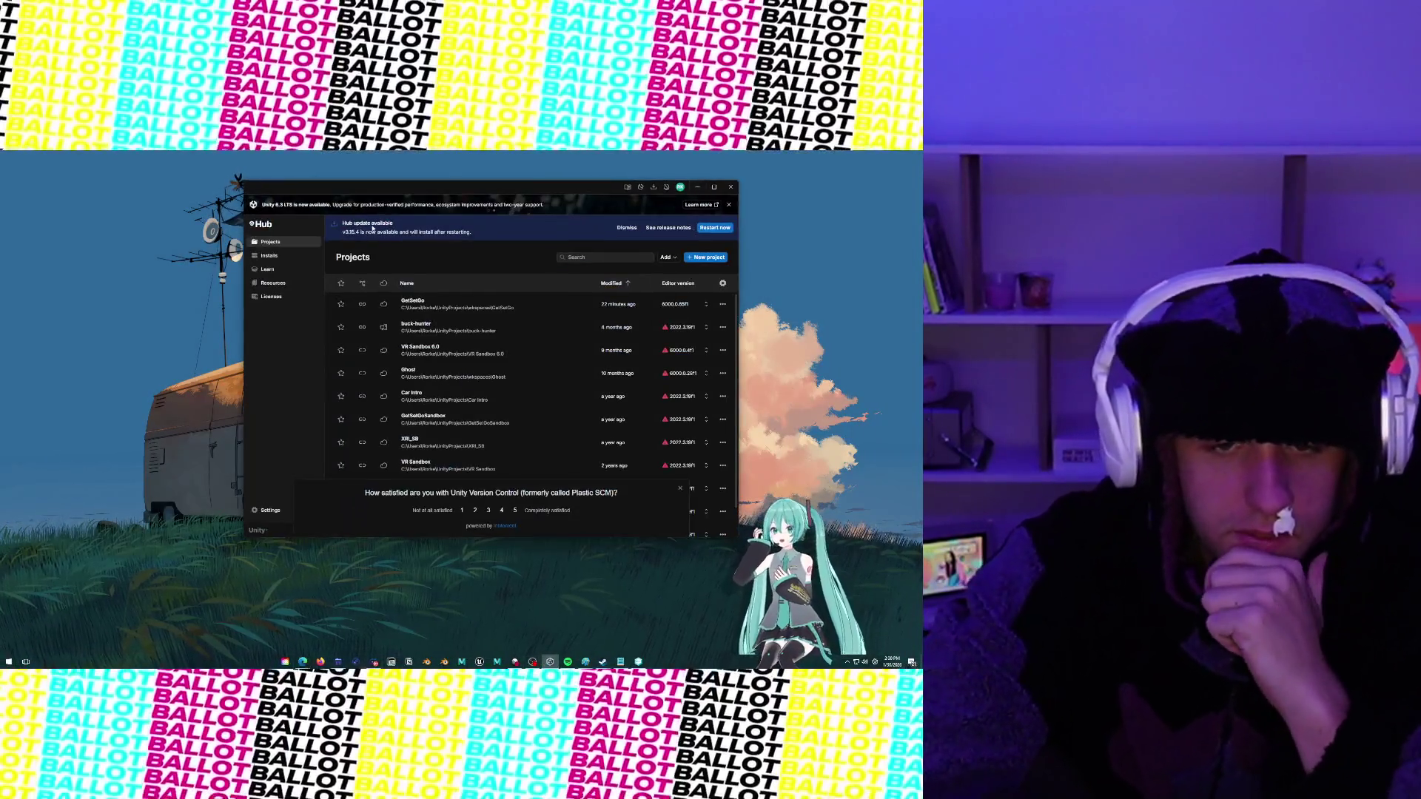
click(422, 303)
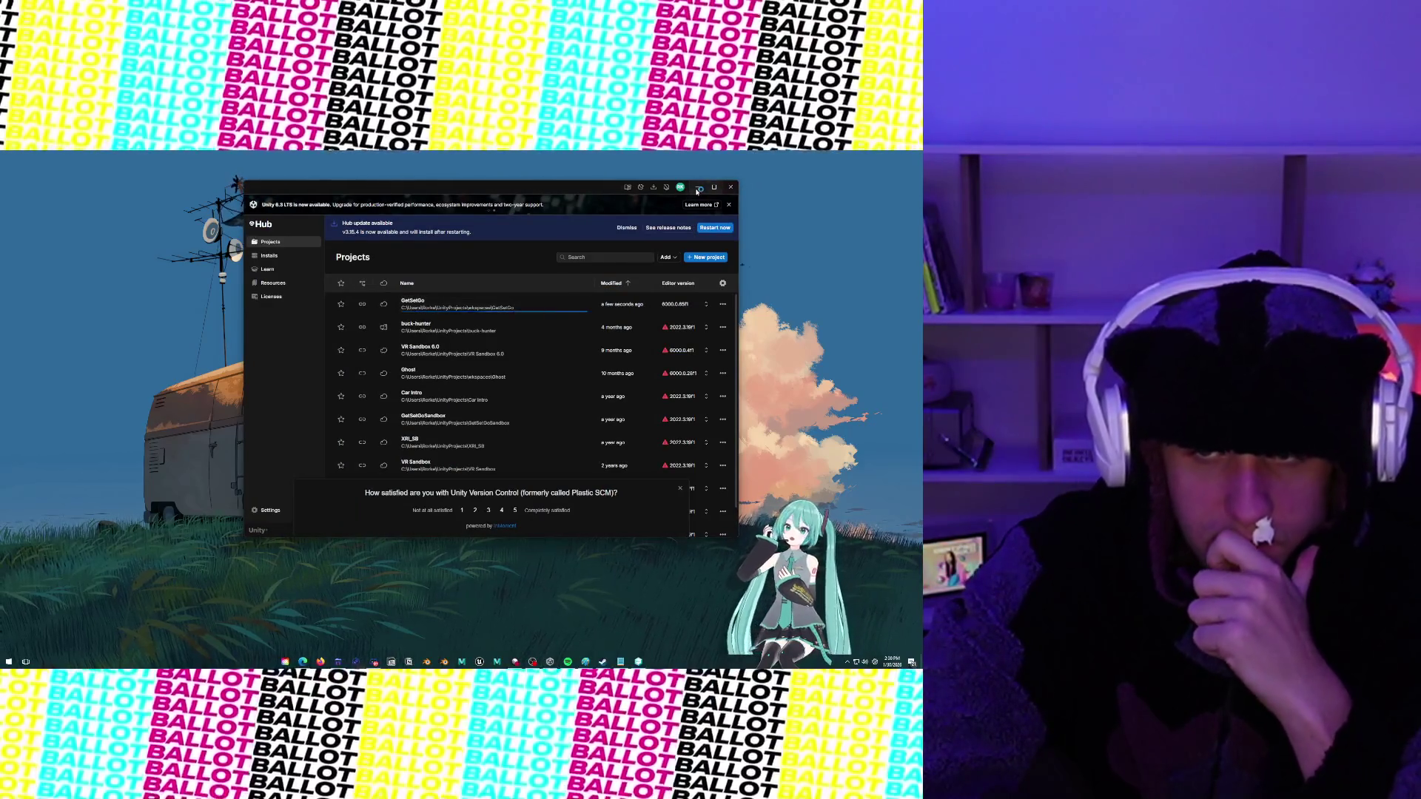
click(697, 188)
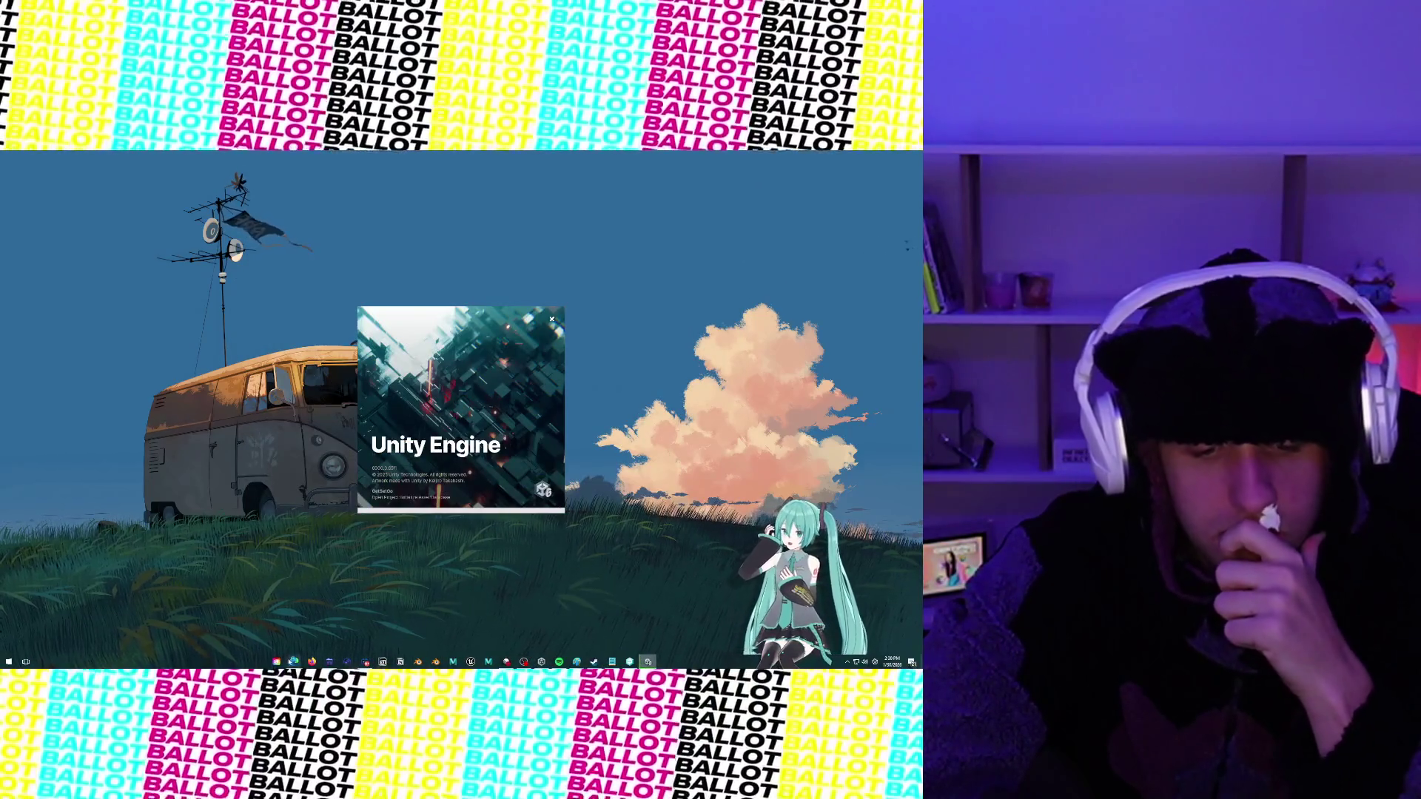
mouse_move(294, 661)
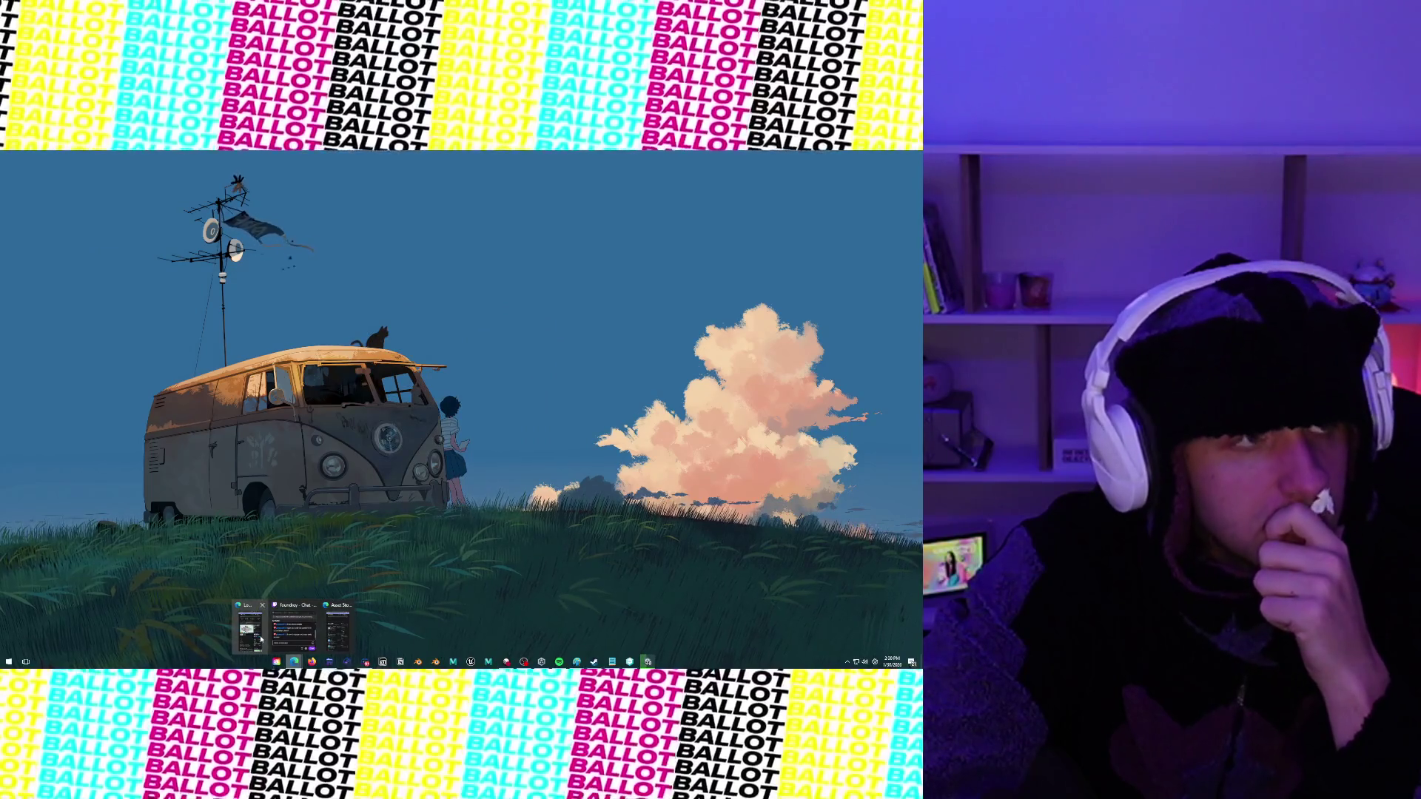
click(541, 661)
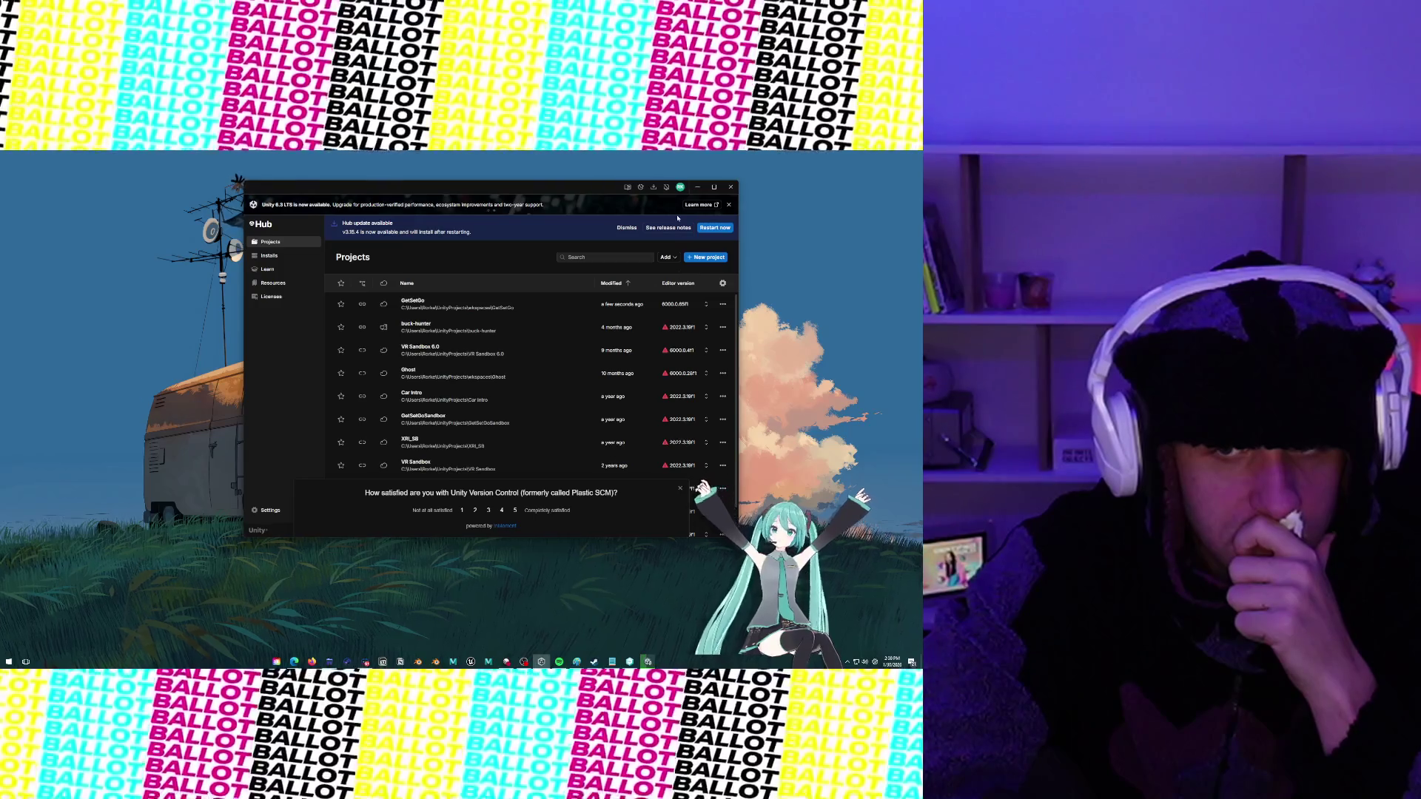
View the account's All organizations list in Unity Hub's avatar menu, then dismiss the menus
click(680, 188)
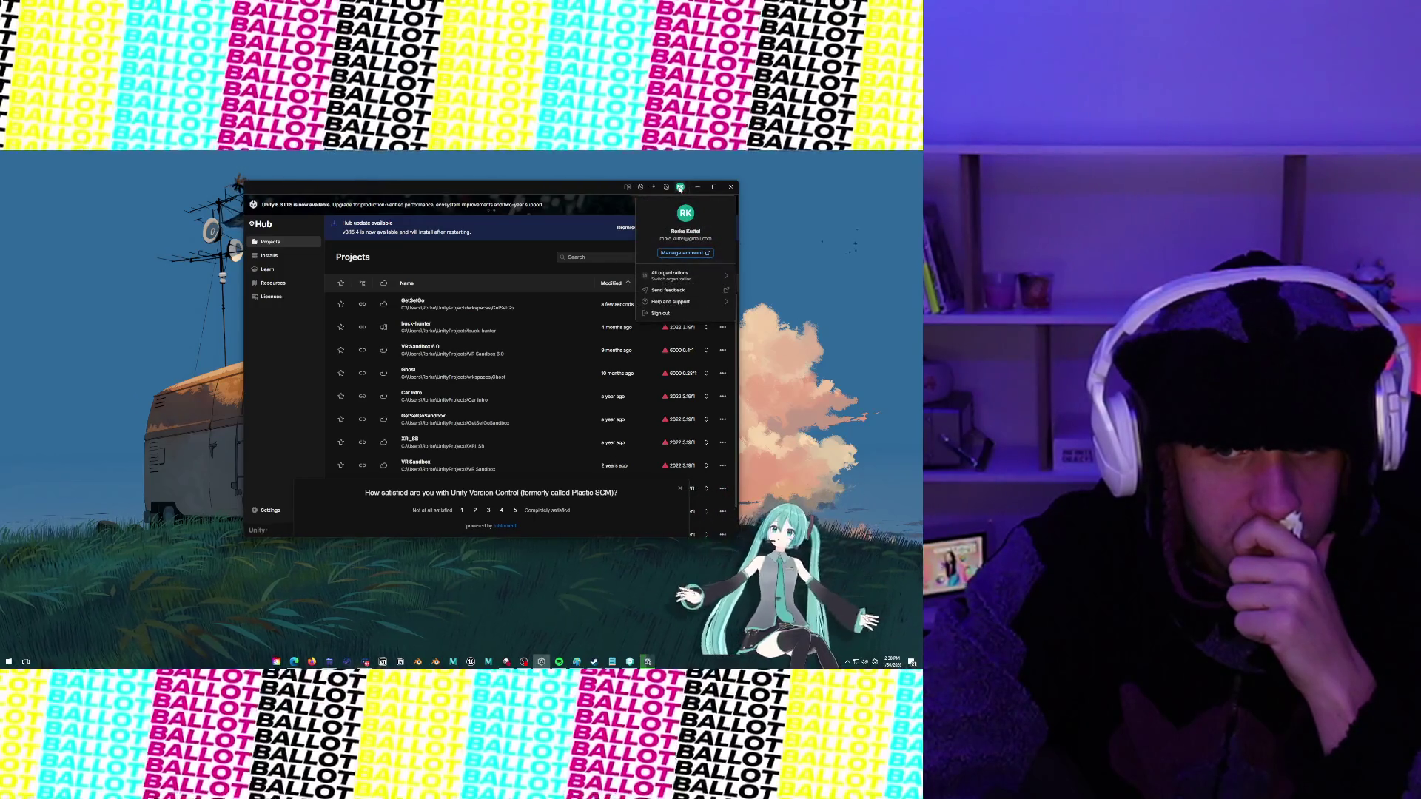
mouse_move(702, 280)
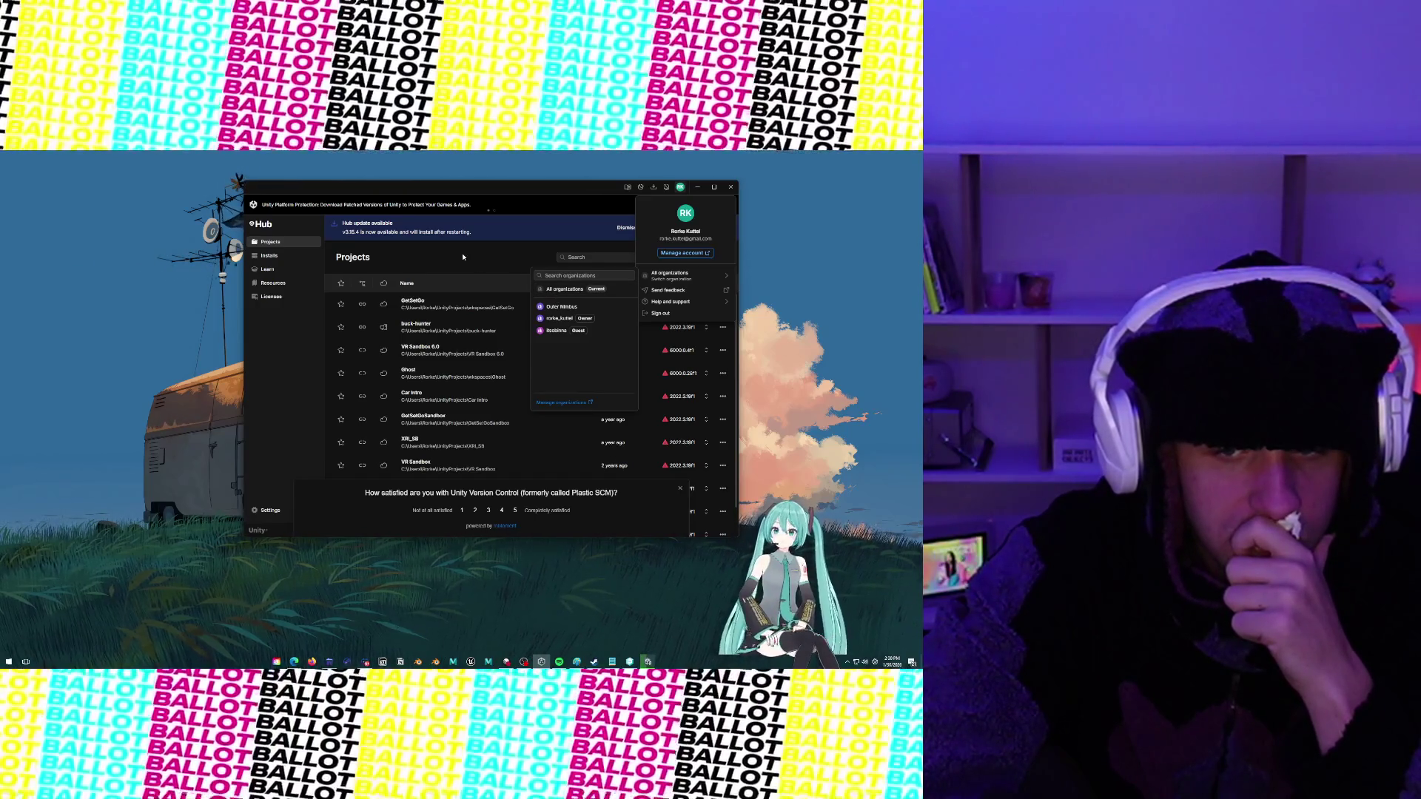
click(464, 254)
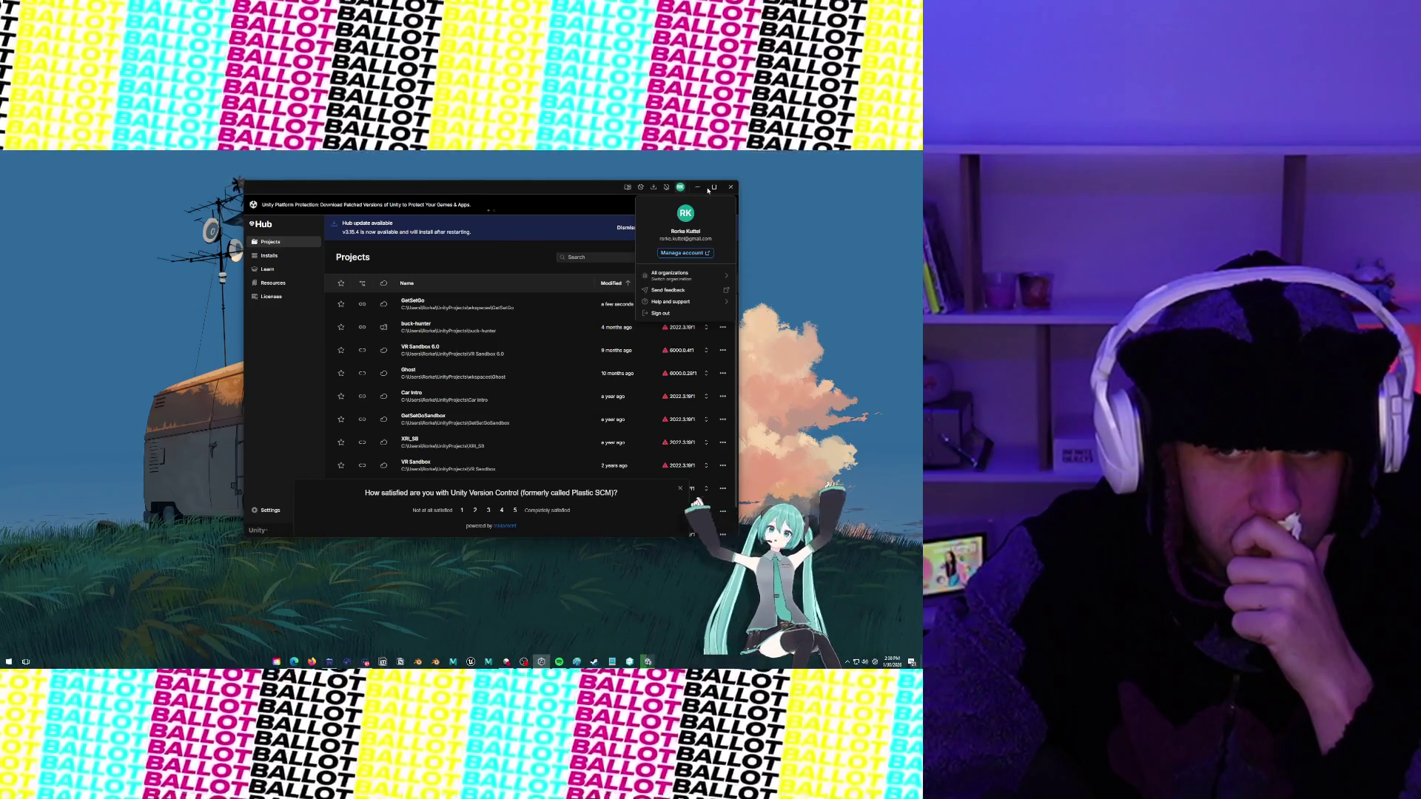
click(464, 254)
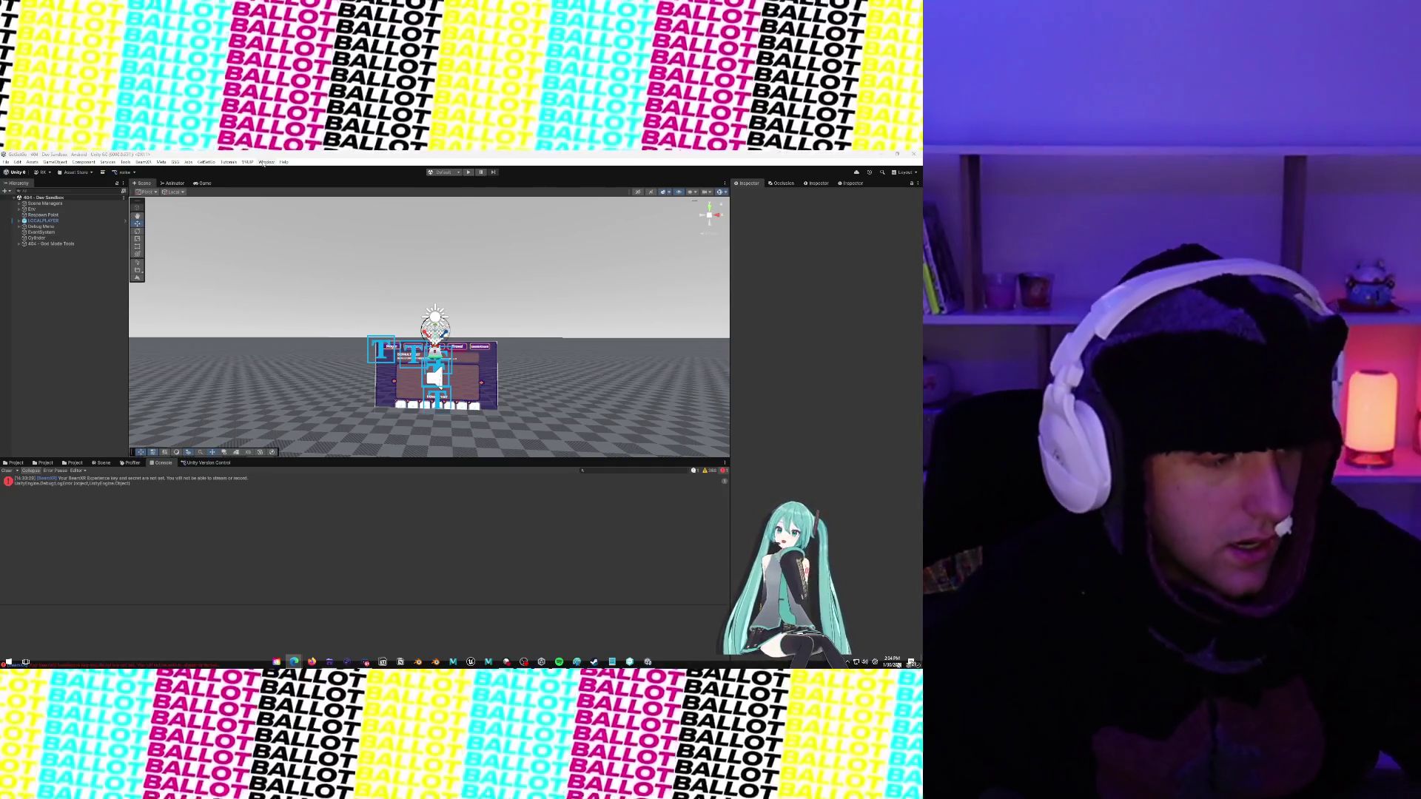
click(262, 163)
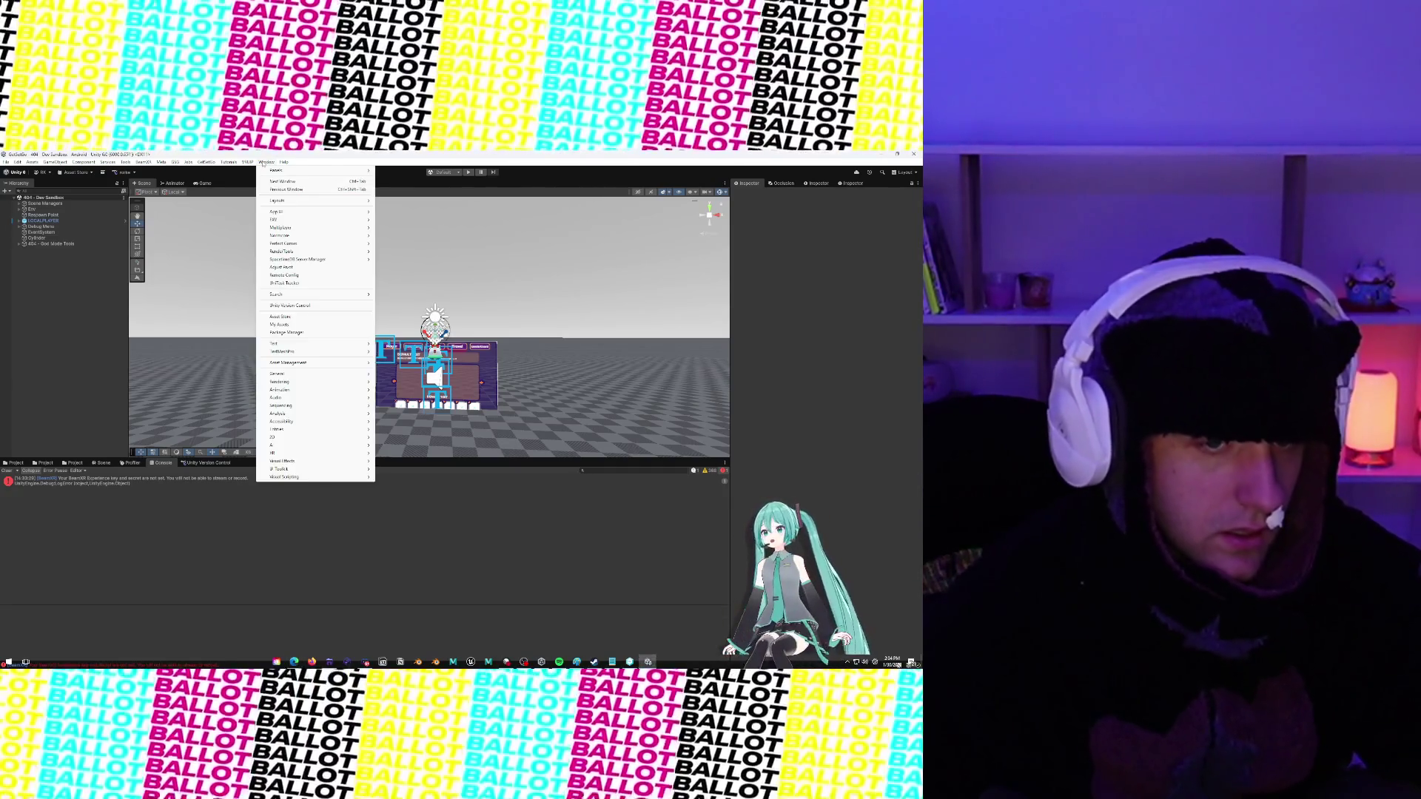
mouse_move(283, 162)
click(294, 661)
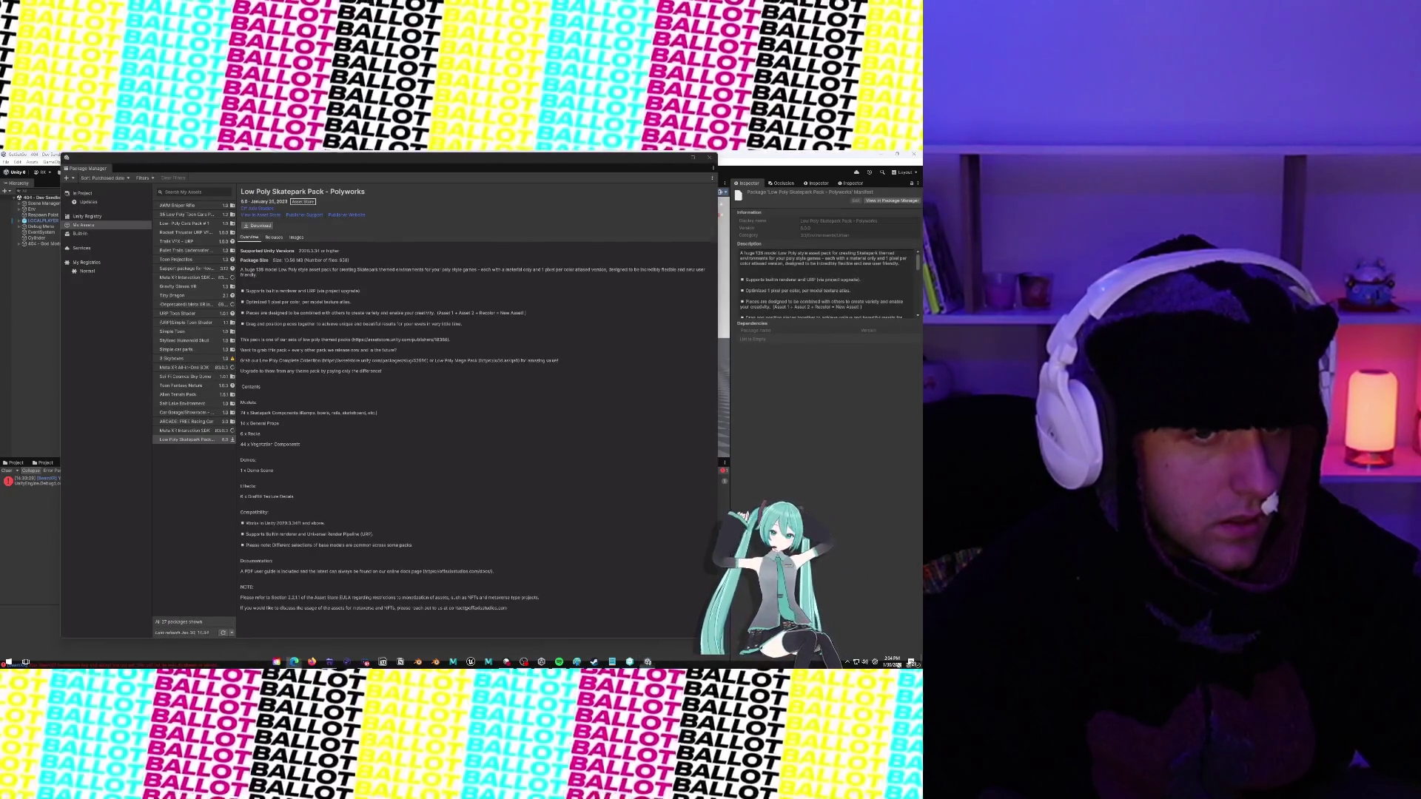
click(262, 226)
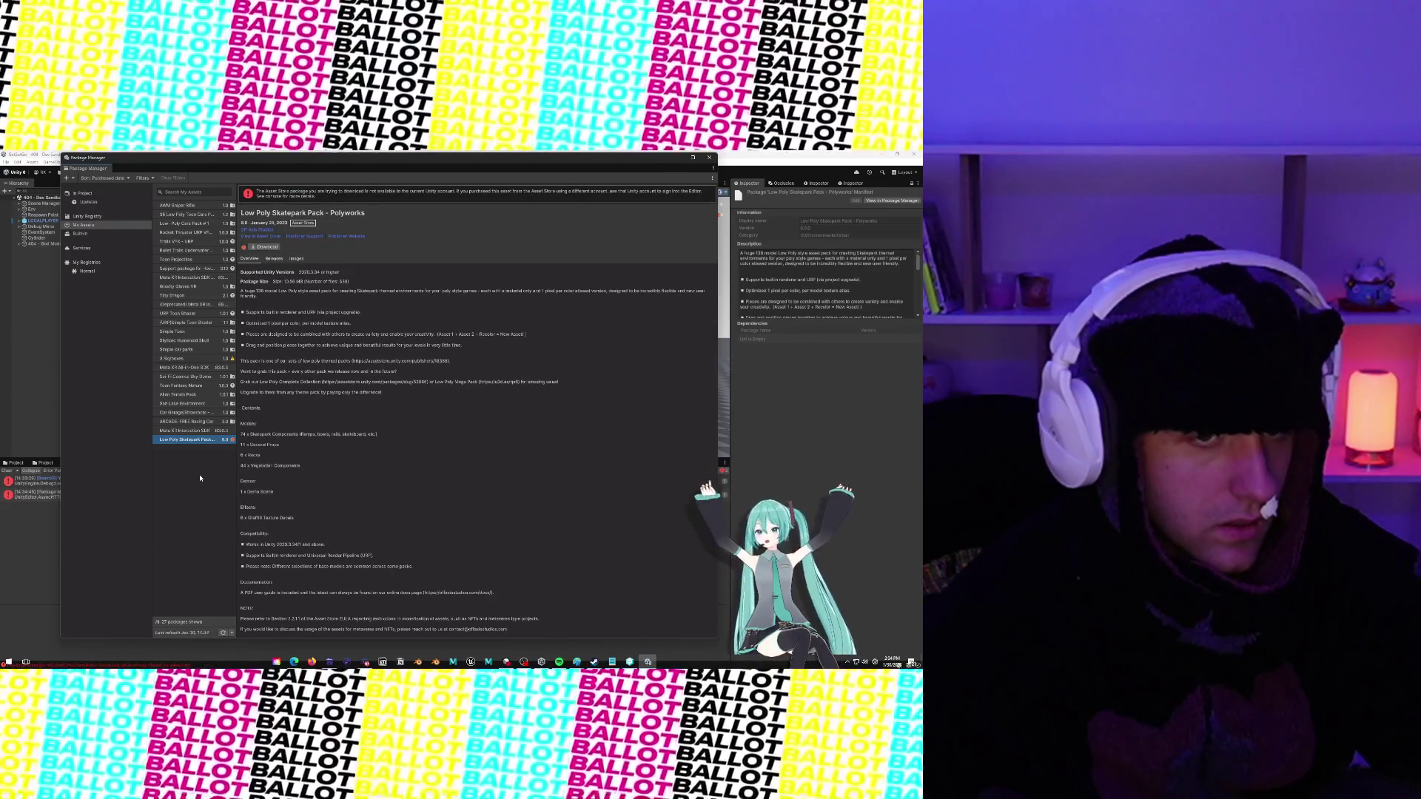
click(709, 158)
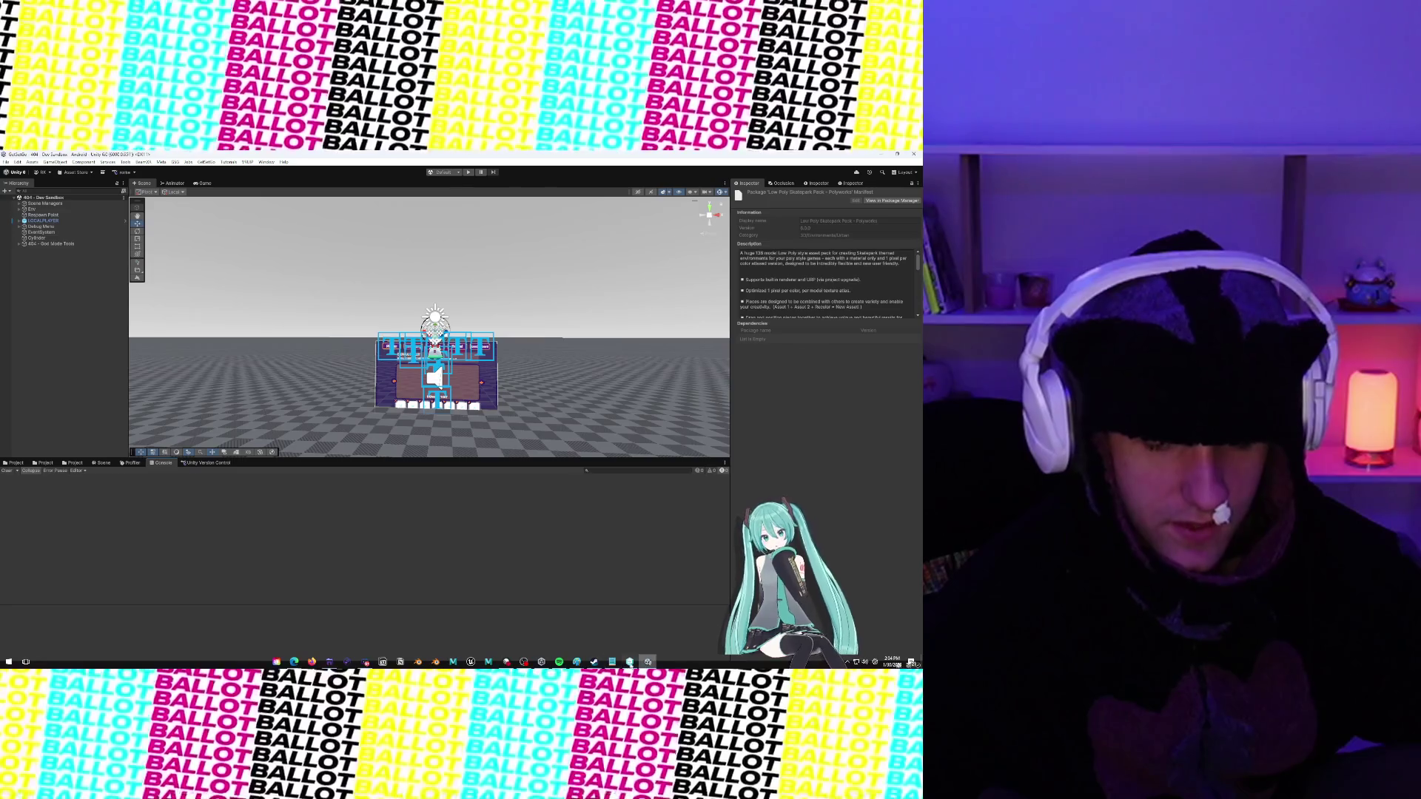
click(548, 663)
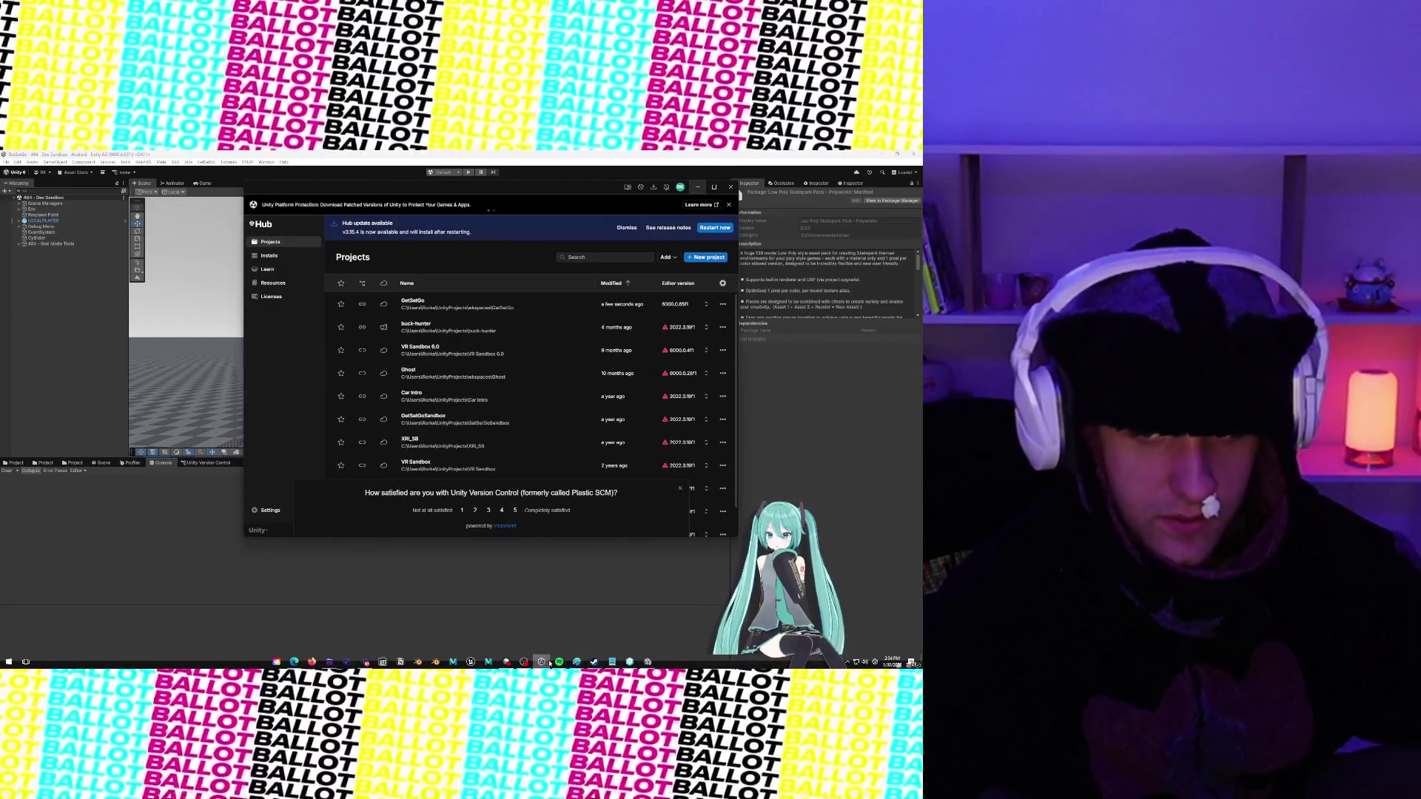
click(549, 662)
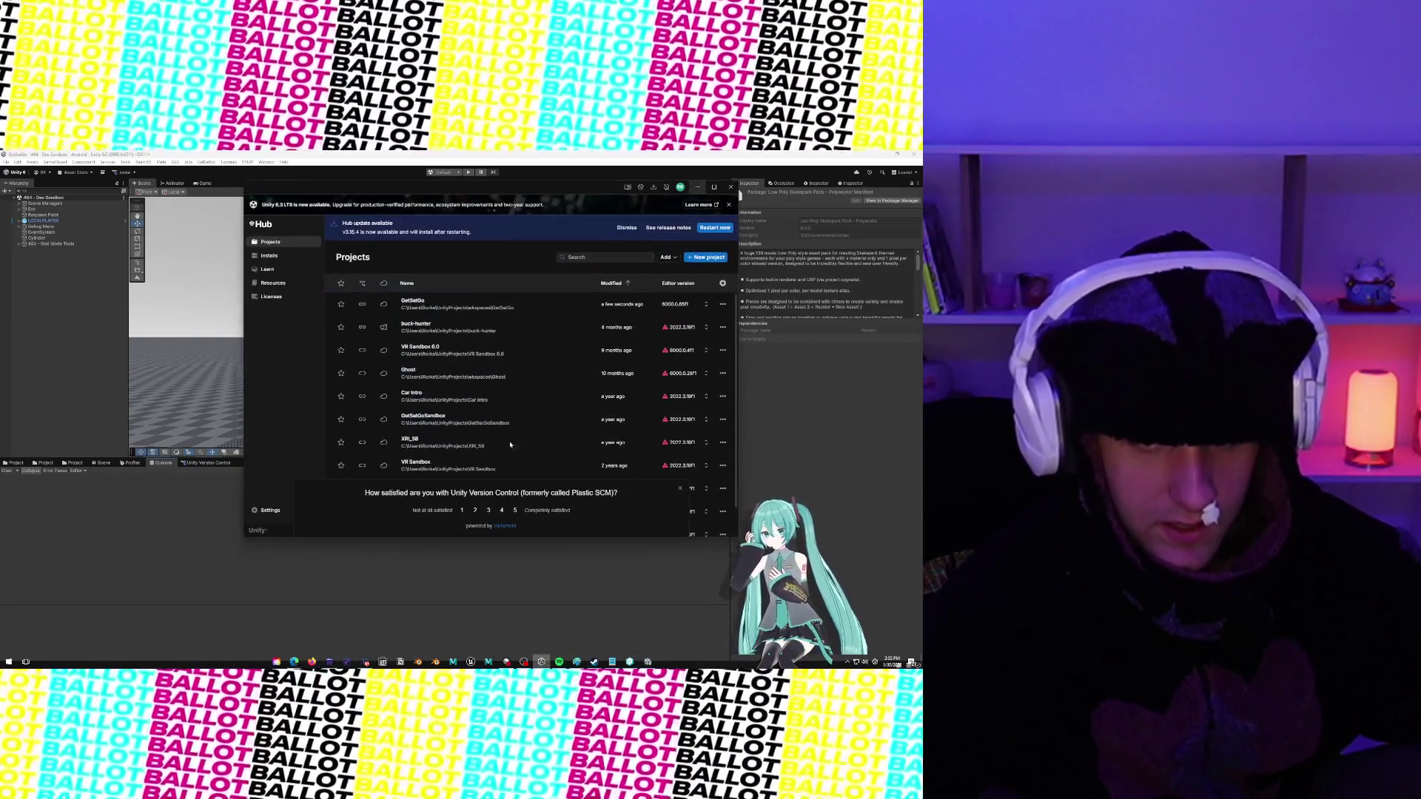
click(680, 187)
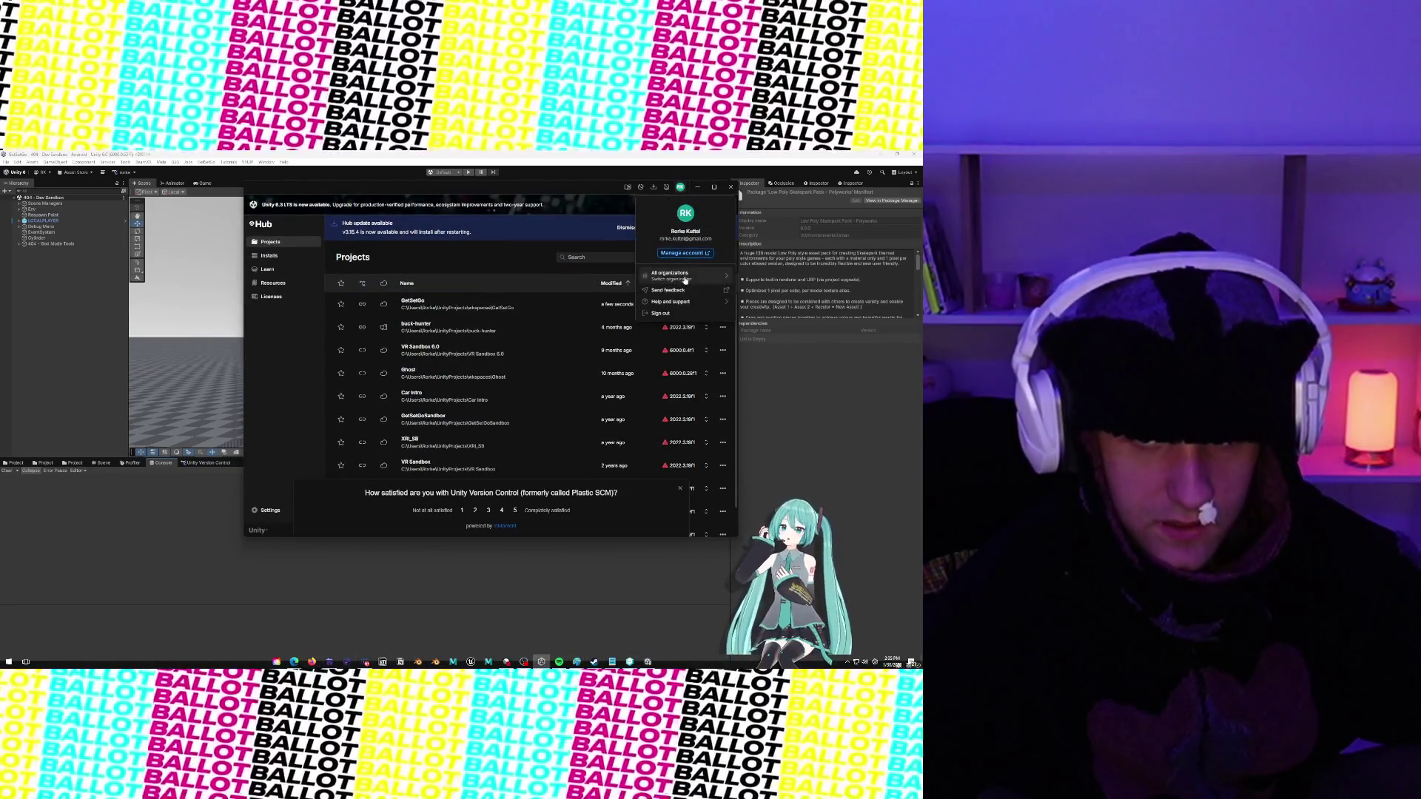
mouse_move(690, 277)
click(569, 290)
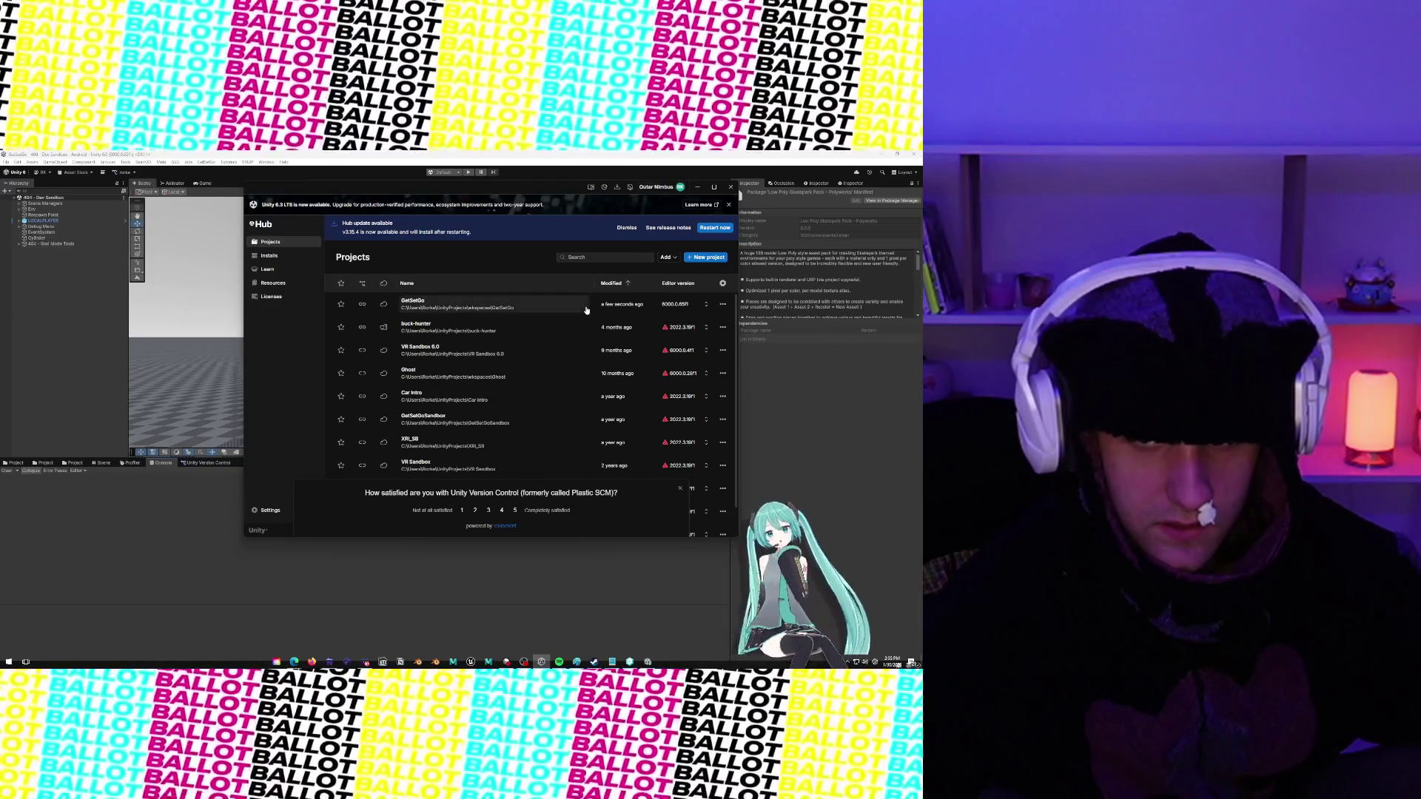
Reopen the account menu to confirm Outer Nimbus is active, then return to the Unity Editor
click(680, 187)
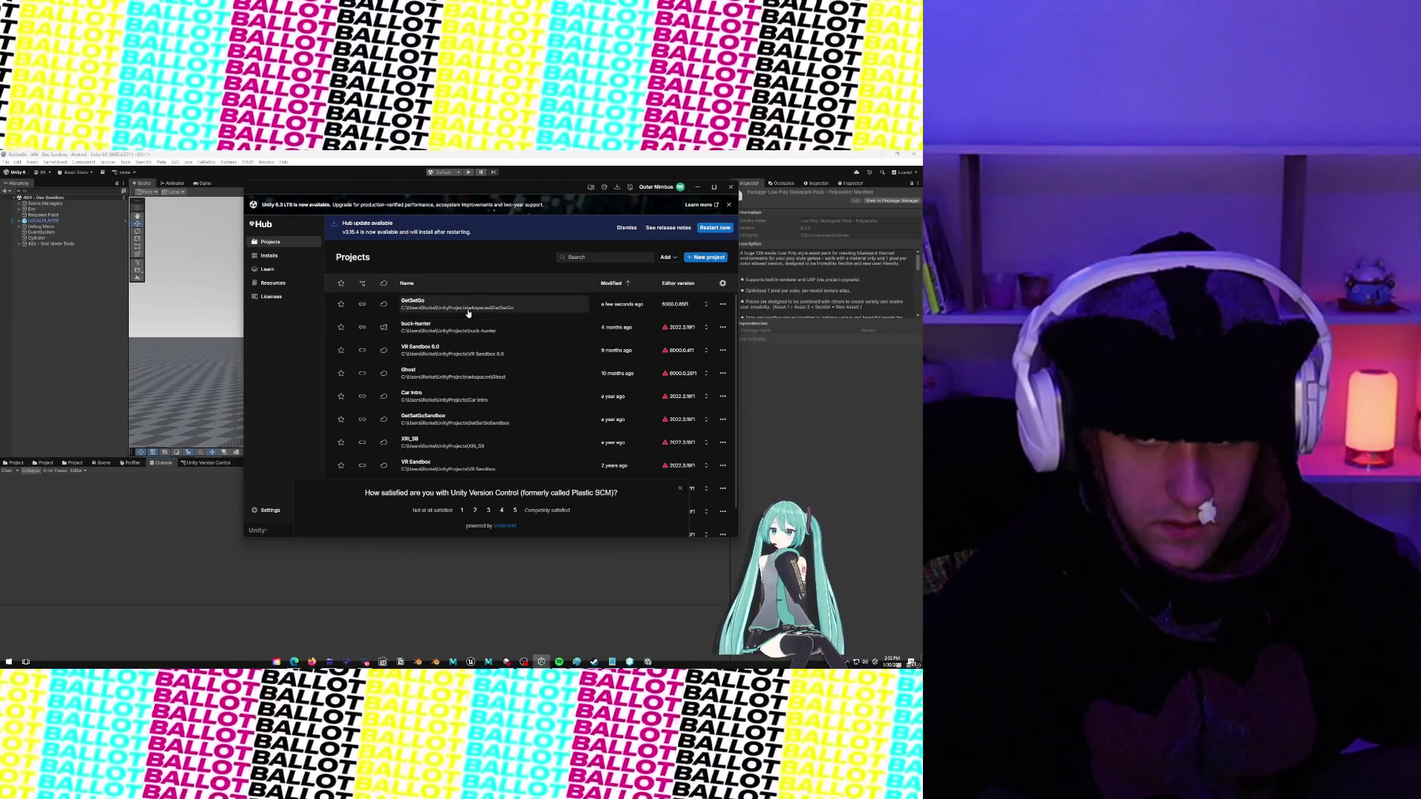
click(680, 187)
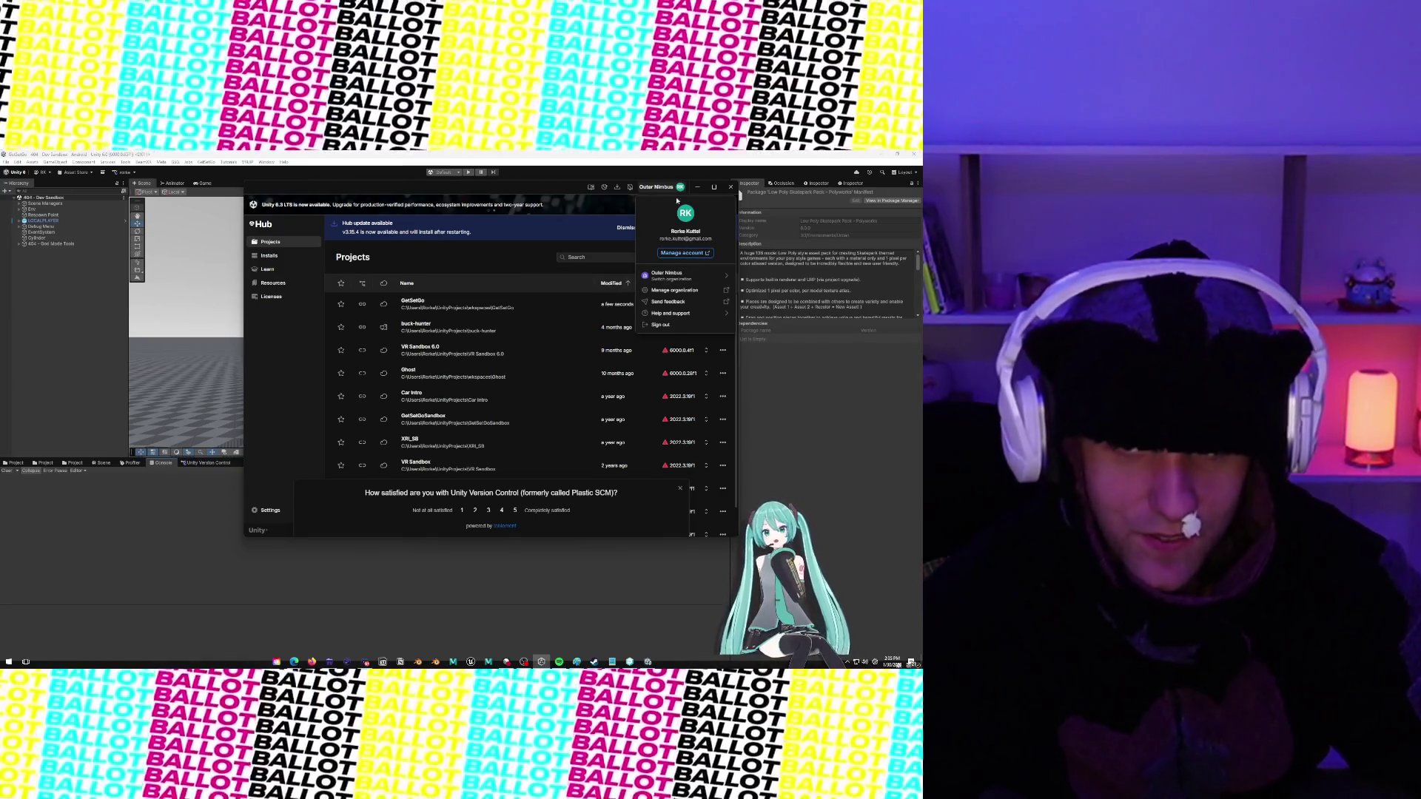
click(702, 187)
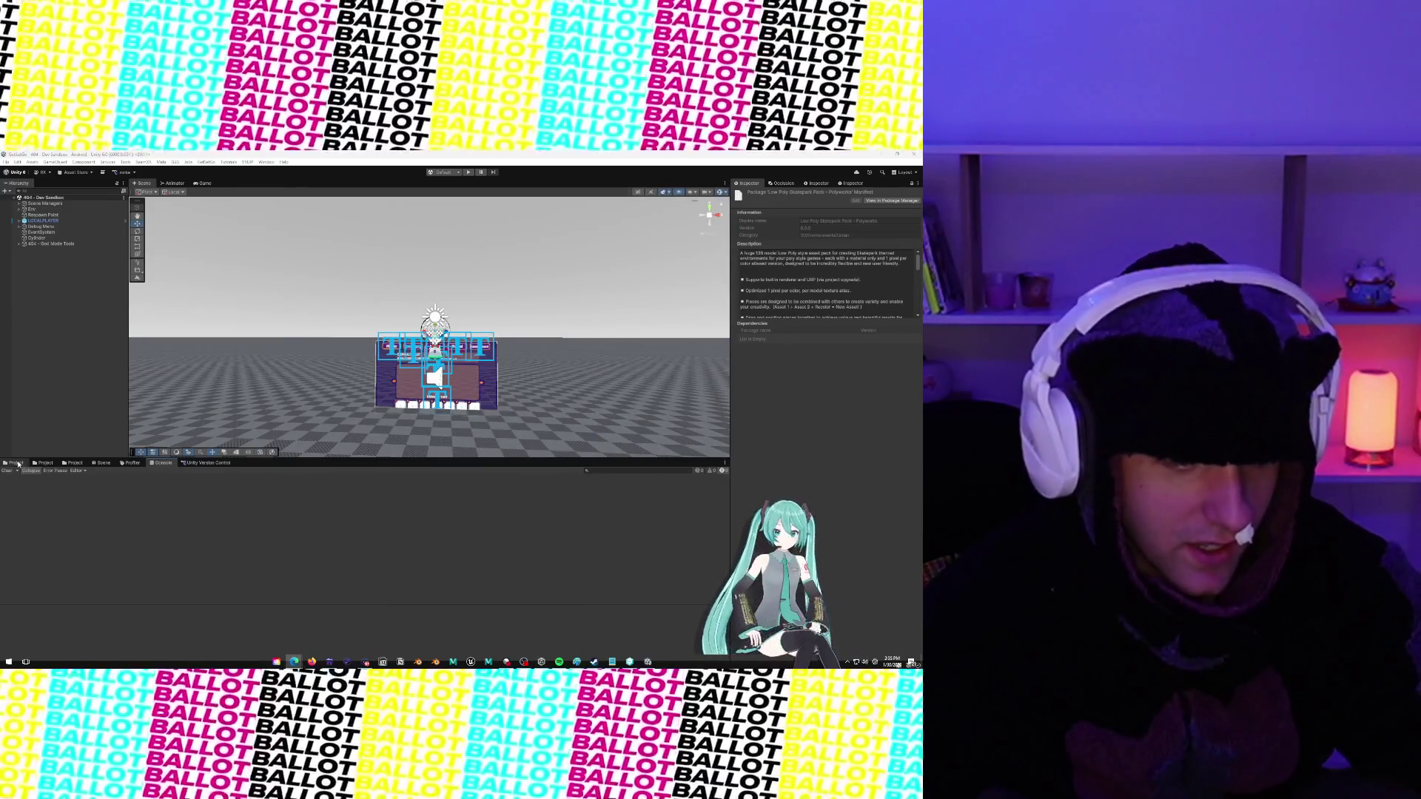
Open the LOCALPLAYER prefab from Prefabs > Capsules in Prefab Mode
click(30, 220)
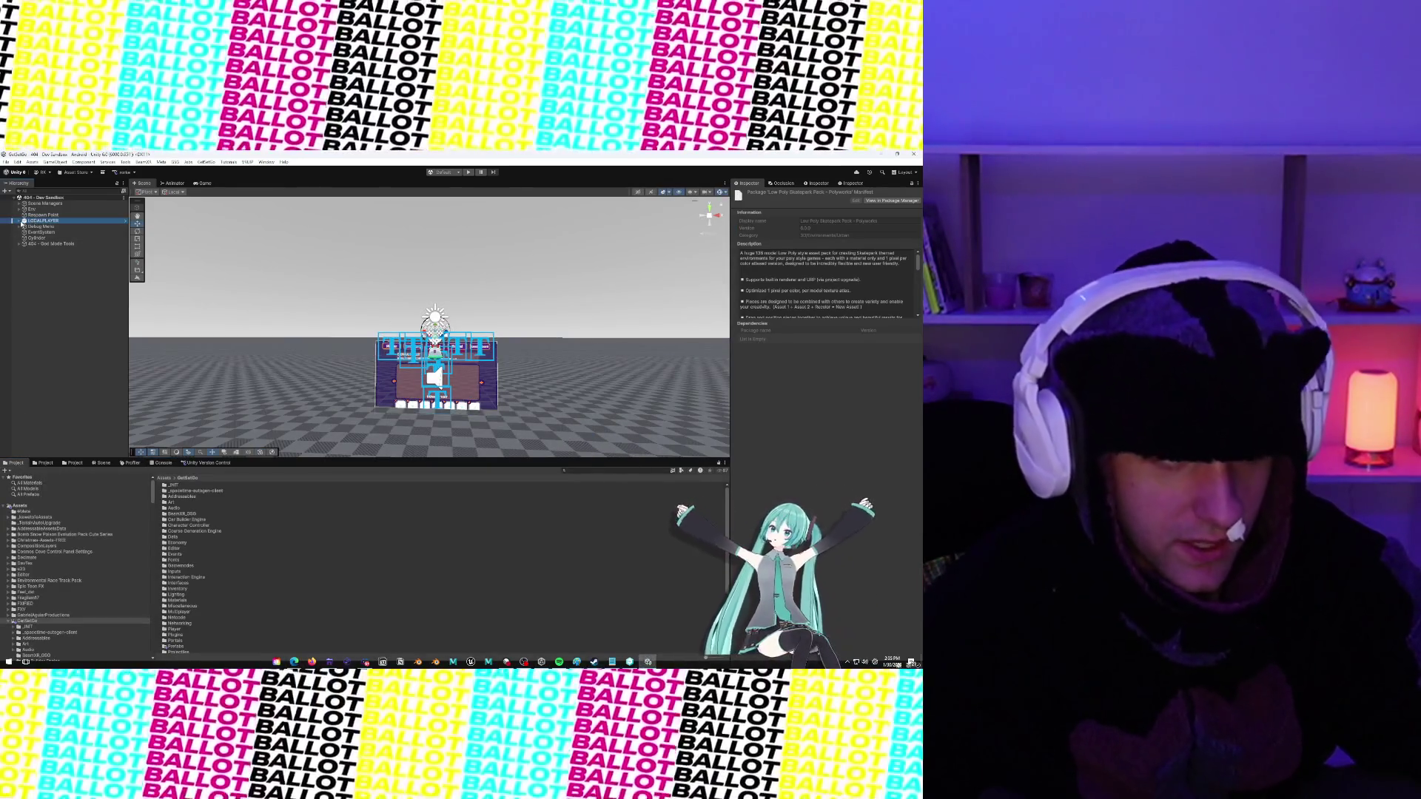
click(18, 221)
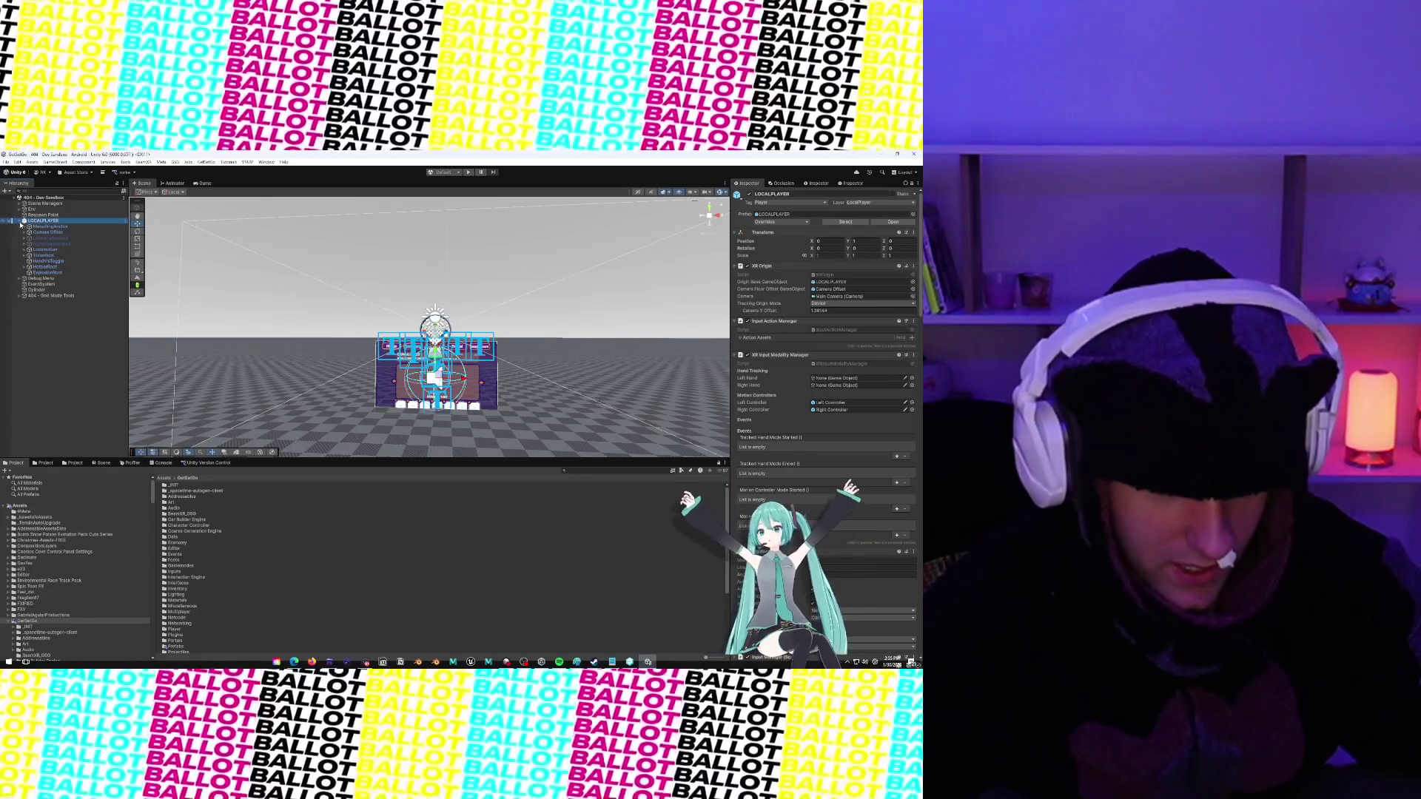
click(53, 465)
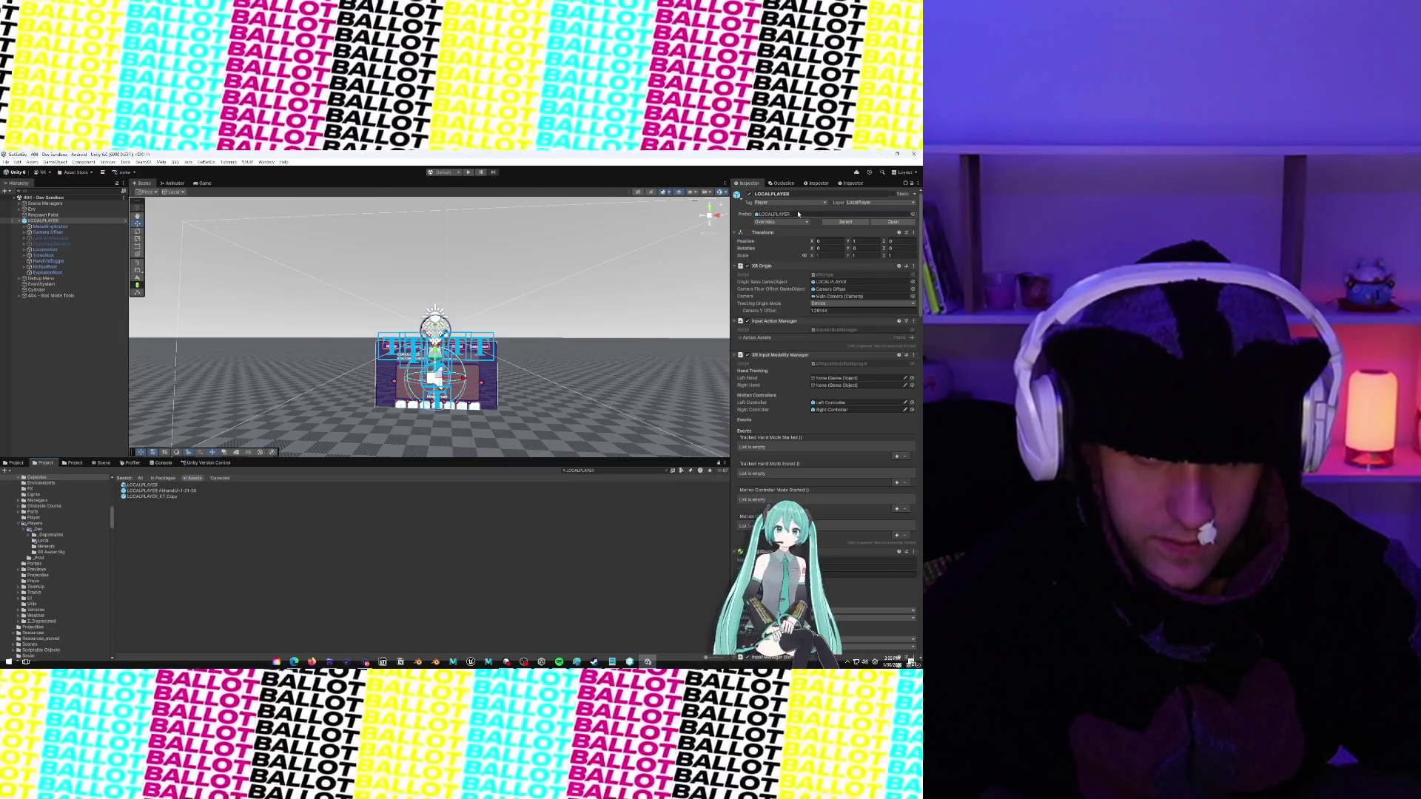
click(156, 485)
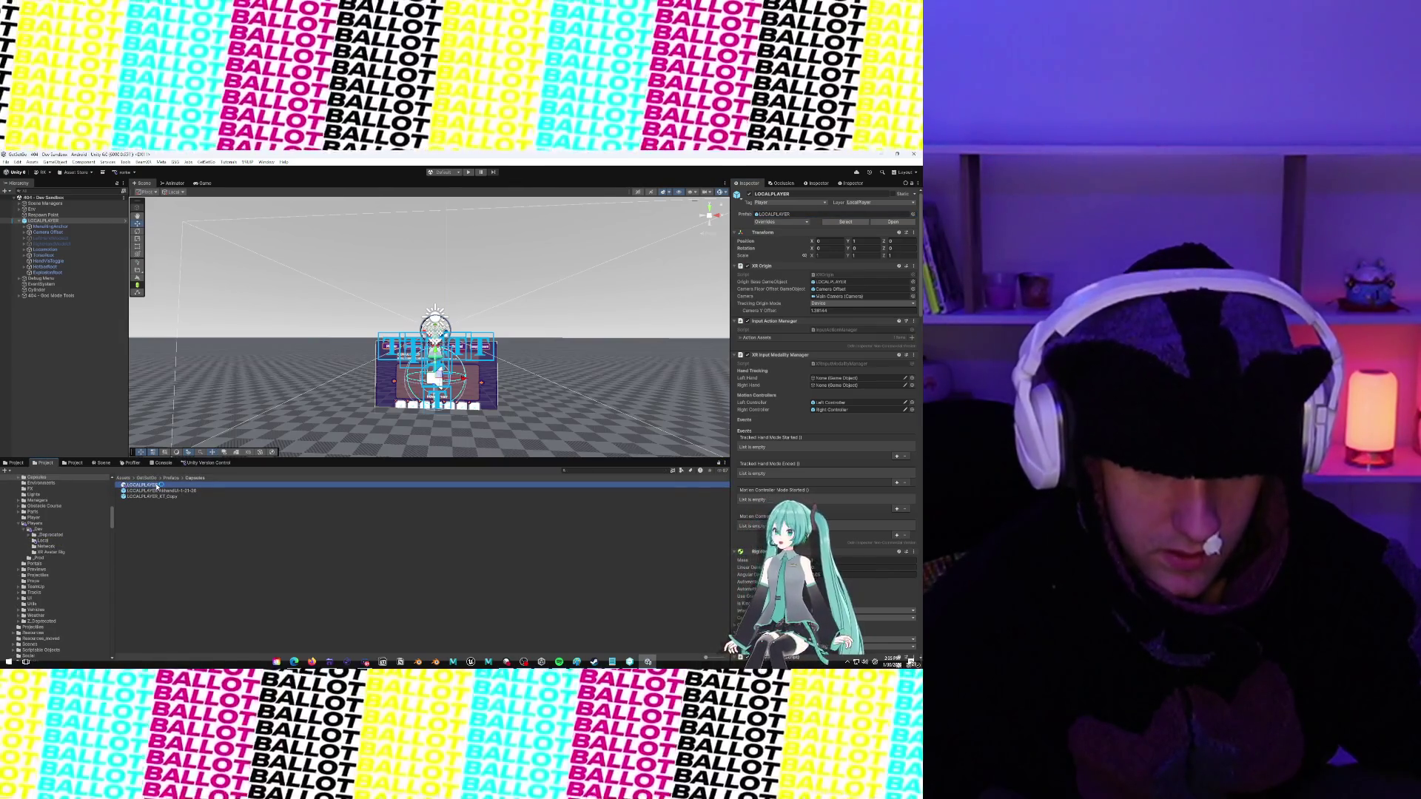
double_click(157, 485)
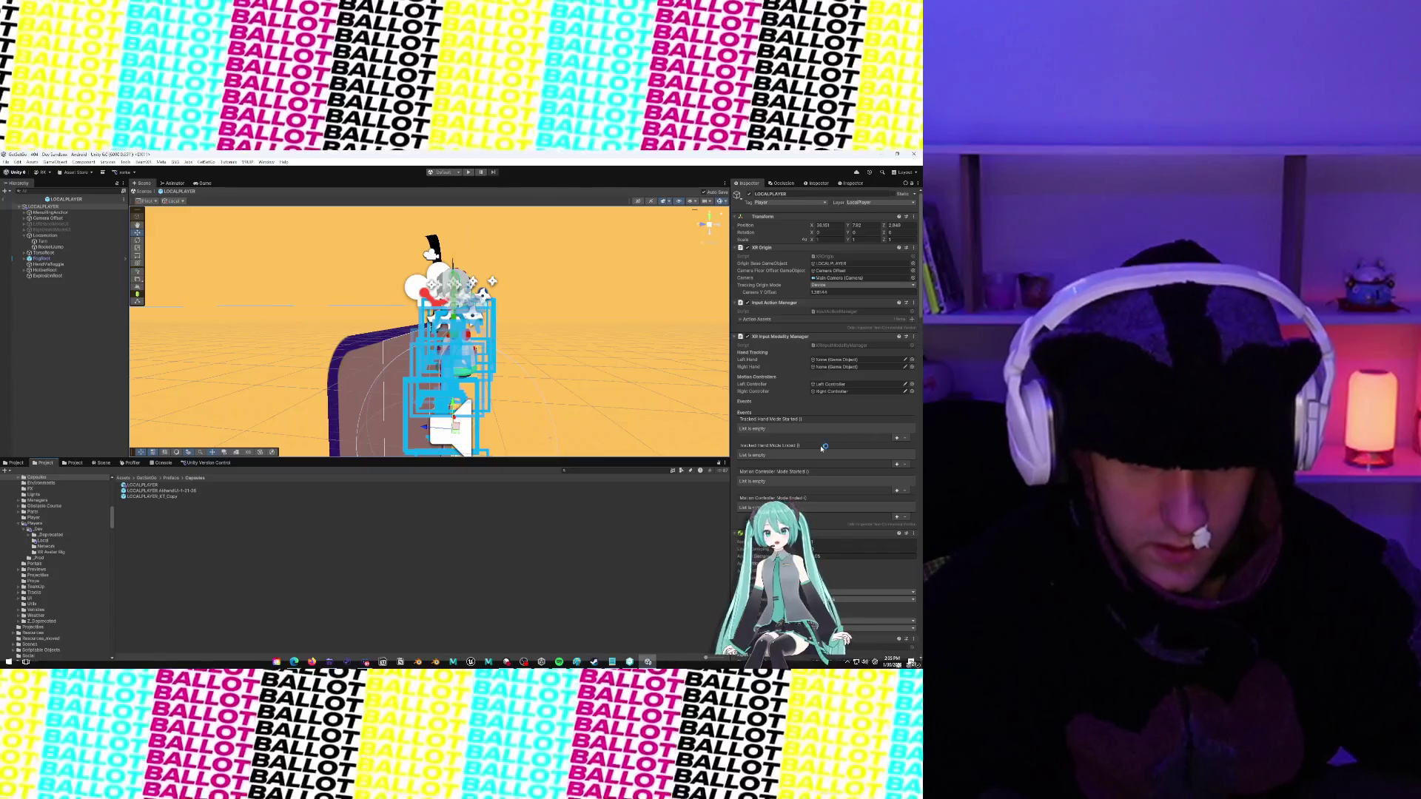
Expand the menu anchor to check its child canvases, including MainMenuCanvas
scroll(823, 447, down, 10)
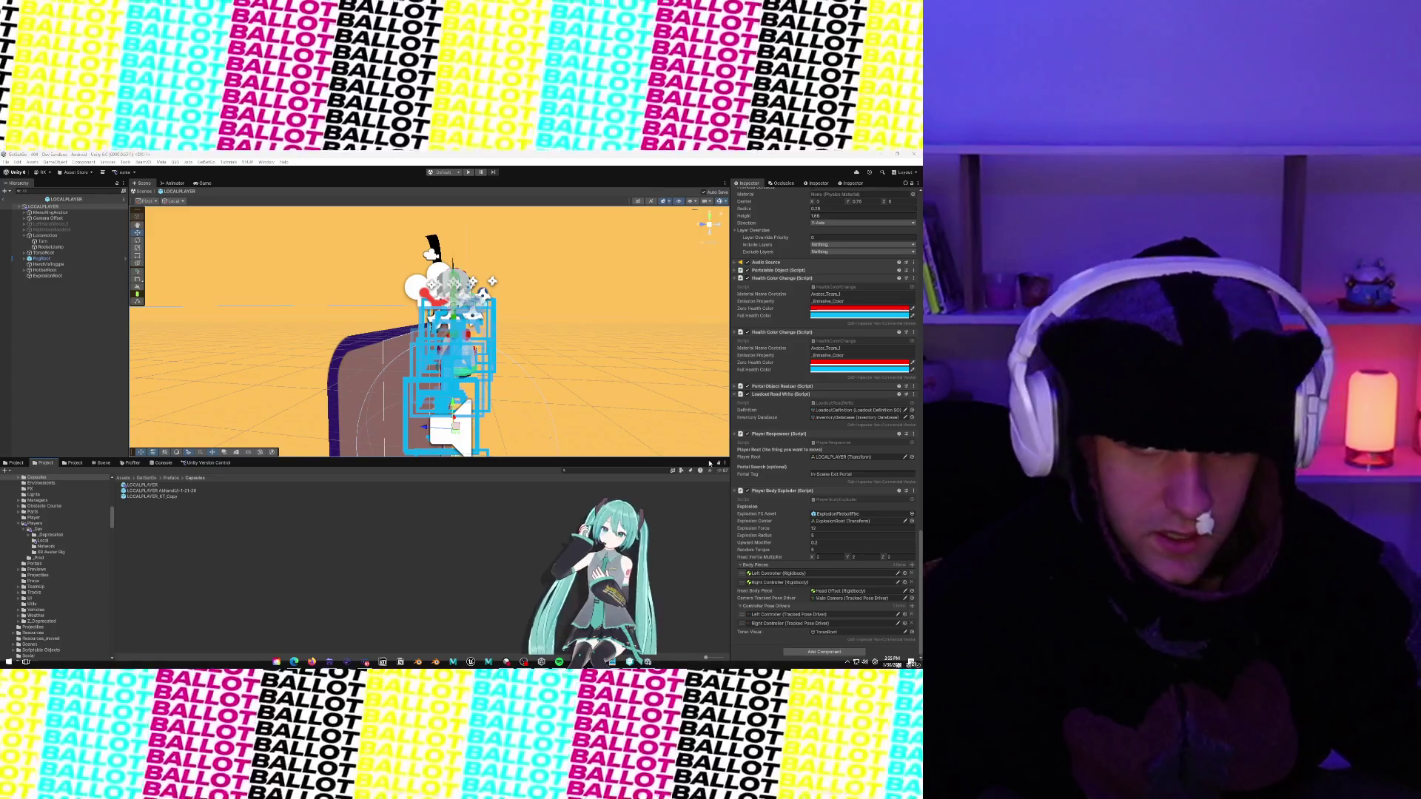
scroll(853, 384, up, 10)
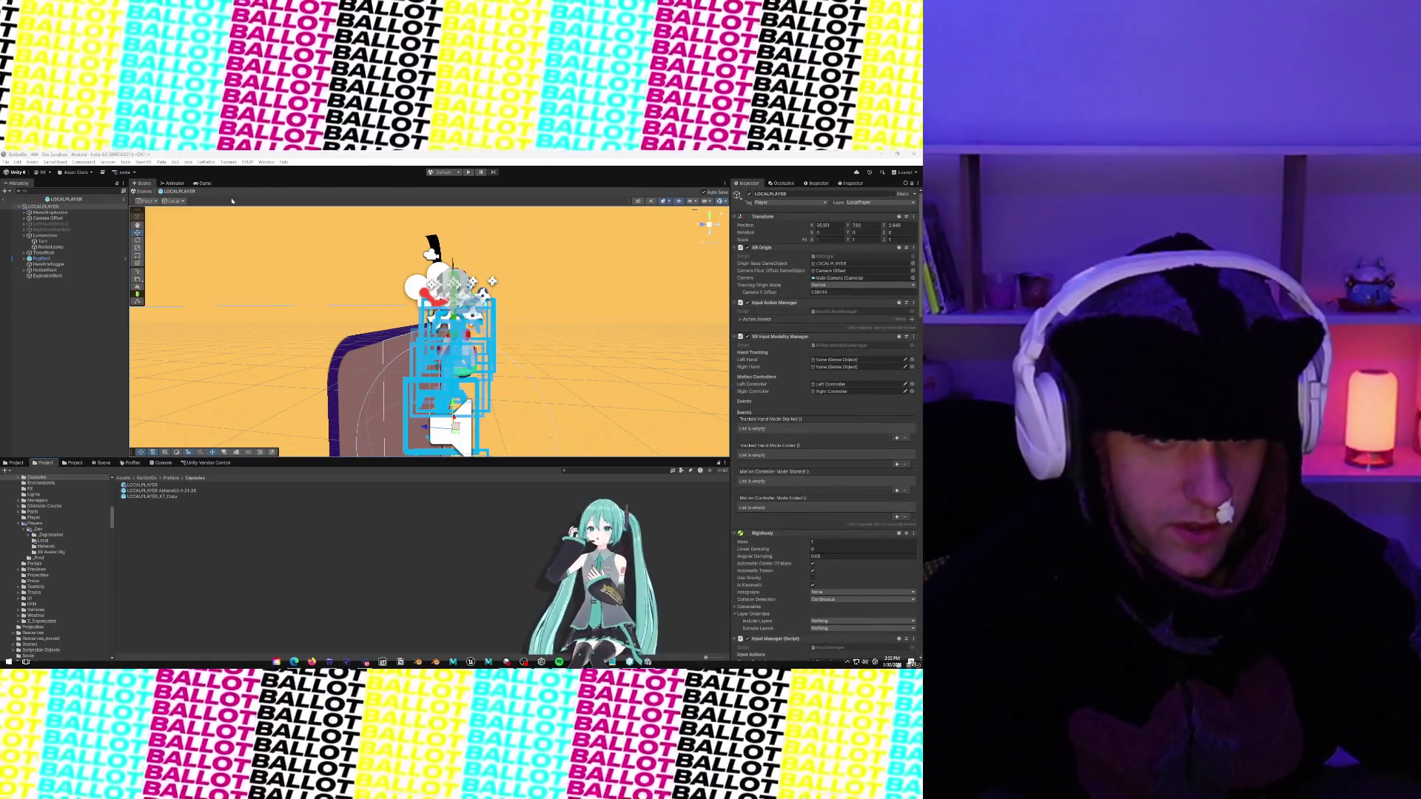
click(24, 212)
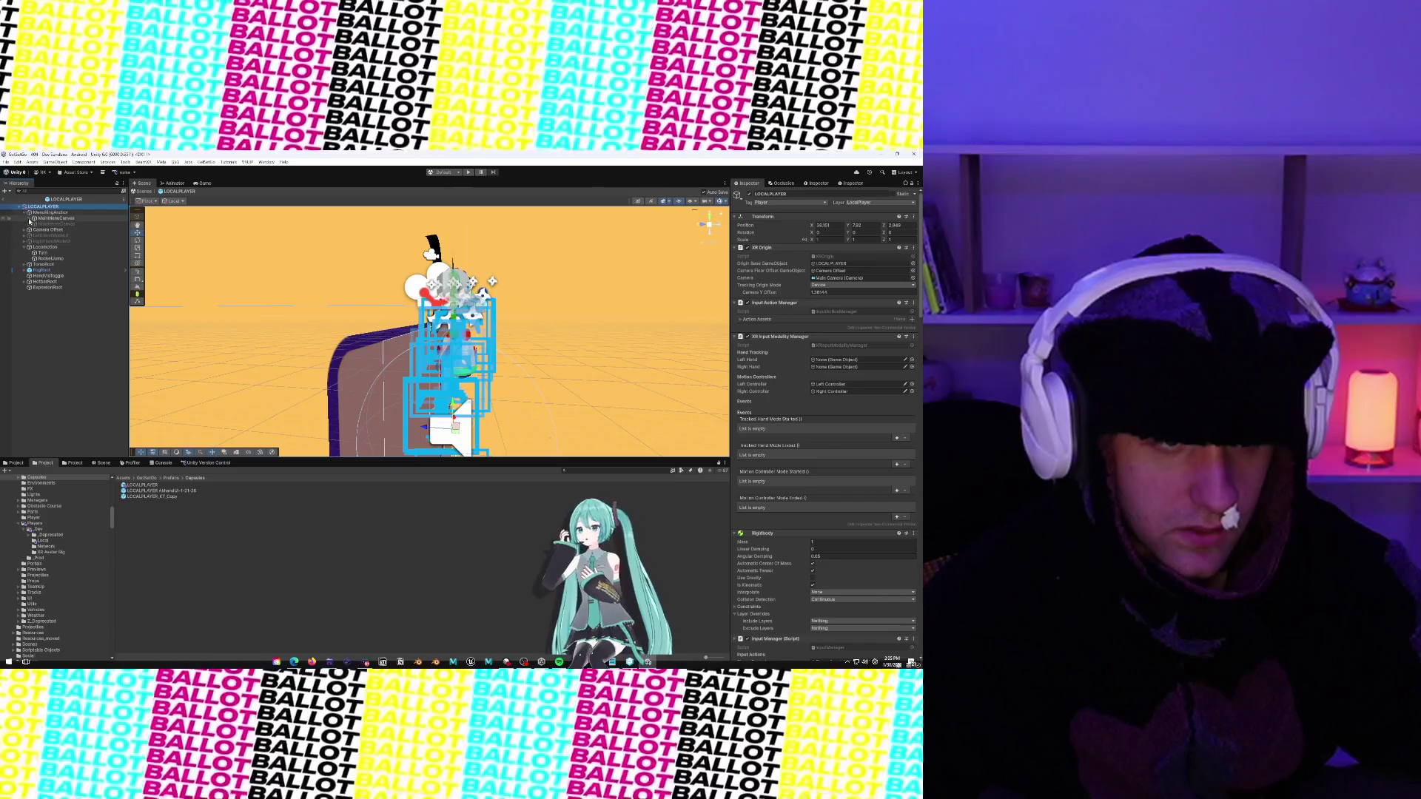
click(29, 218)
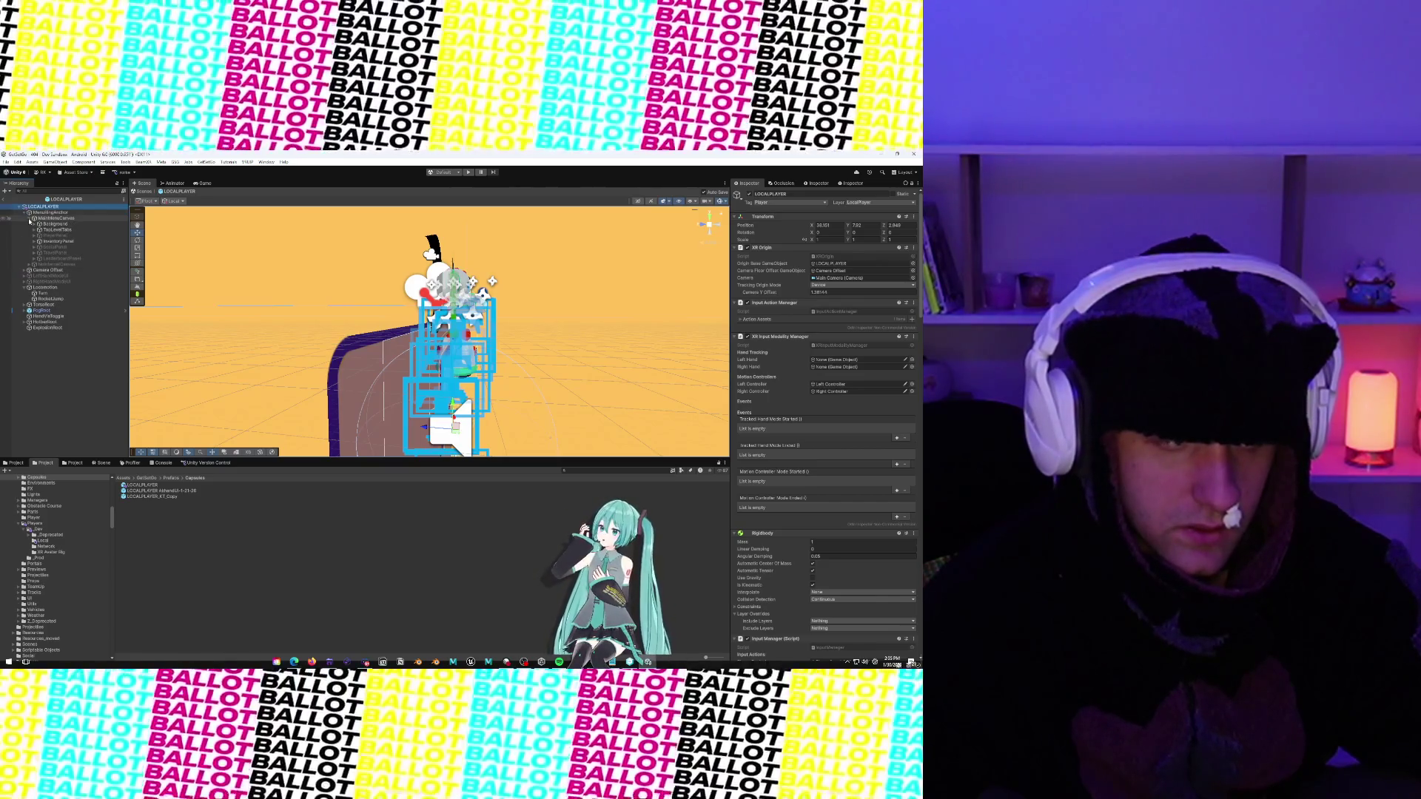
click(29, 219)
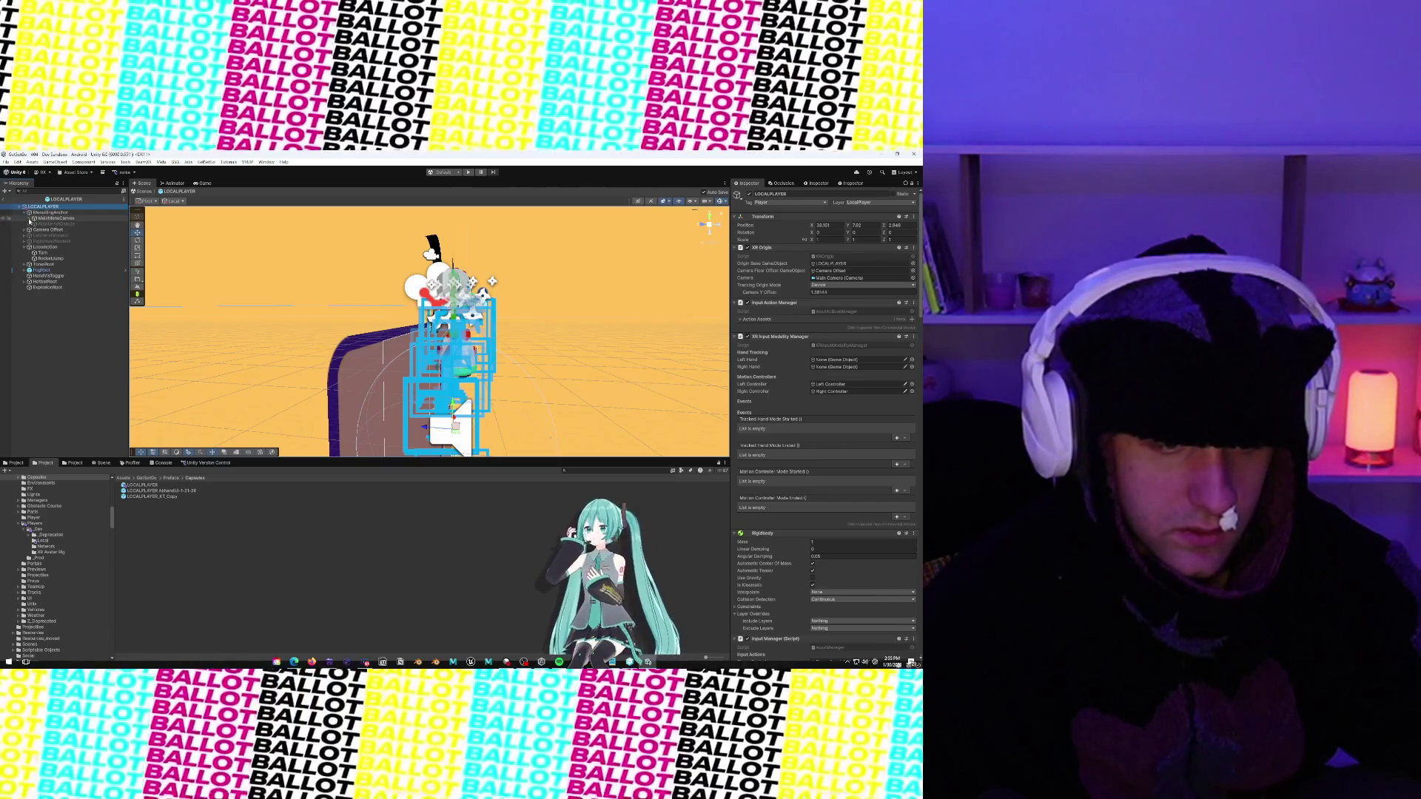
scroll(64, 543, up, 2)
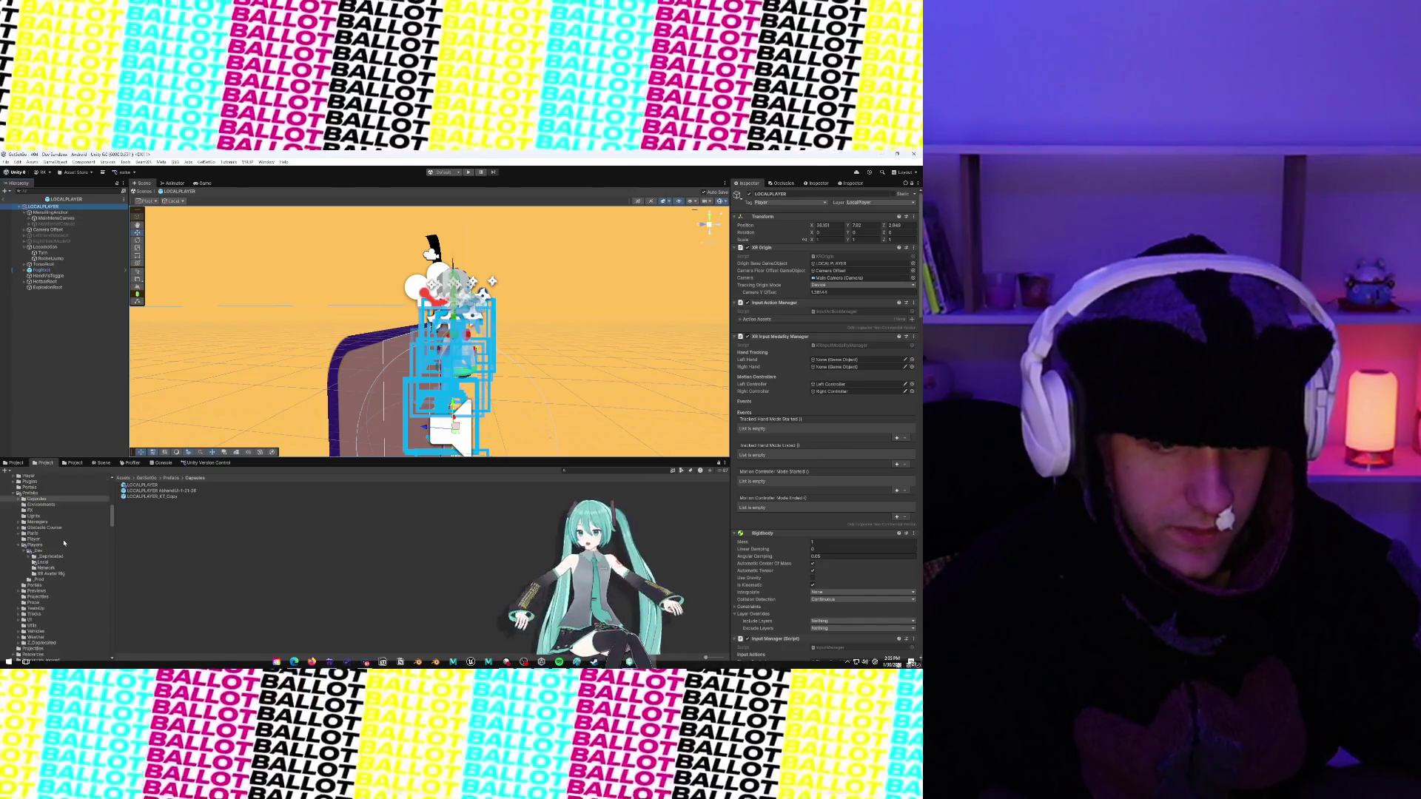
scroll(64, 543, up, 3)
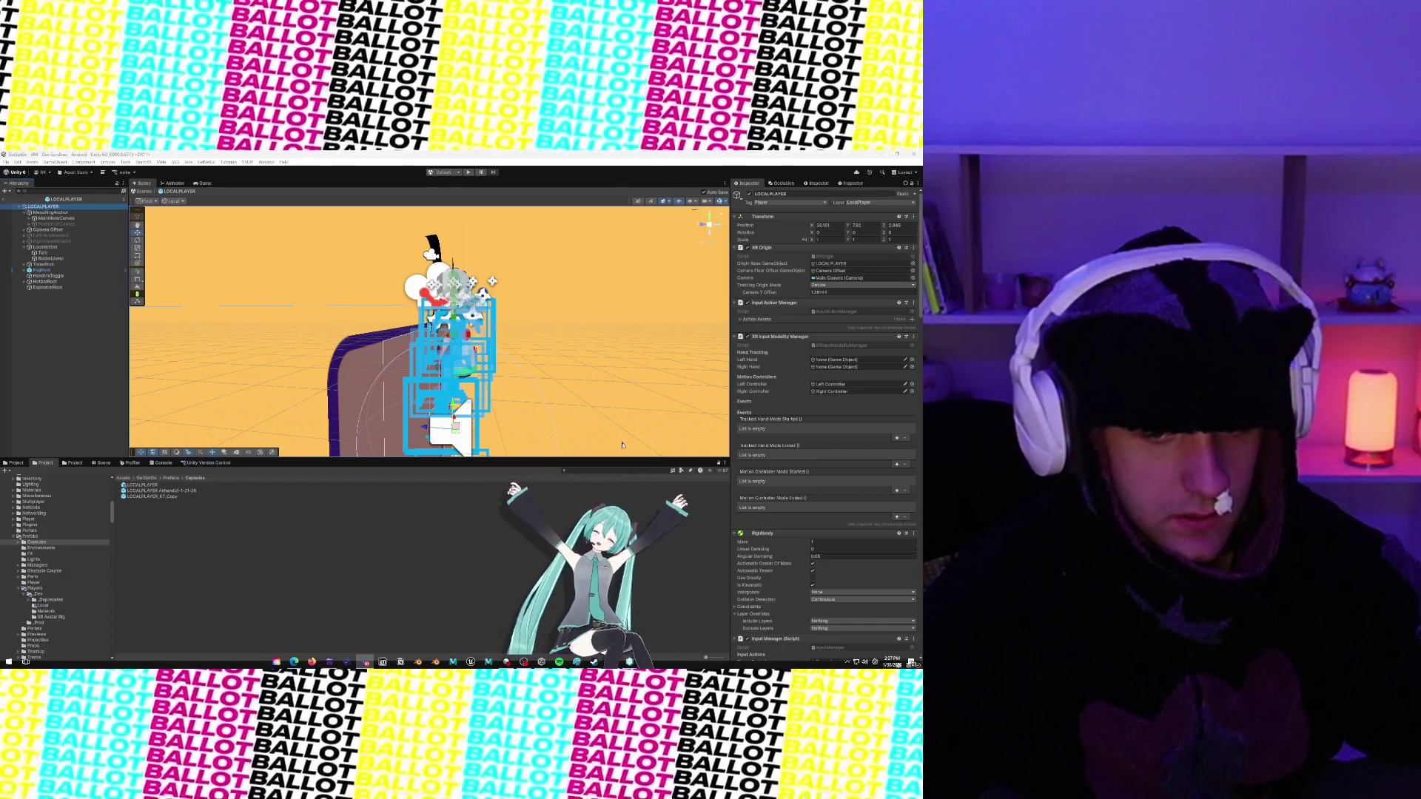
Search the Project for 'hotbar' and select the HotbarRoot 1 prefab
click(614, 471)
text(hotbar)
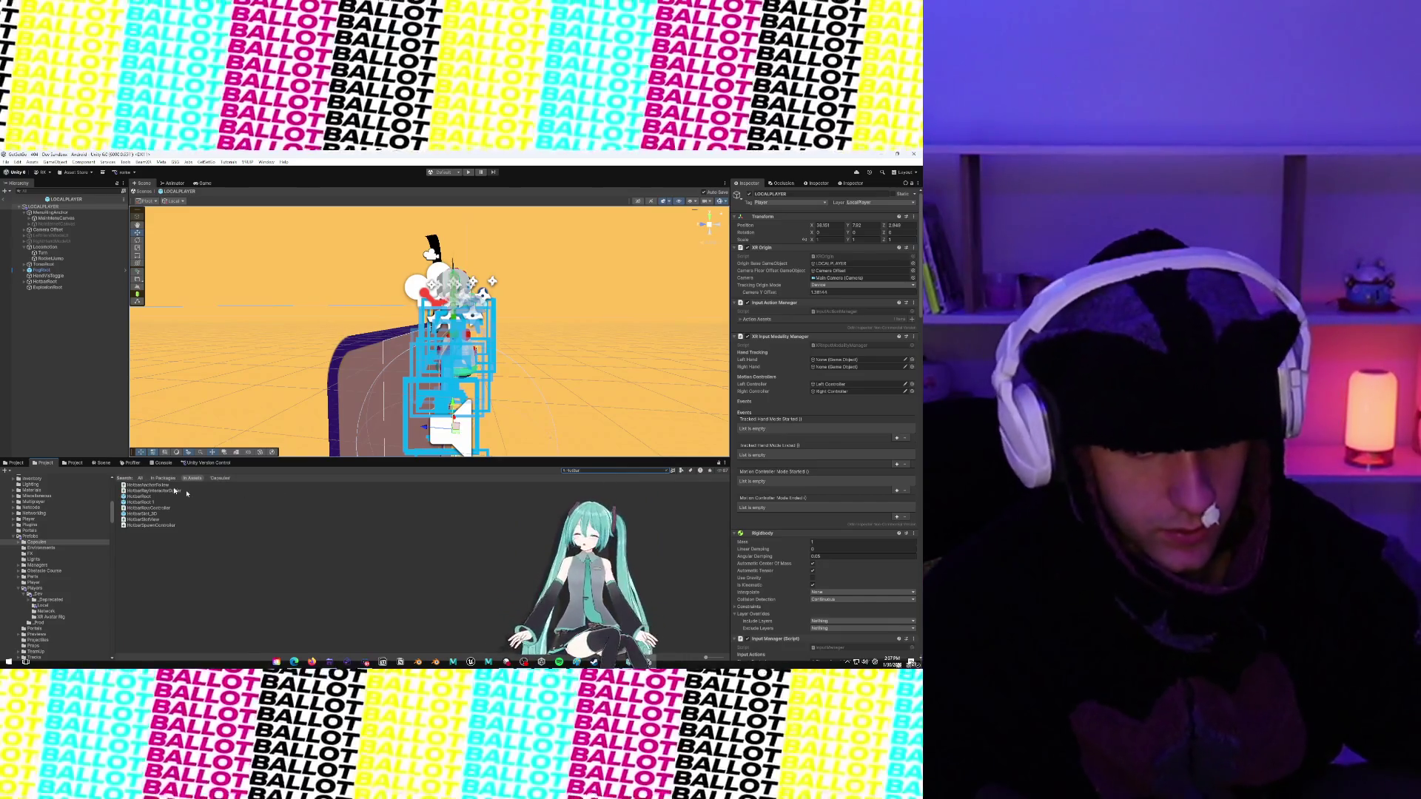
click(154, 497)
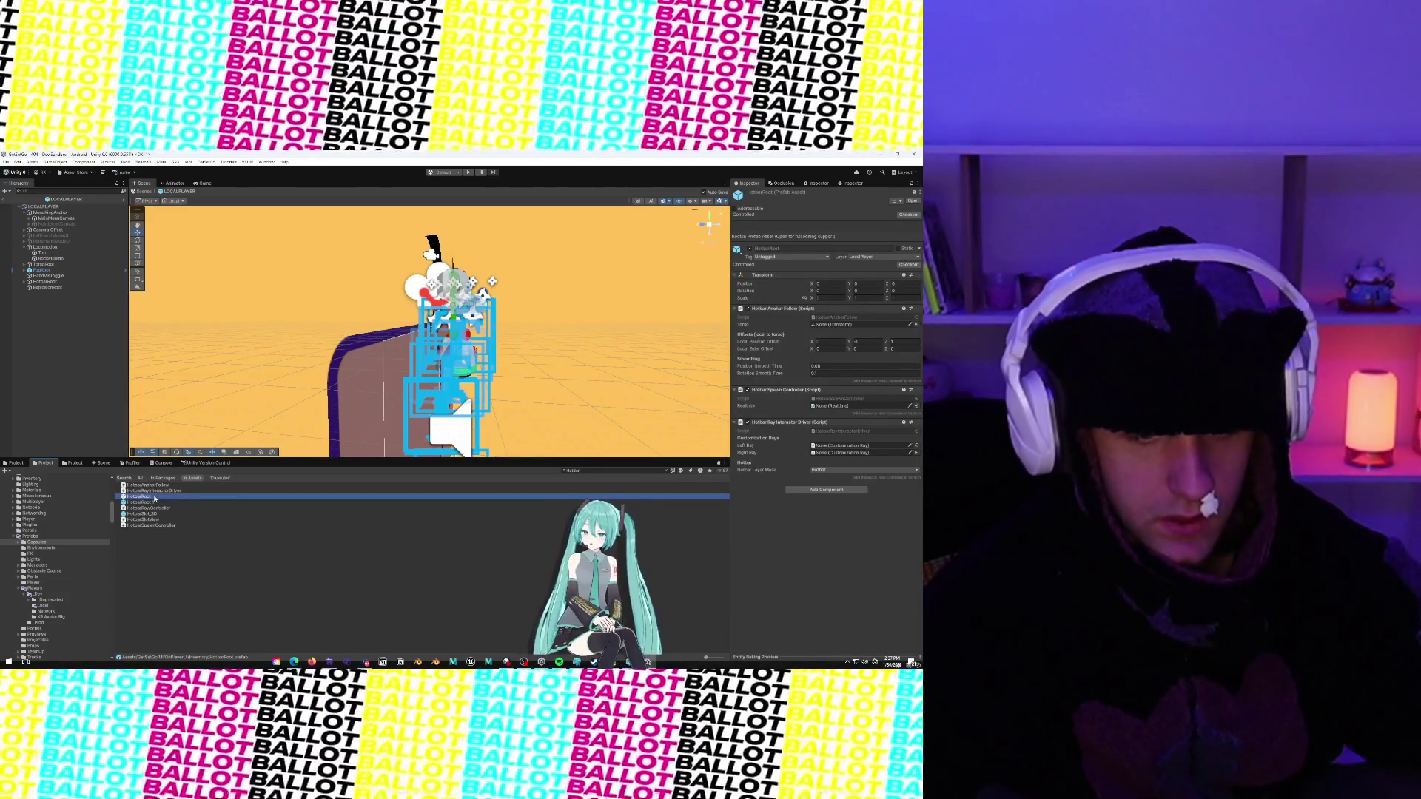
click(158, 506)
click(162, 502)
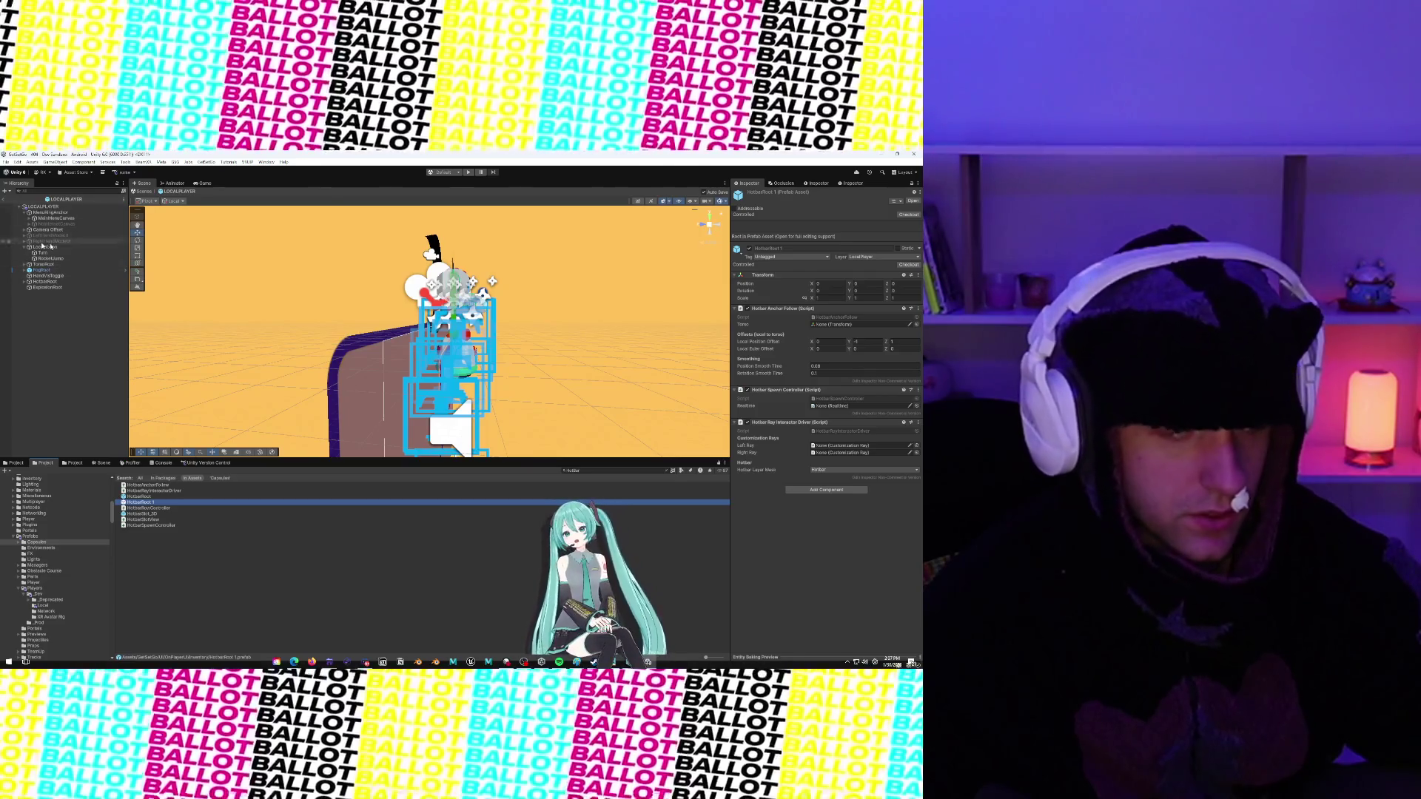
click(25, 212)
click(25, 213)
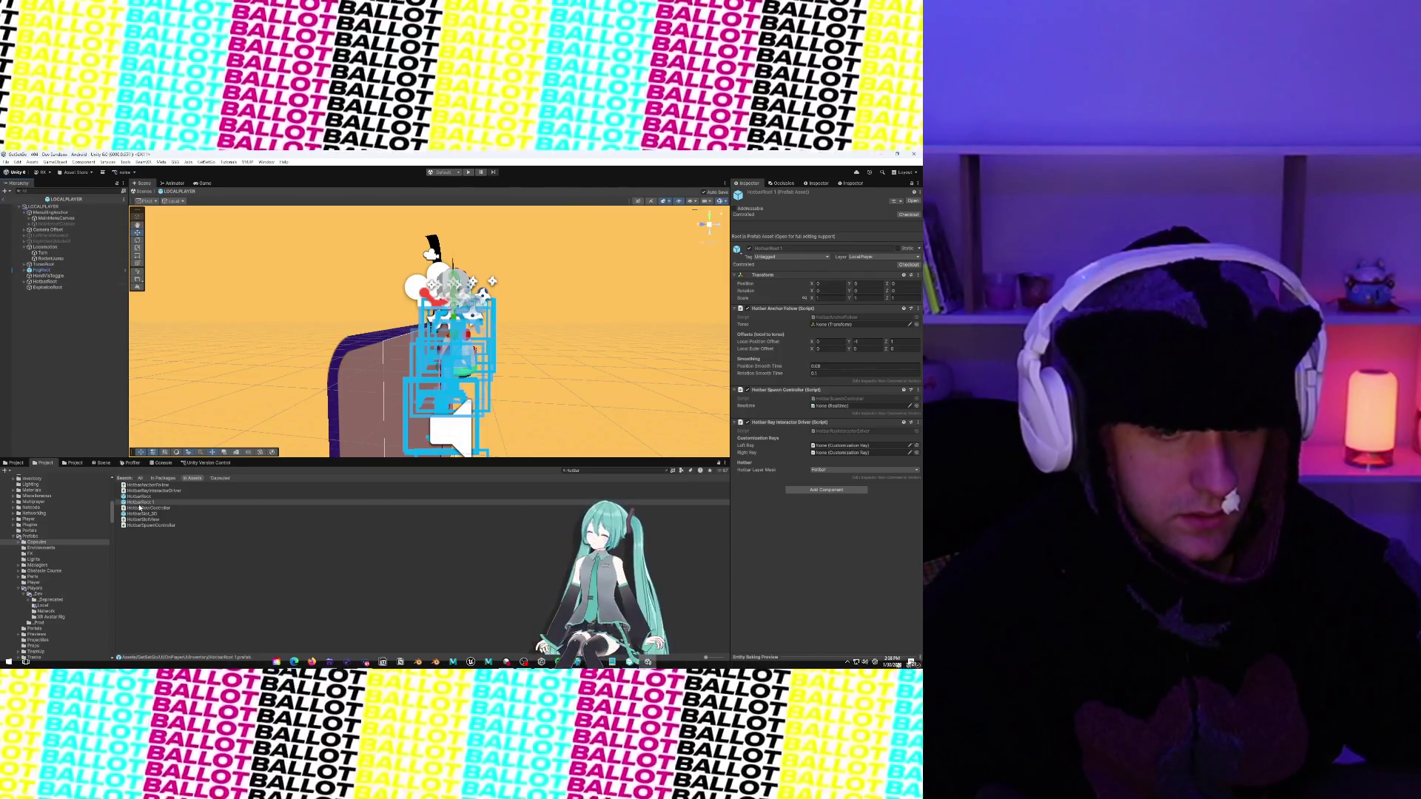
Add HotbarRoot 1 into LOCALPLAYER and delete the old HotbarRoot
drag(139, 505, 50, 282)
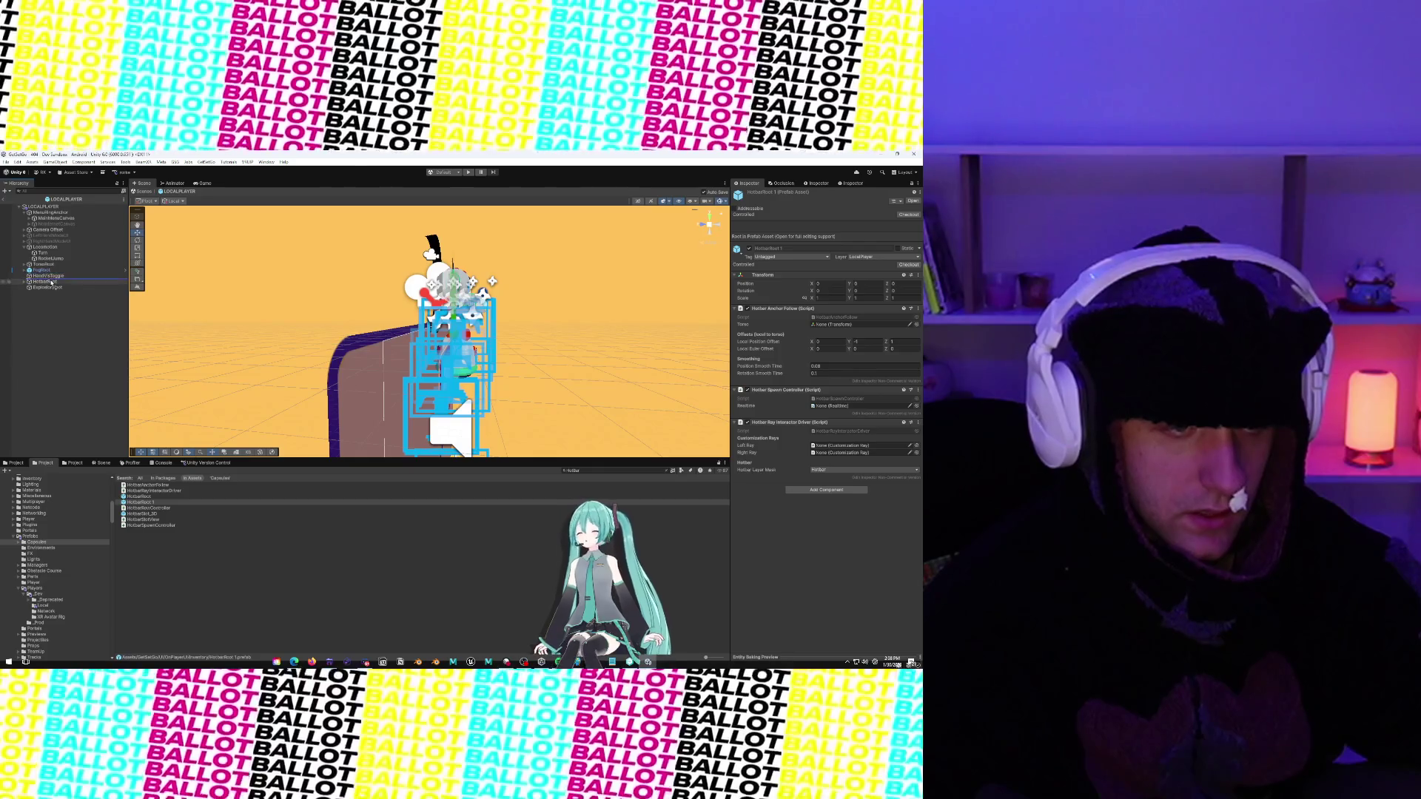
click(49, 288)
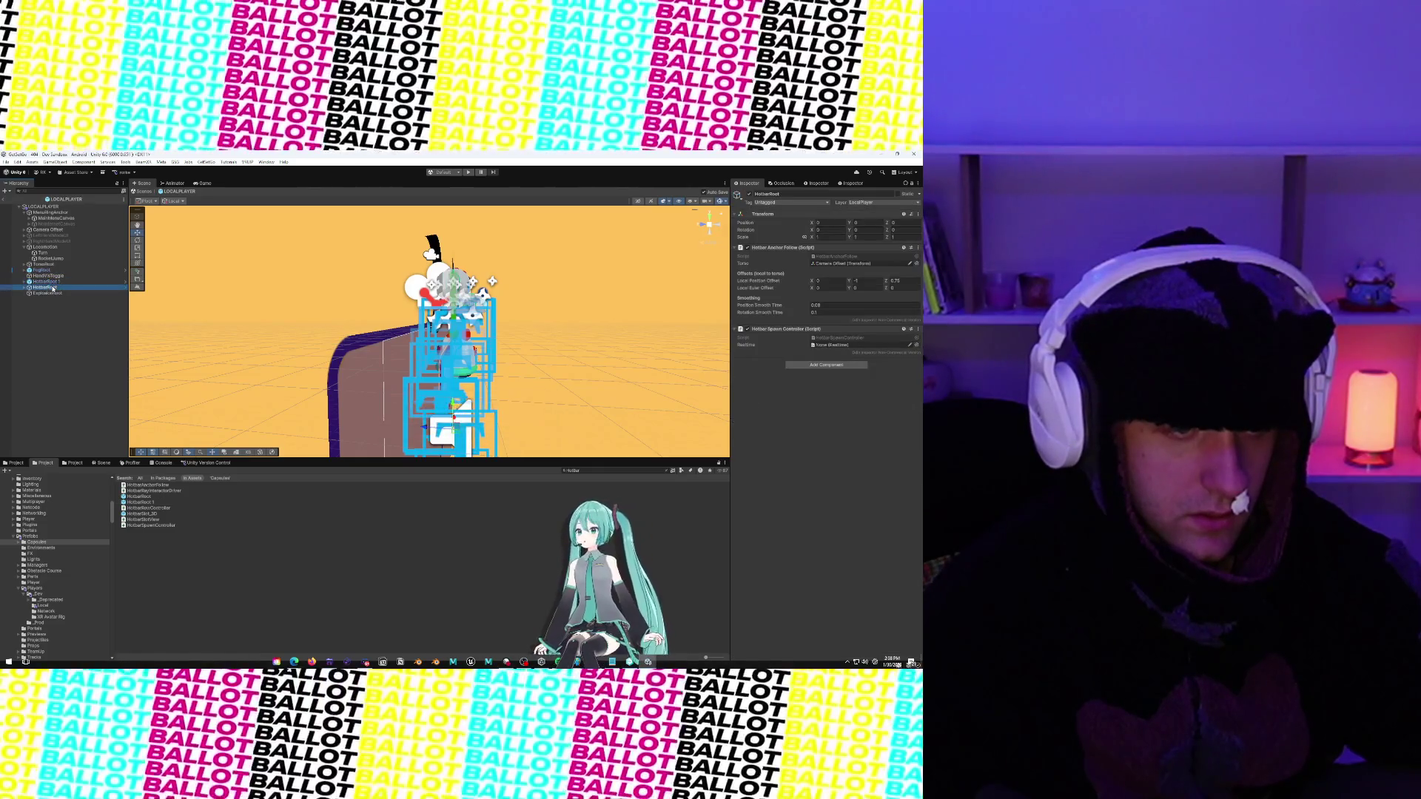
right_click(55, 287)
click(74, 324)
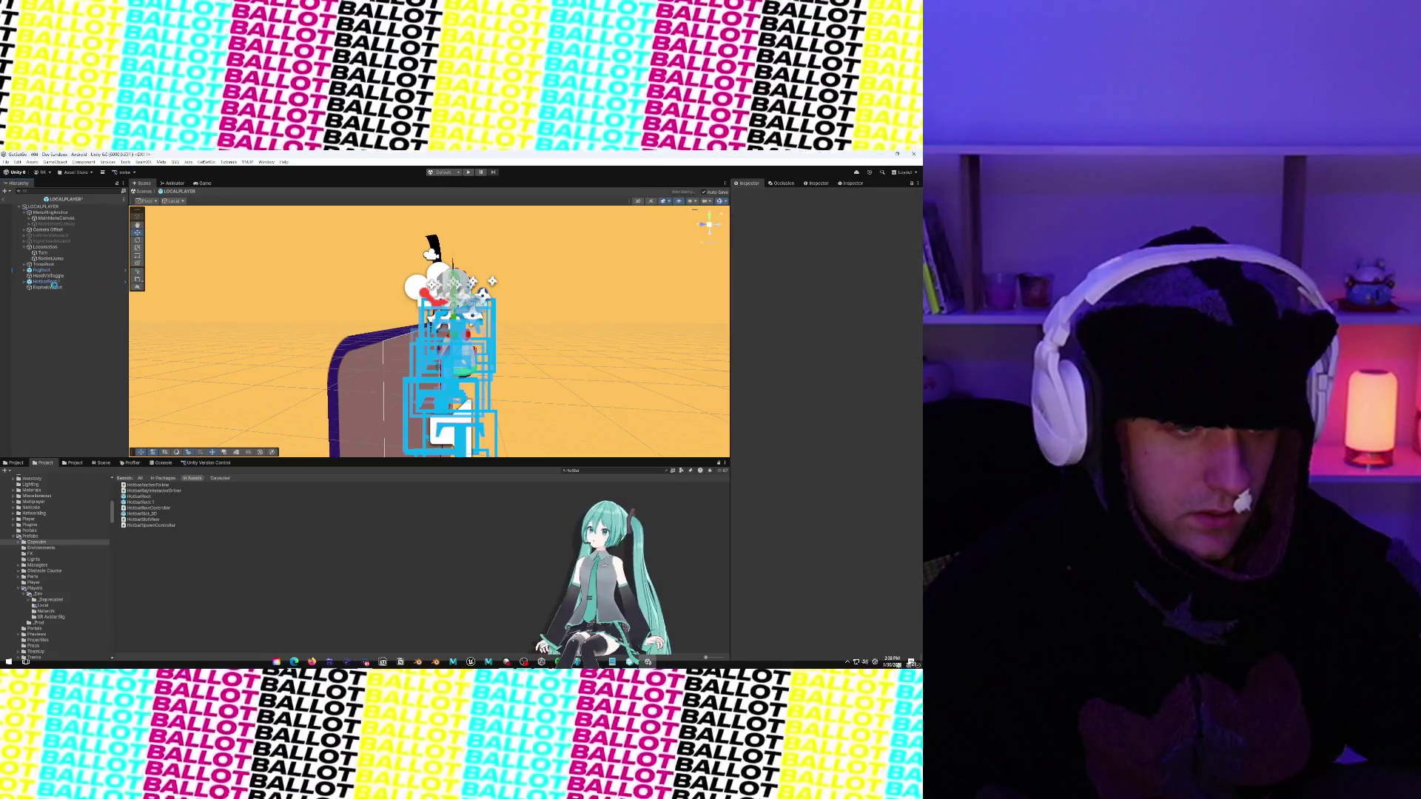
Rename HotbarRoot 1 to HotbarRoot and check its Hotbar child
right_click(57, 283)
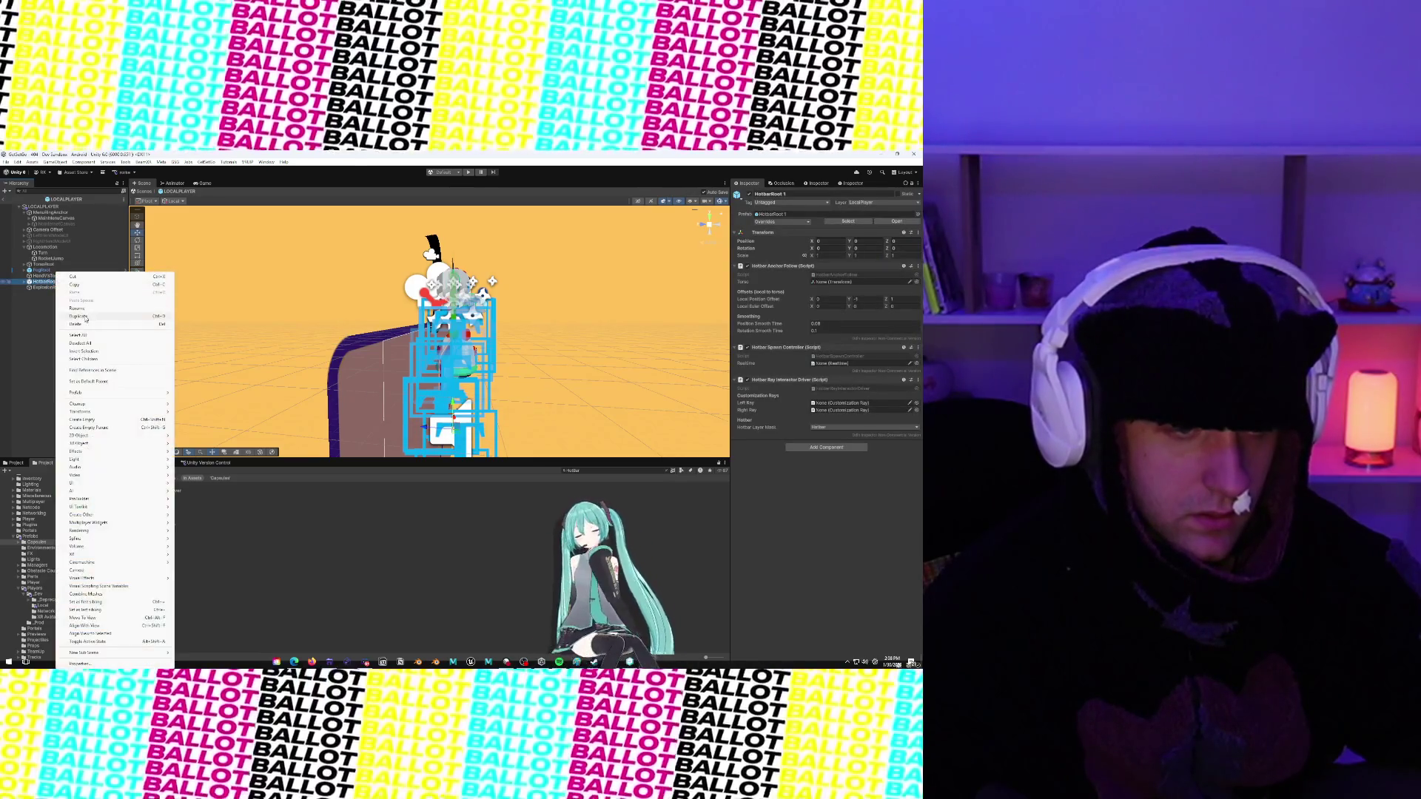
click(97, 316)
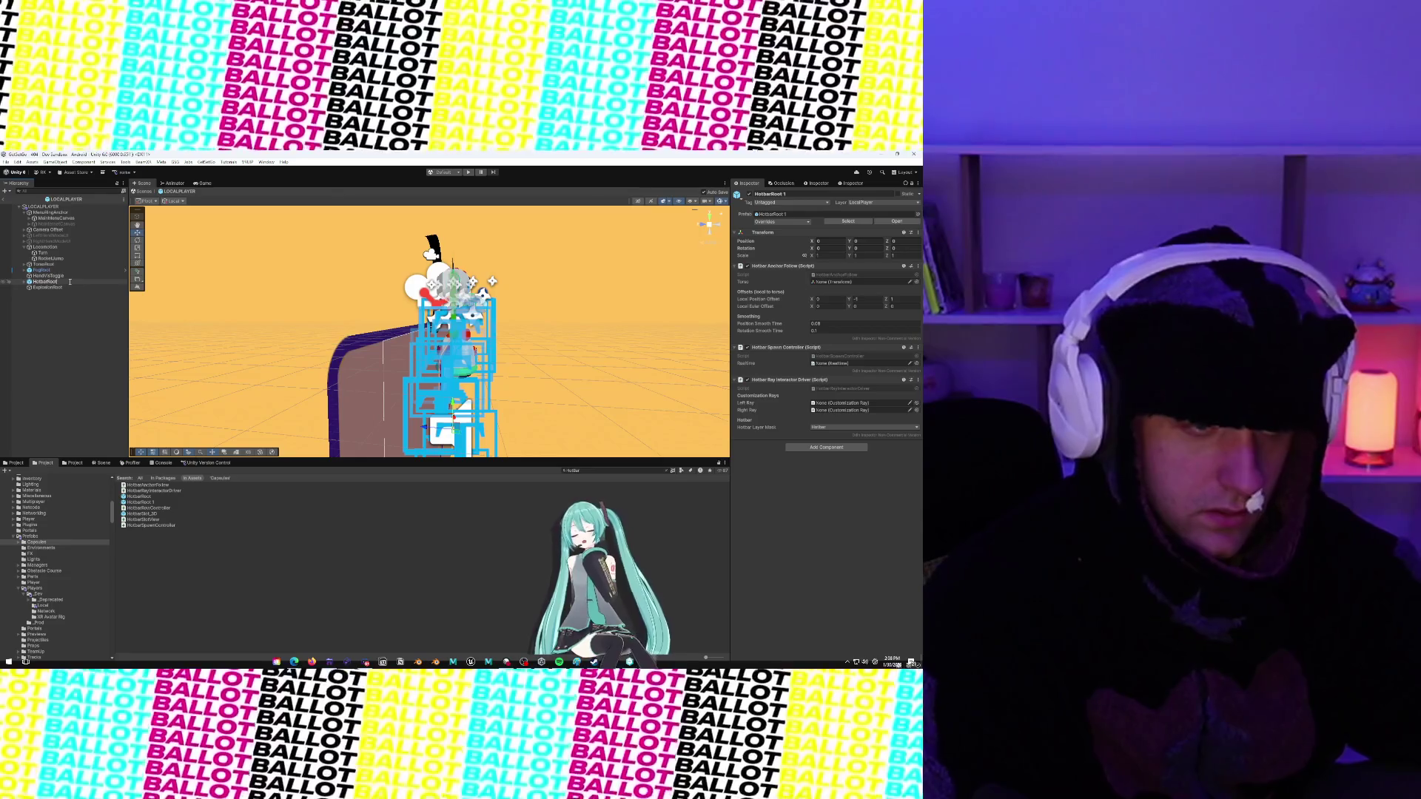
key(BackSpace)
key(BackSpace)
key(Return)
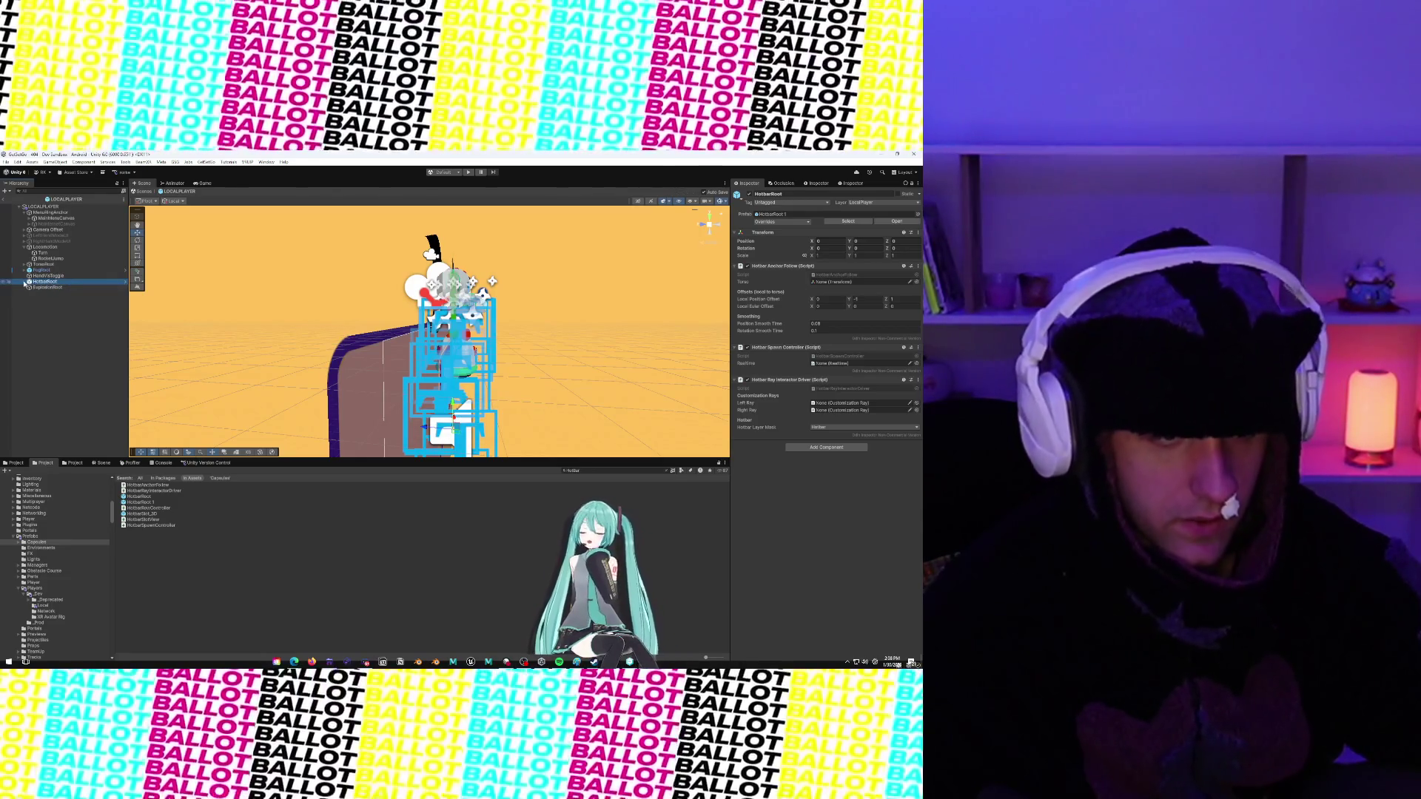
click(25, 282)
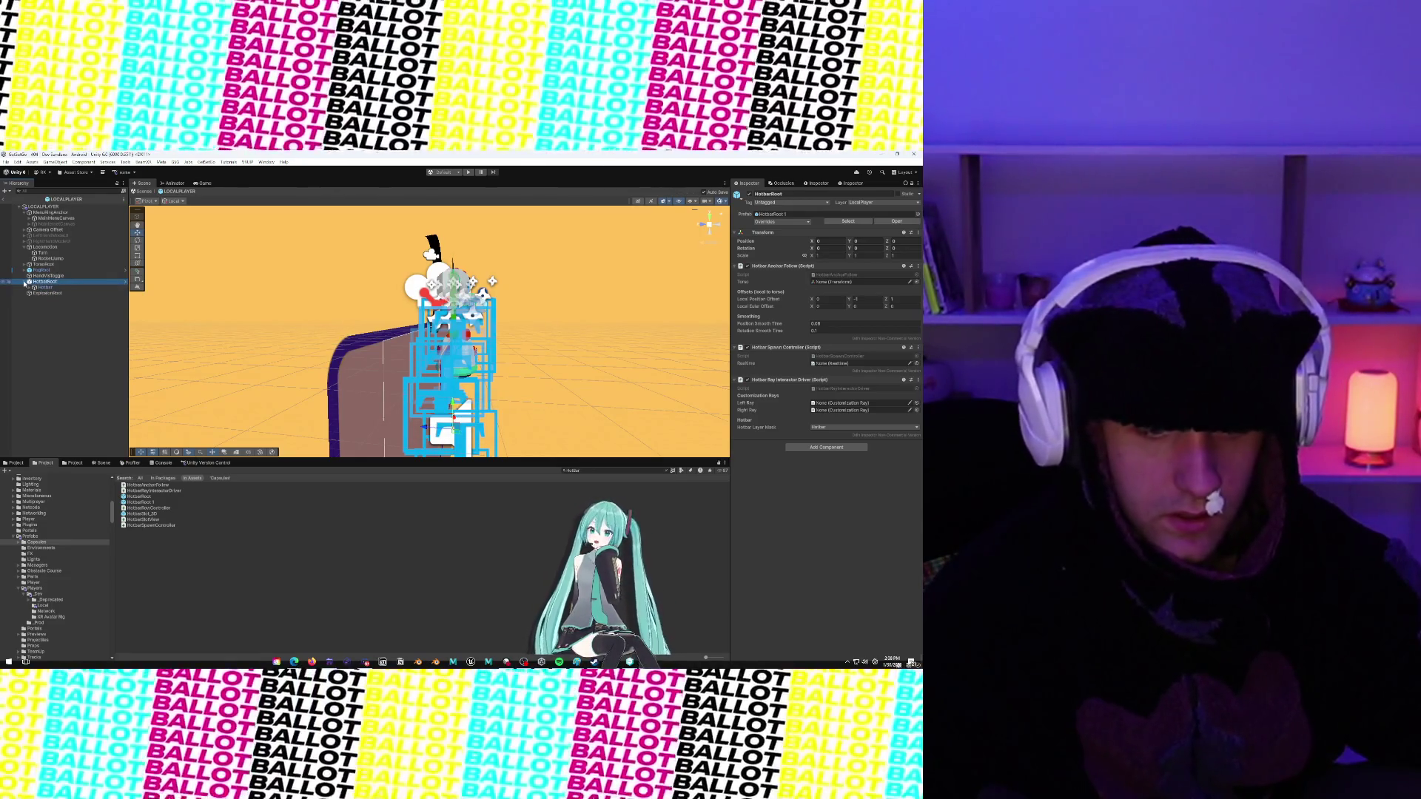
click(25, 282)
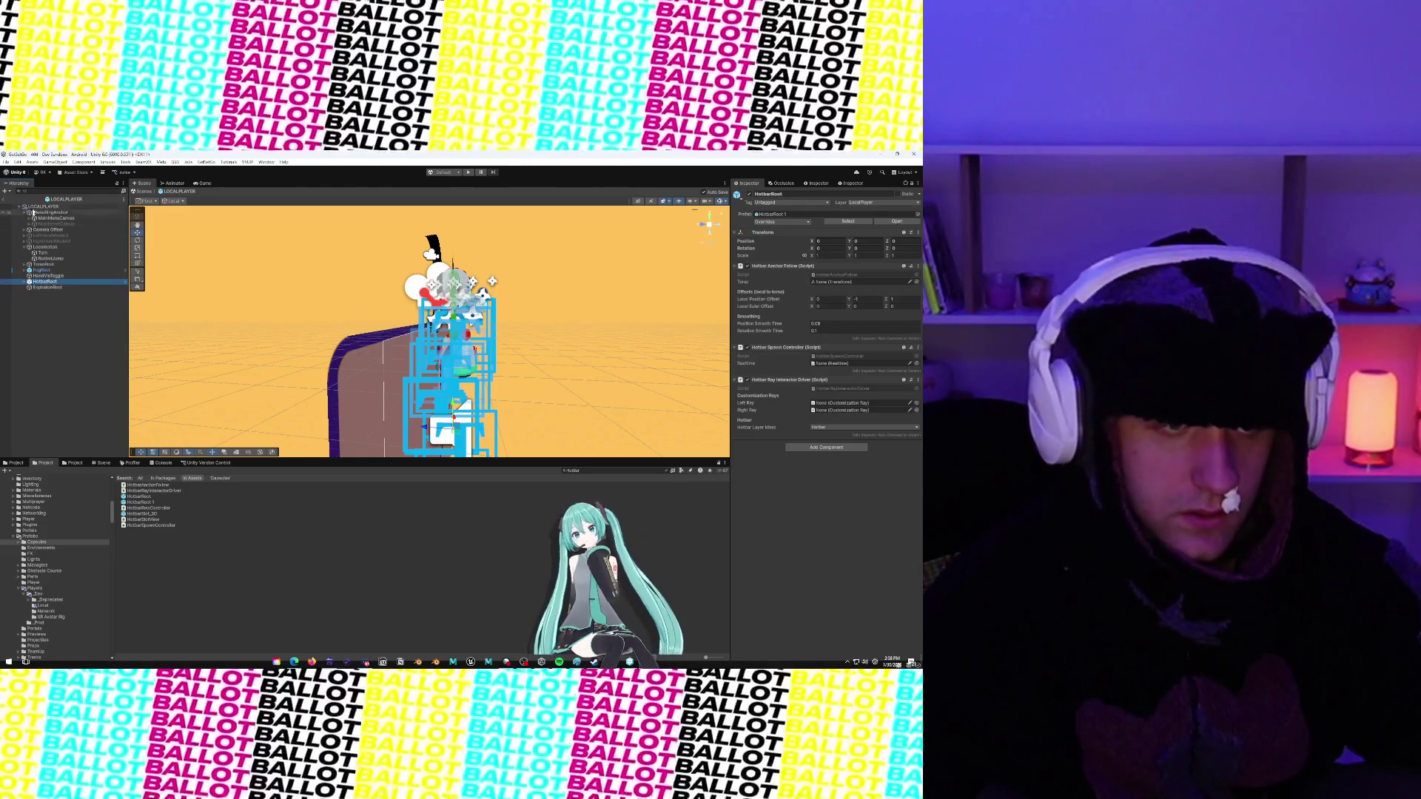
click(46, 218)
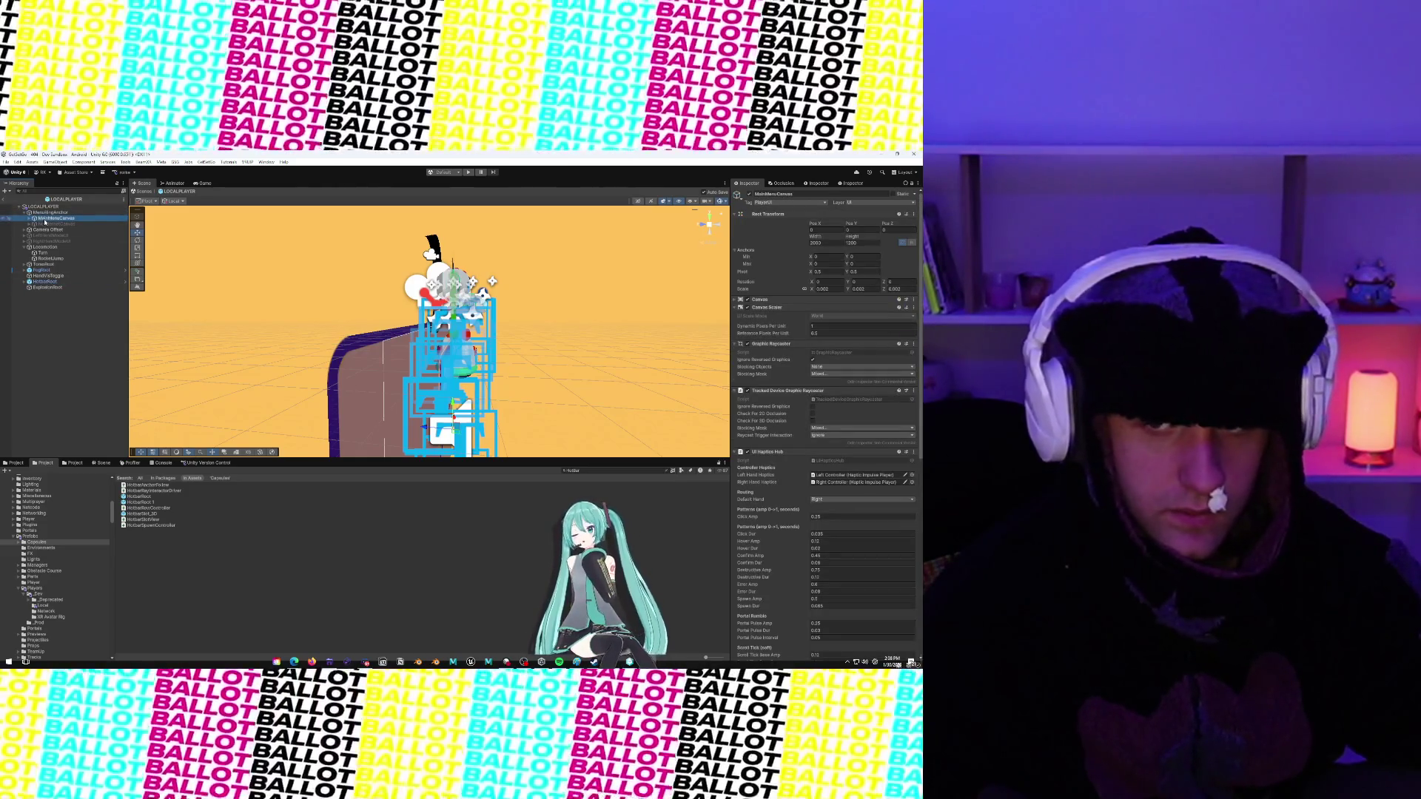
Duplicate MainMenuCanvas, delete the original, and rename the copy to MainMenuCanvas
click(581, 471)
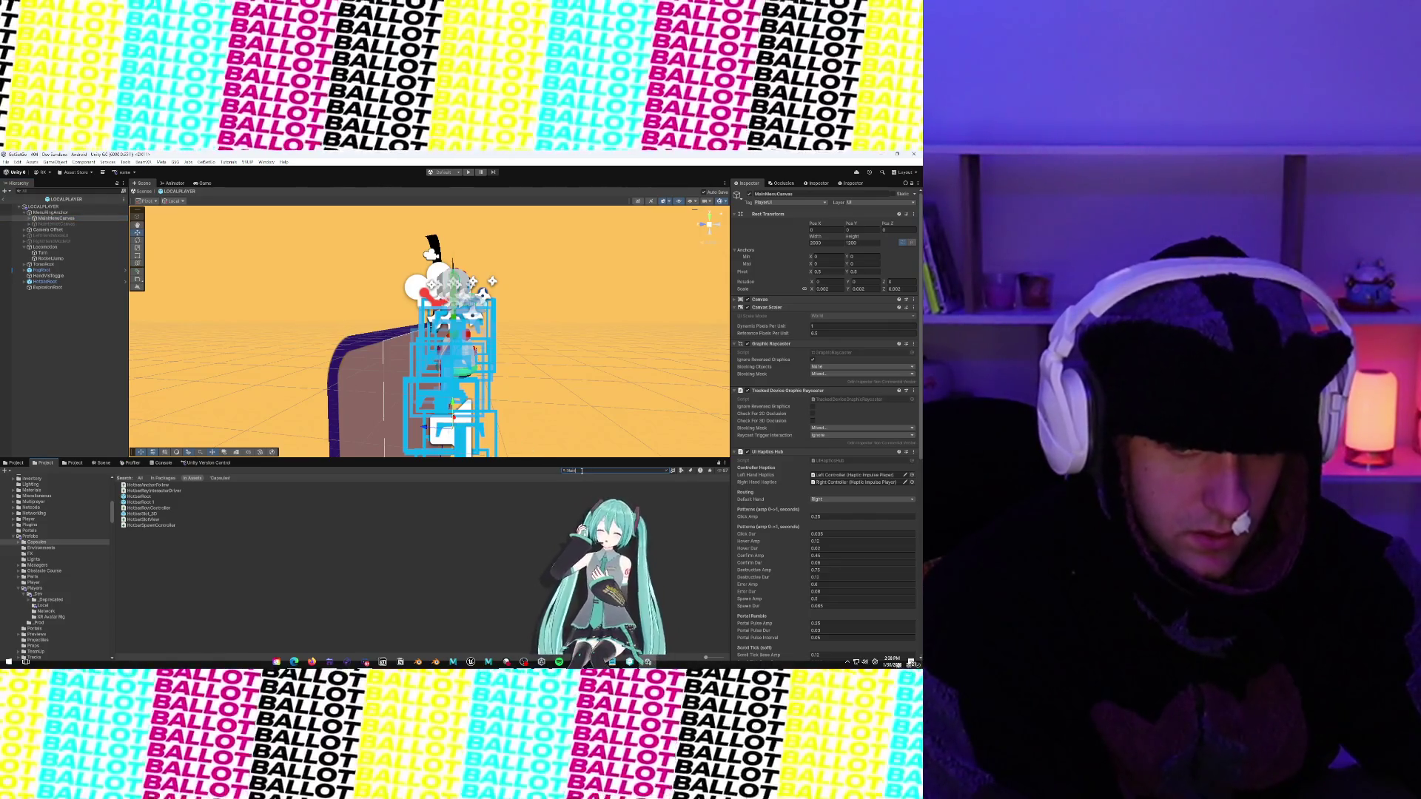
text(Menu)
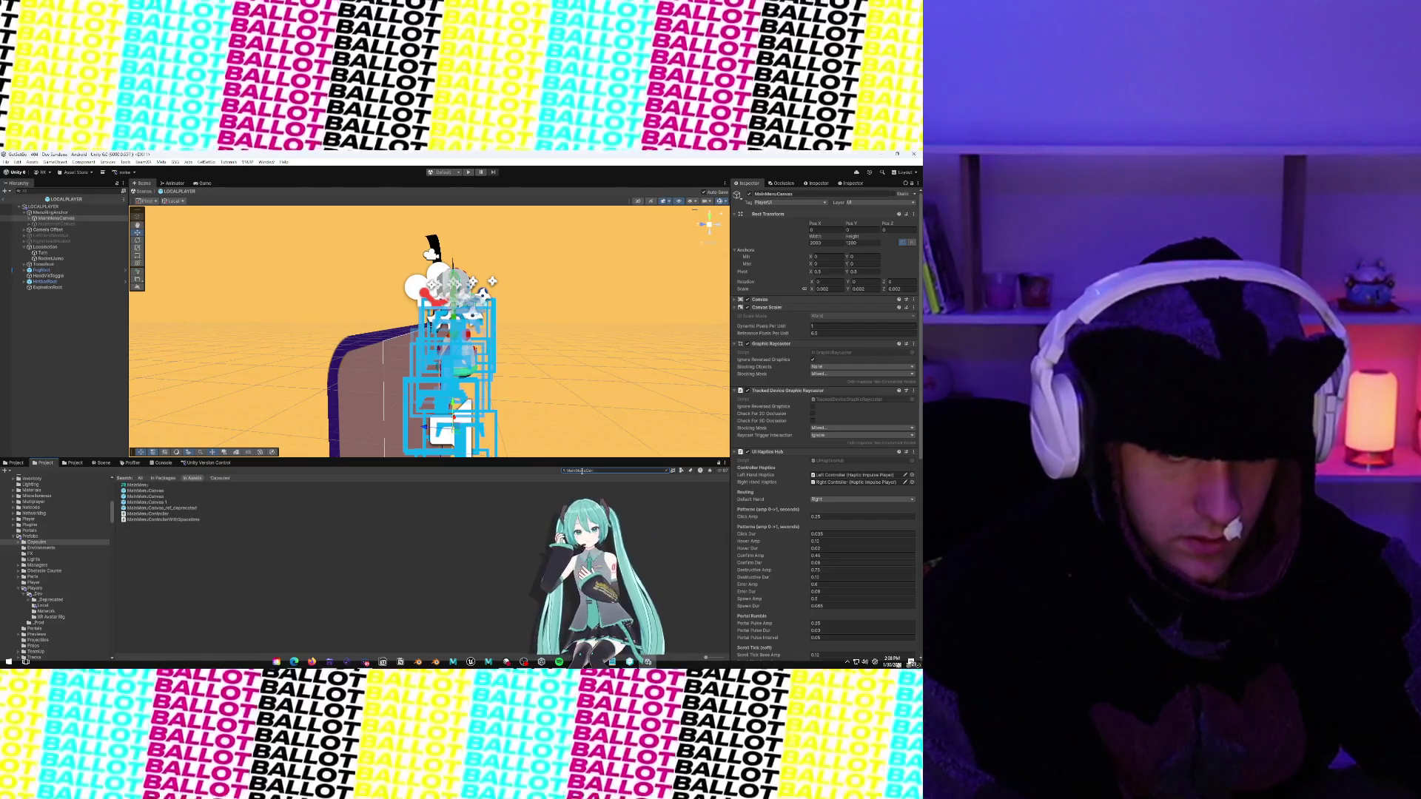
text(Canvas)
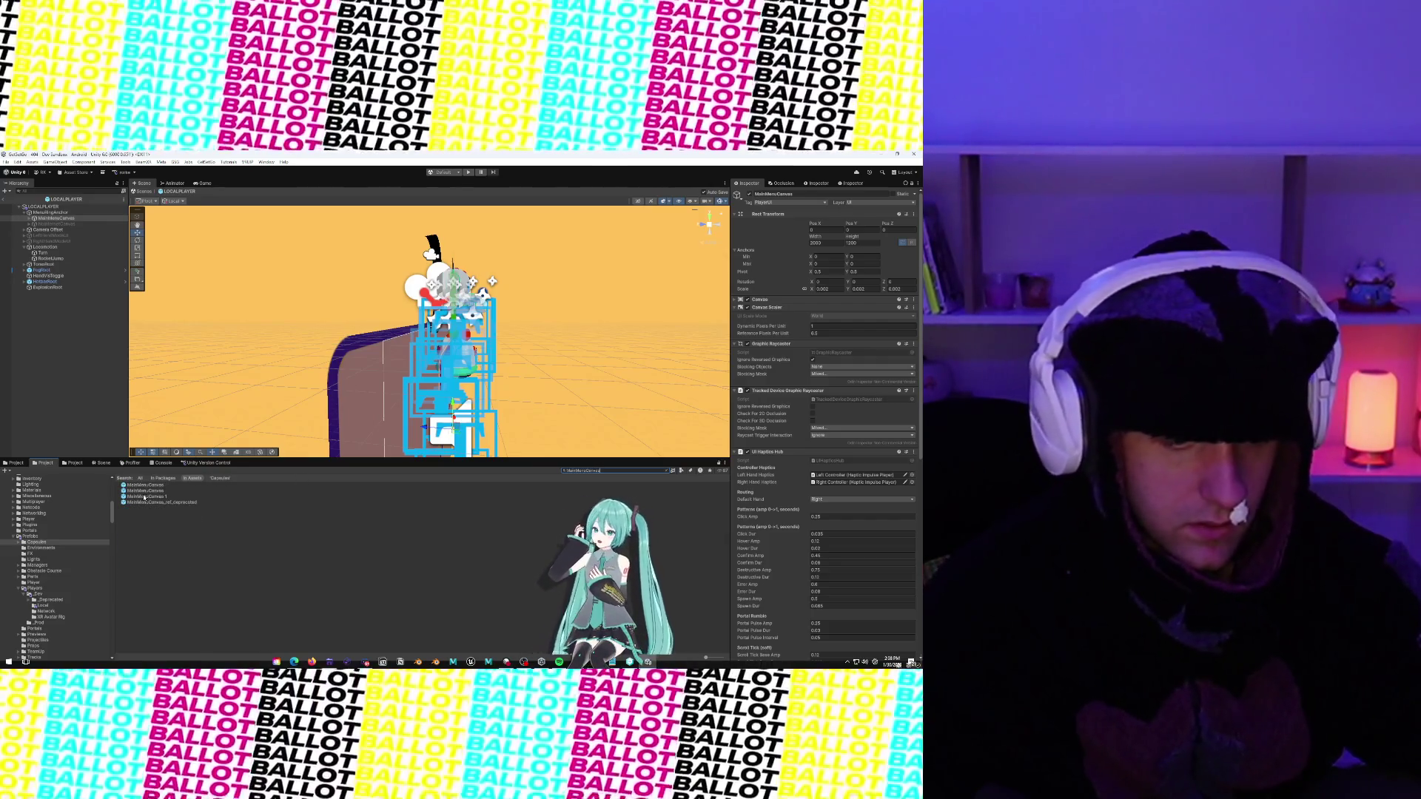
click(66, 219)
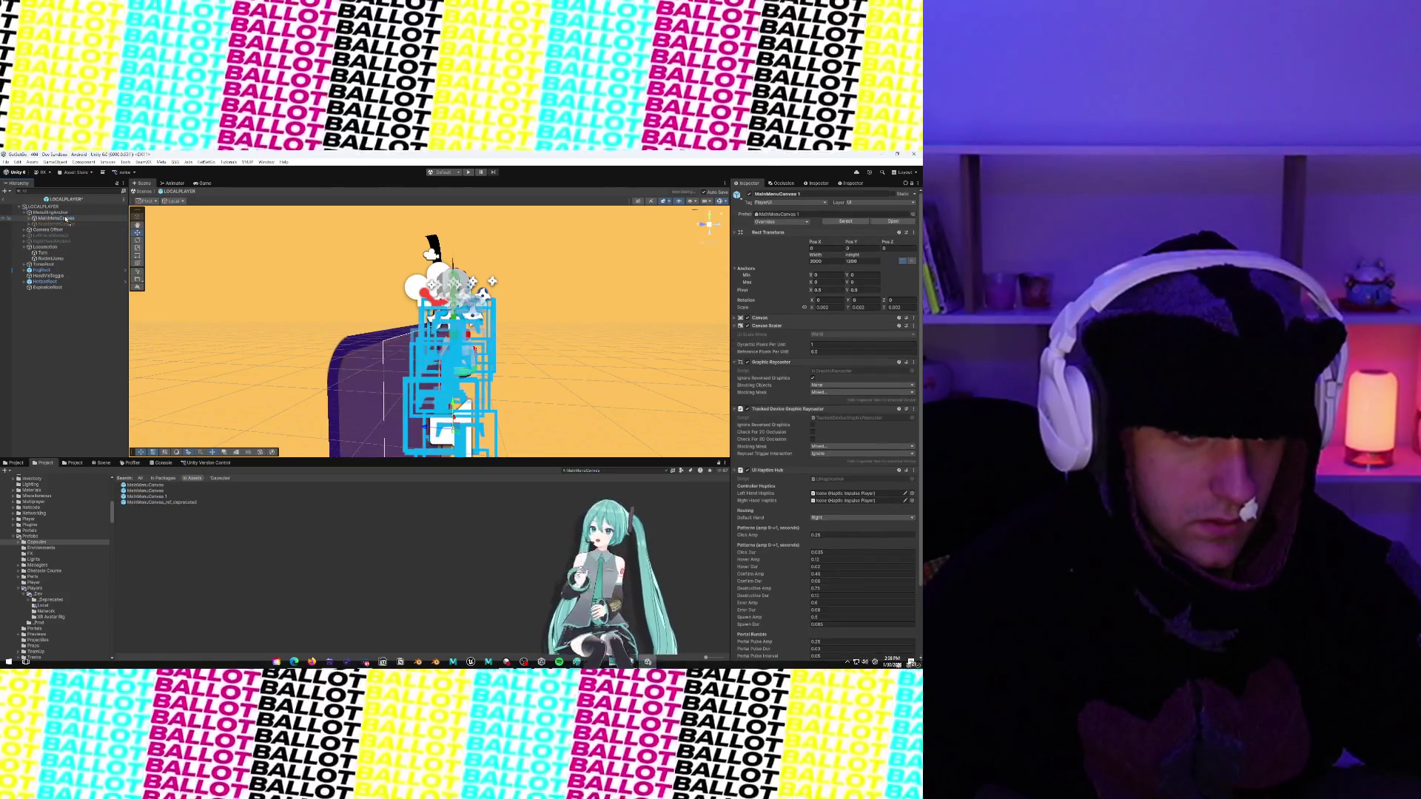
key(ctrl+d)
right_click(73, 224)
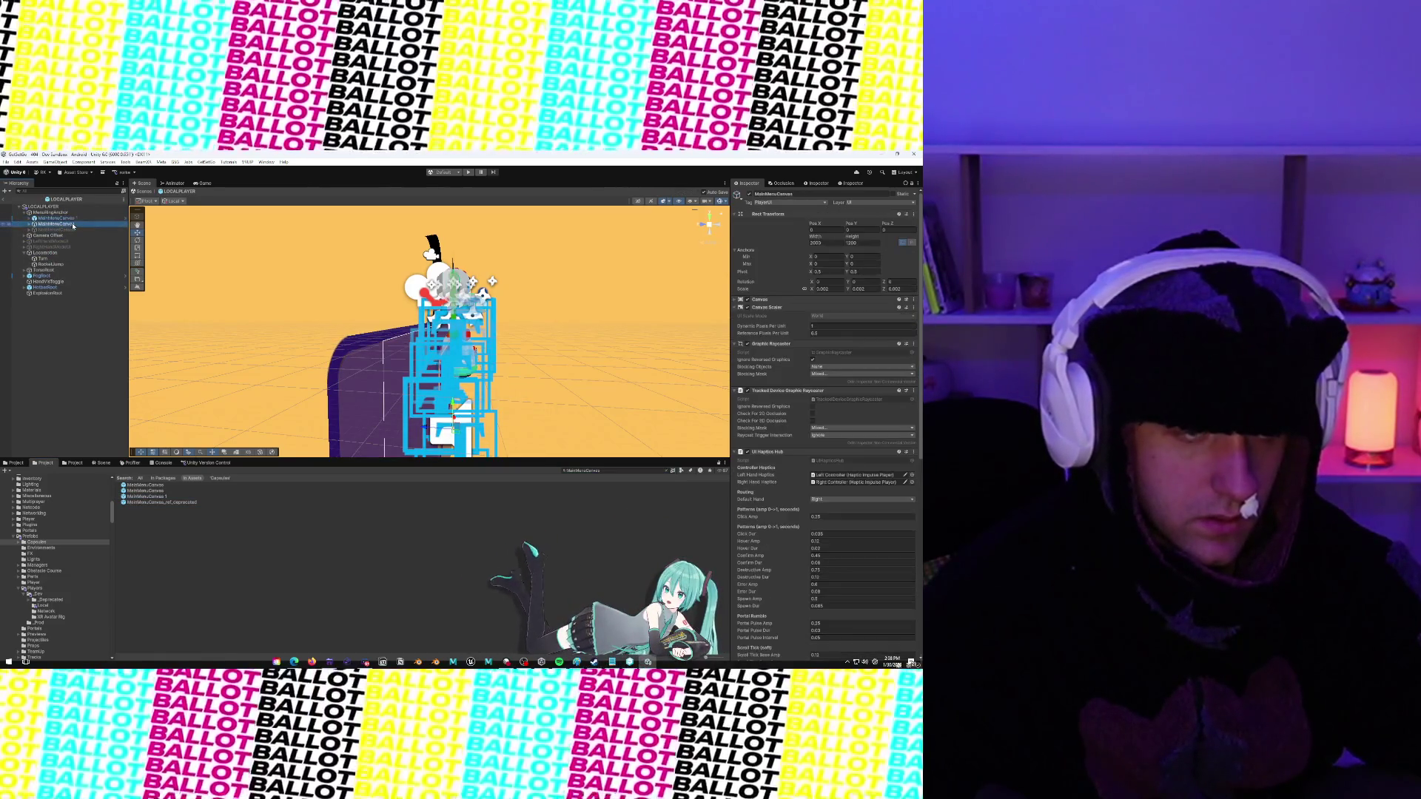
click(93, 276)
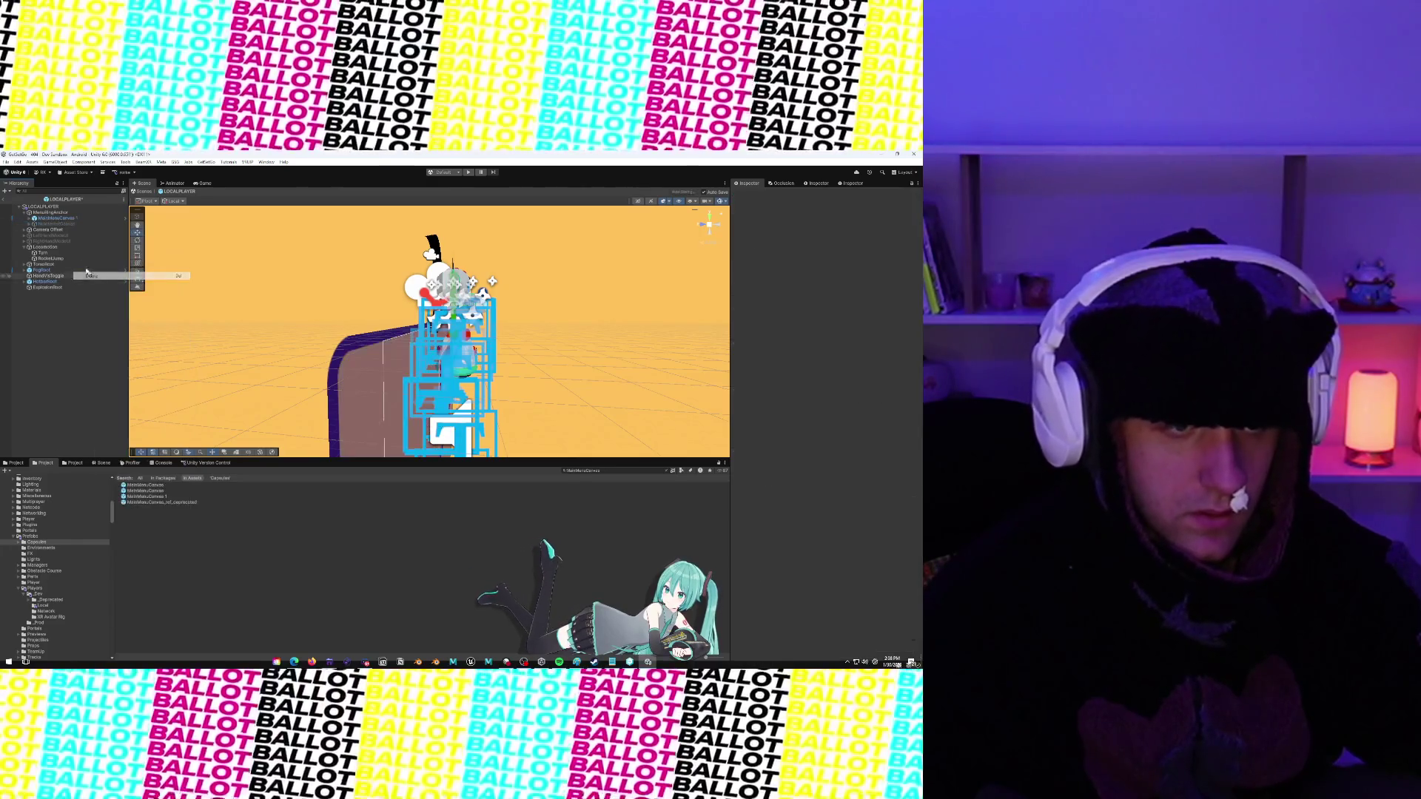
right_click(61, 220)
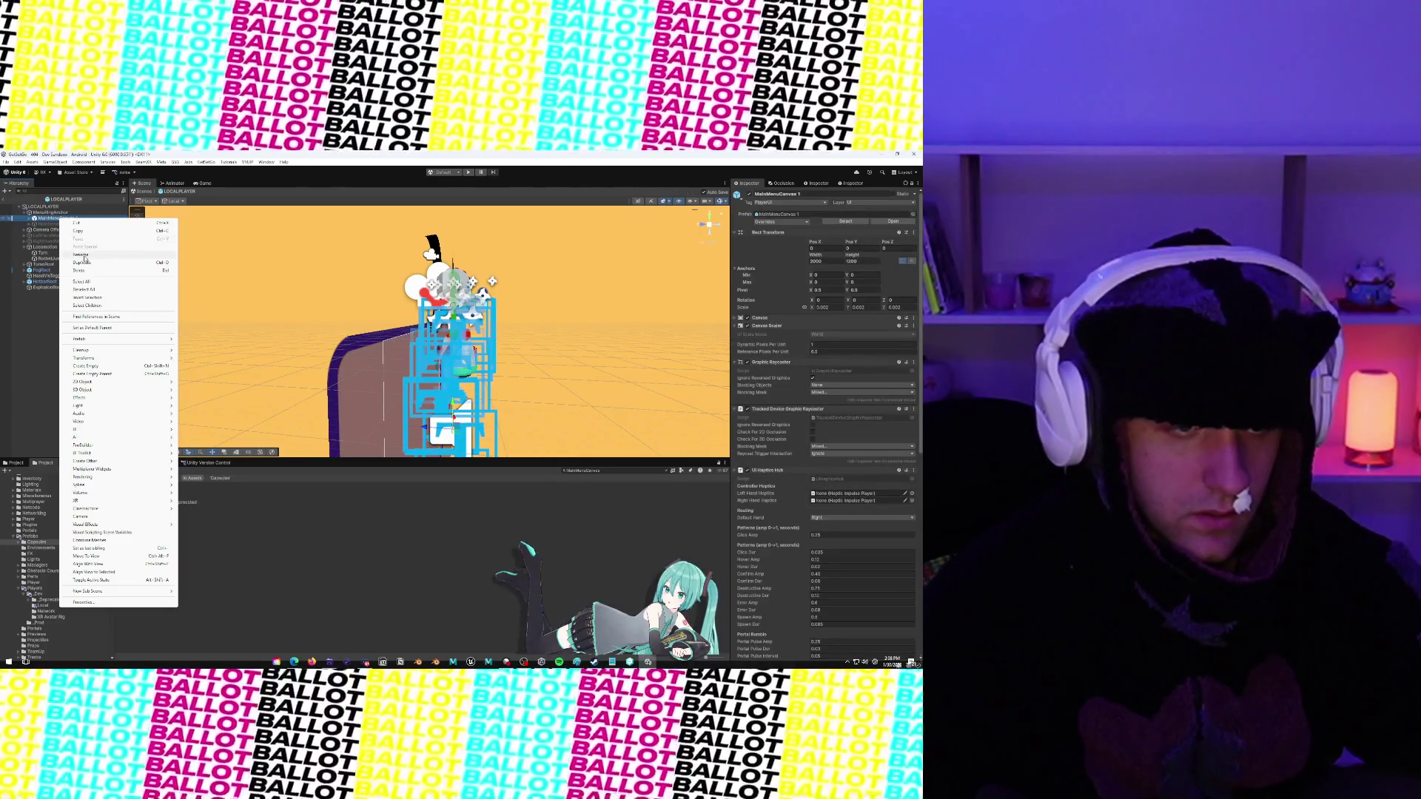
click(79, 254)
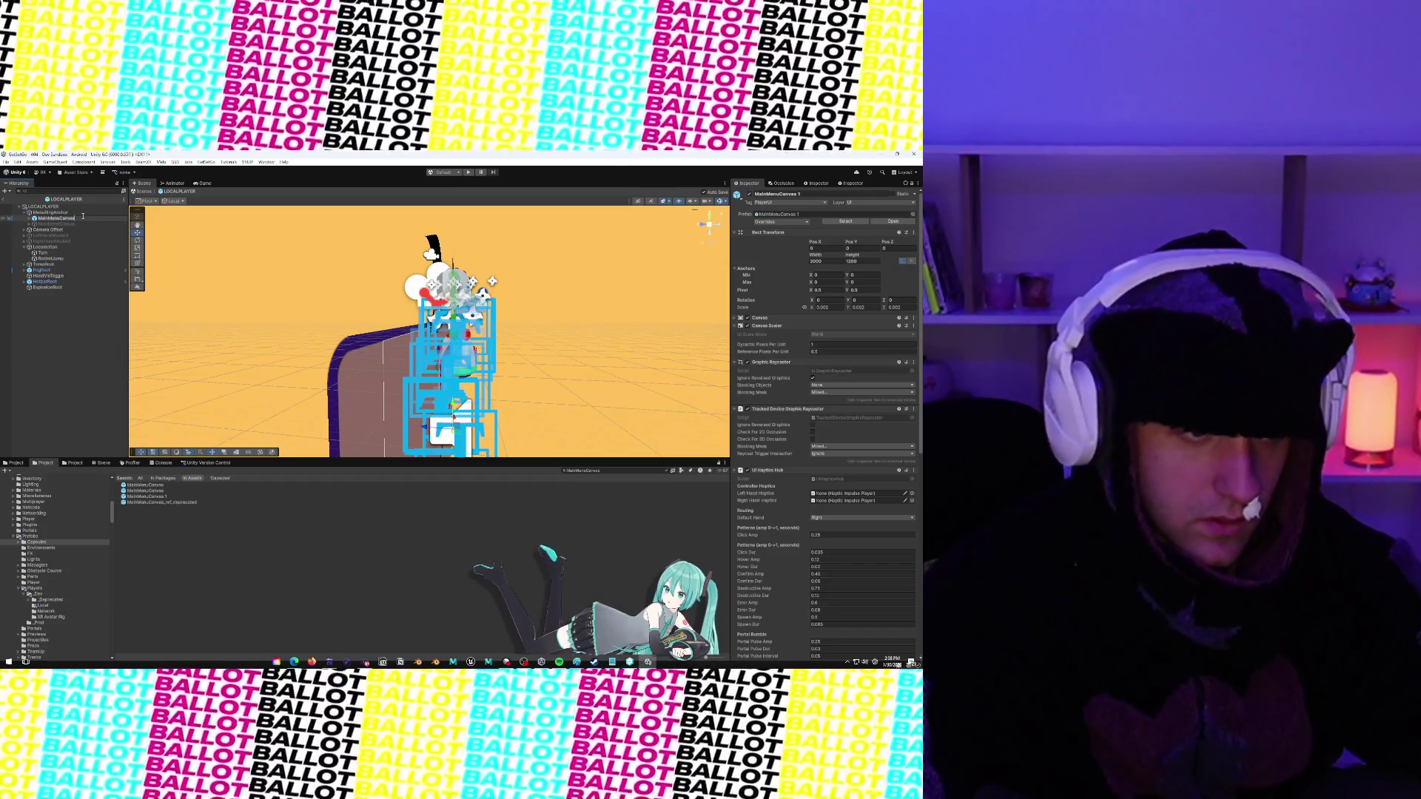
key(BackSpace)
key(BackSpace)
key(Return)
Unpack MainMenuCanvas and HotbarRoot from their prefabs and review their components
right_click(63, 219)
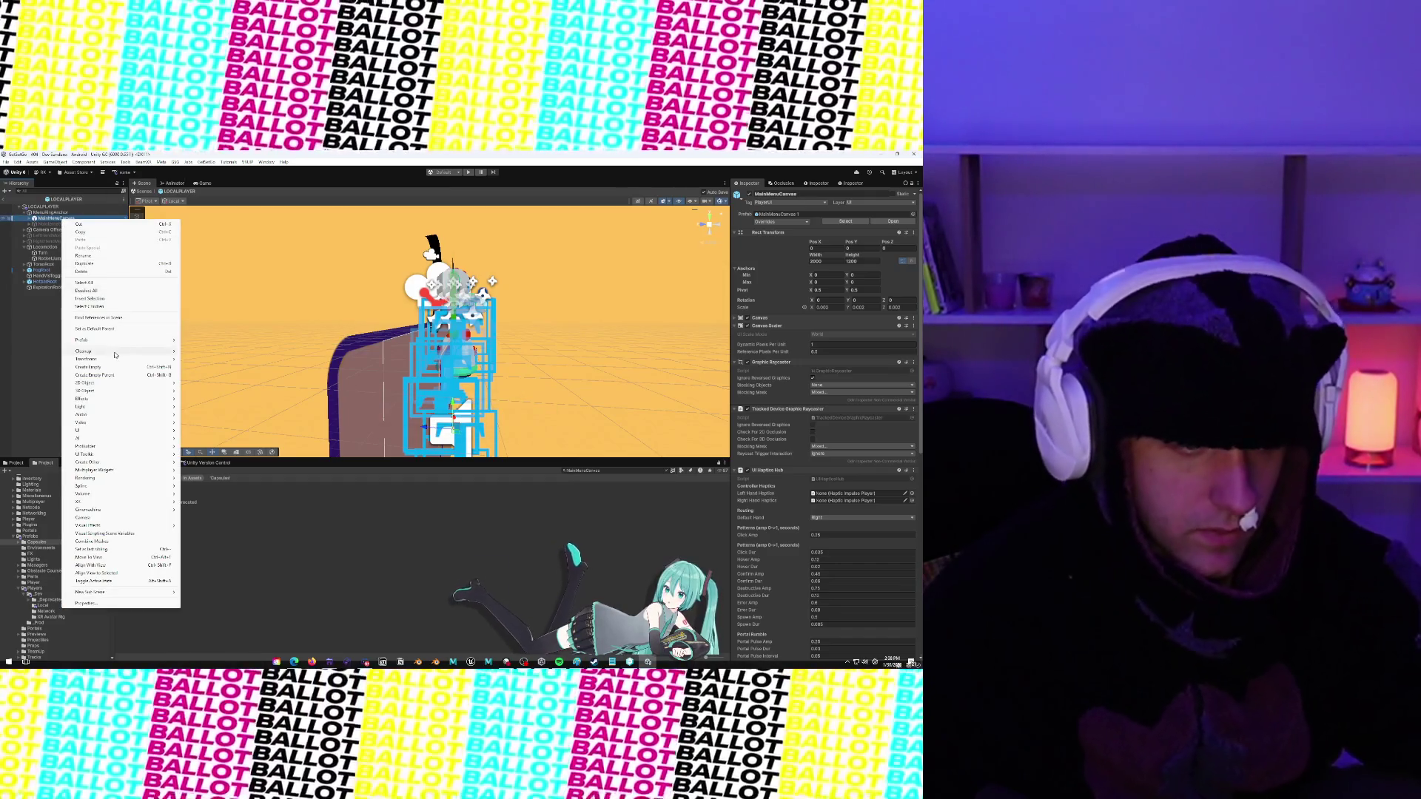
mouse_move(126, 340)
click(222, 399)
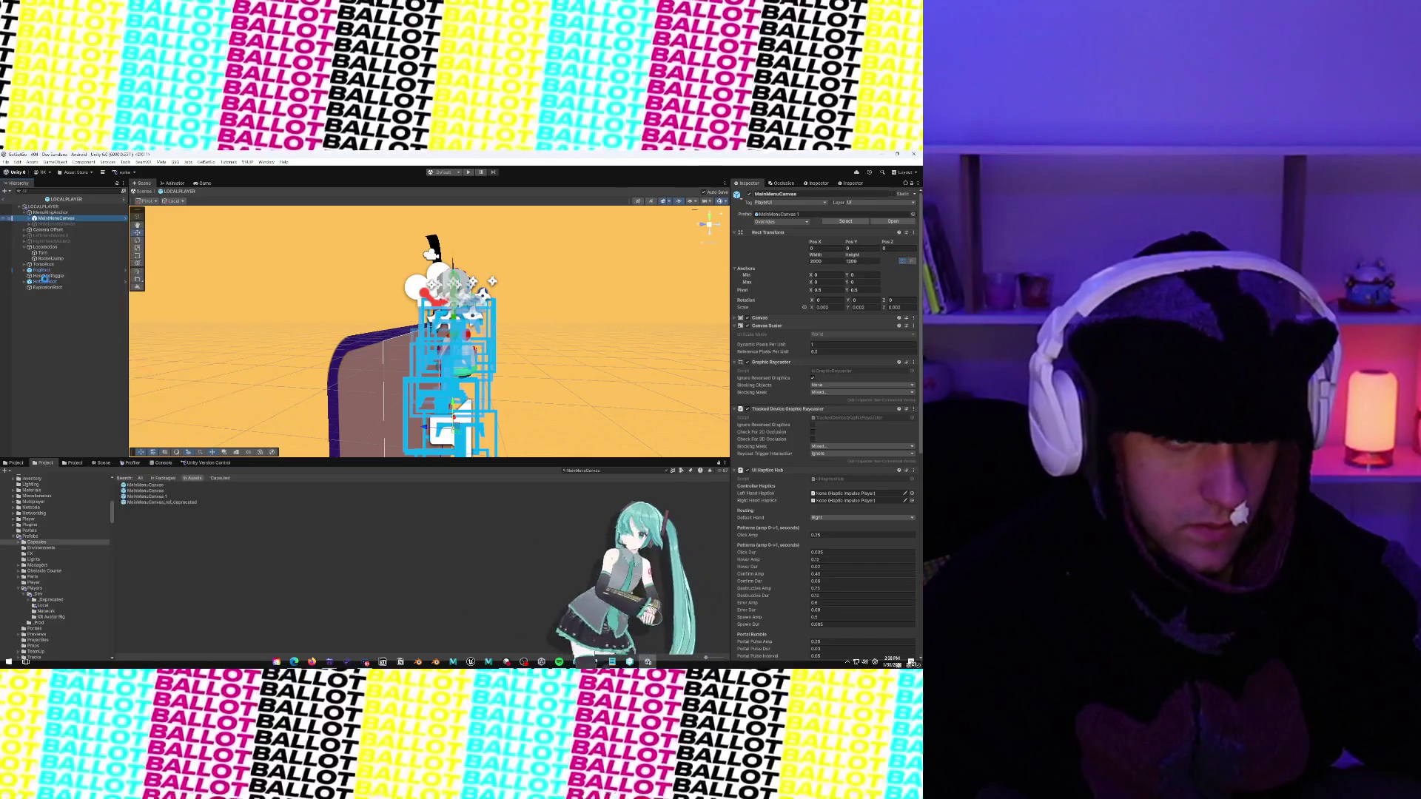
right_click(53, 281)
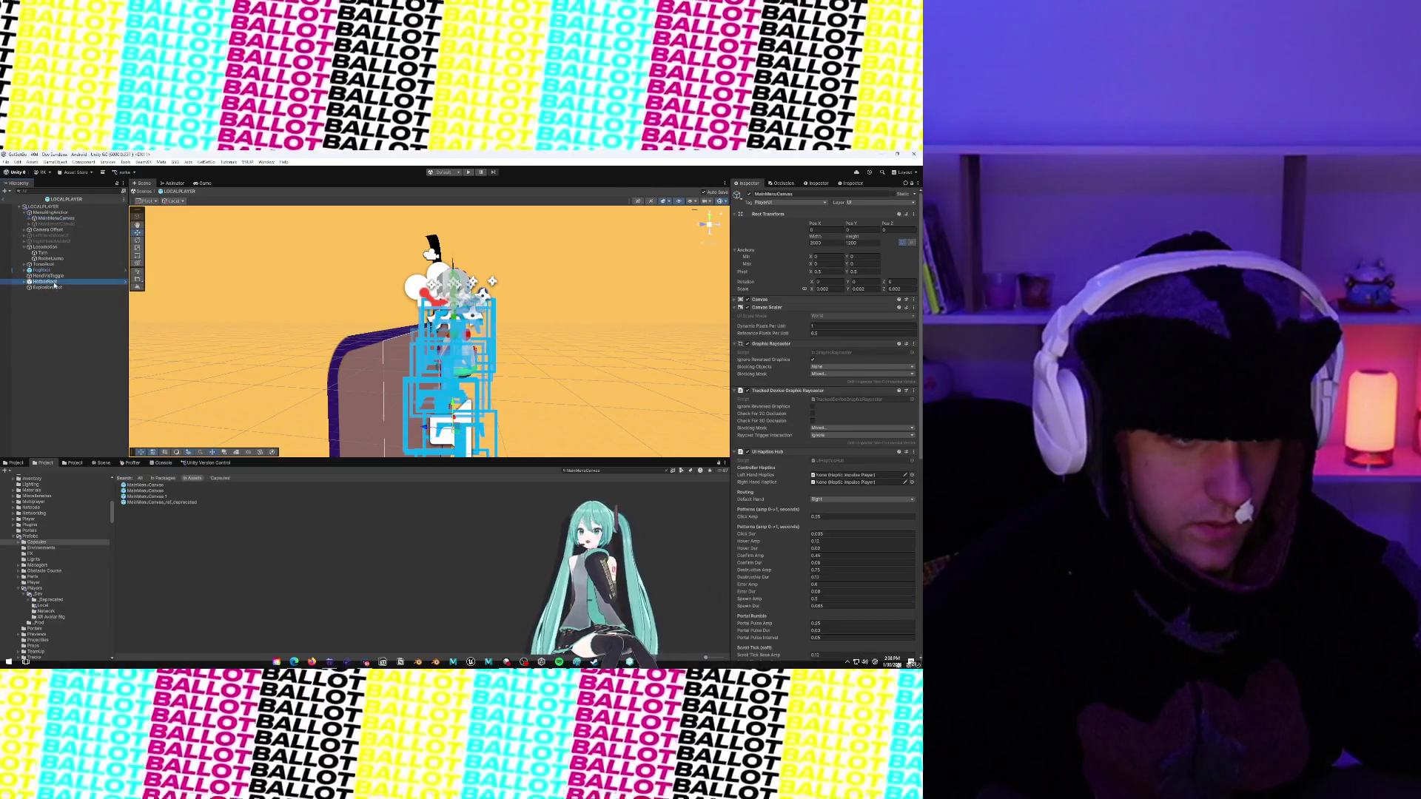
mouse_move(96, 393)
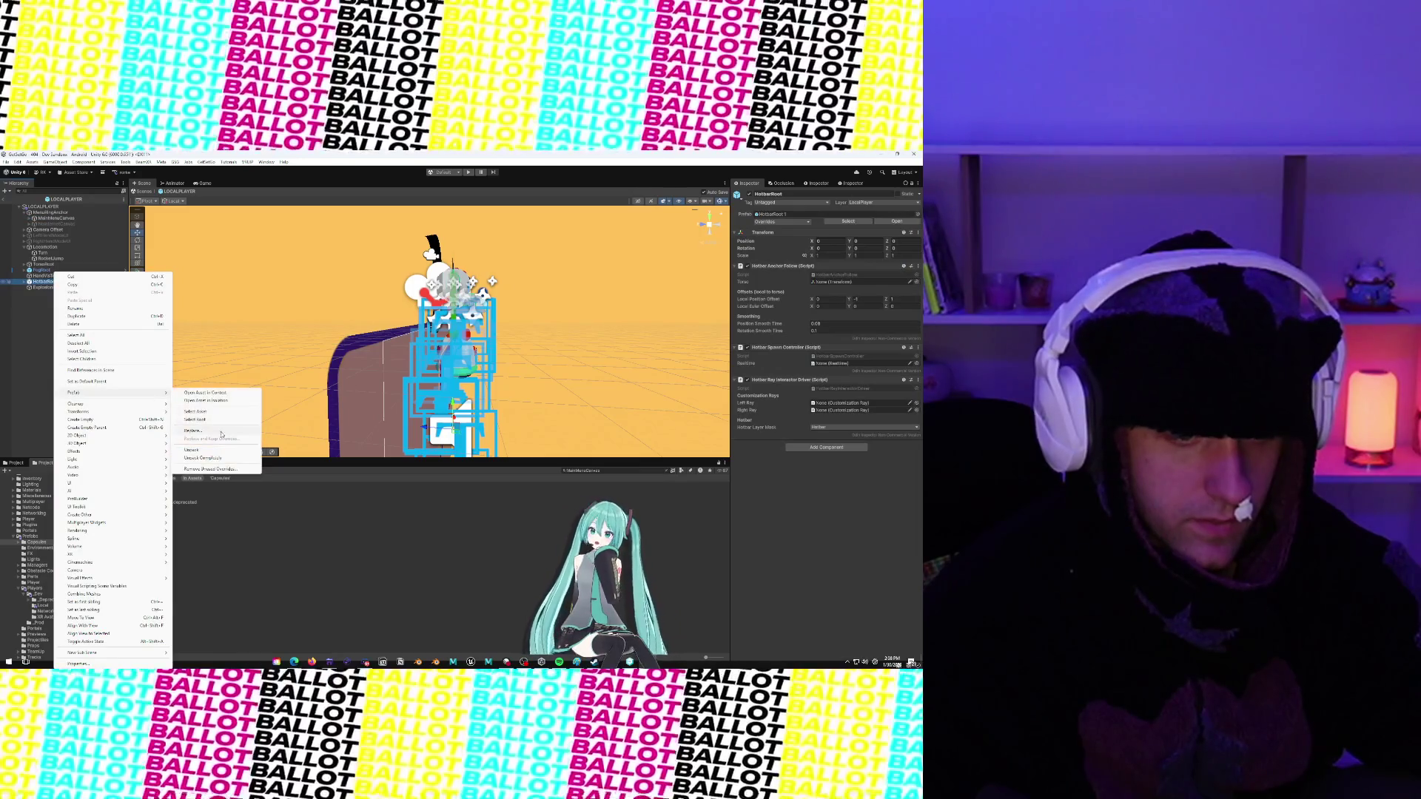
click(222, 450)
click(42, 218)
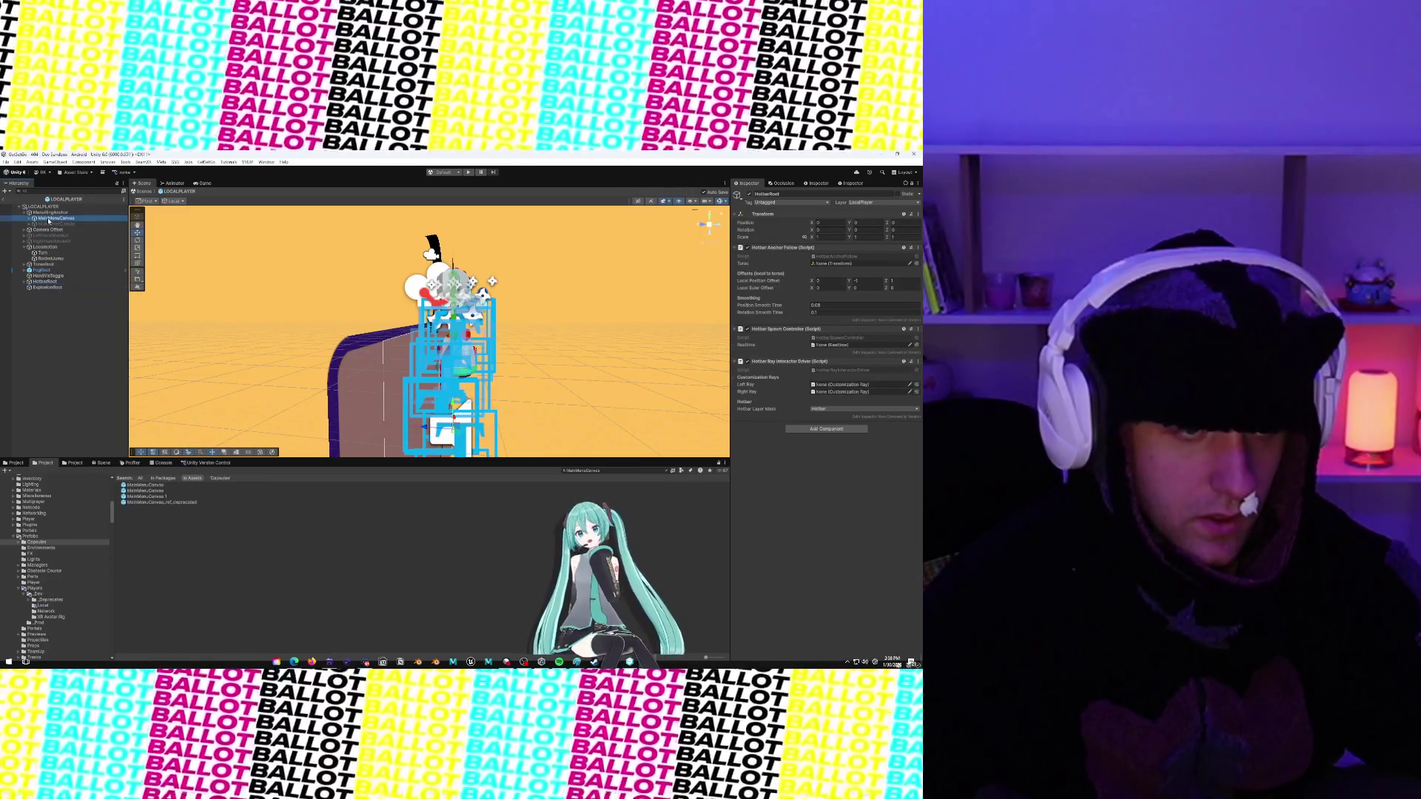
click(45, 281)
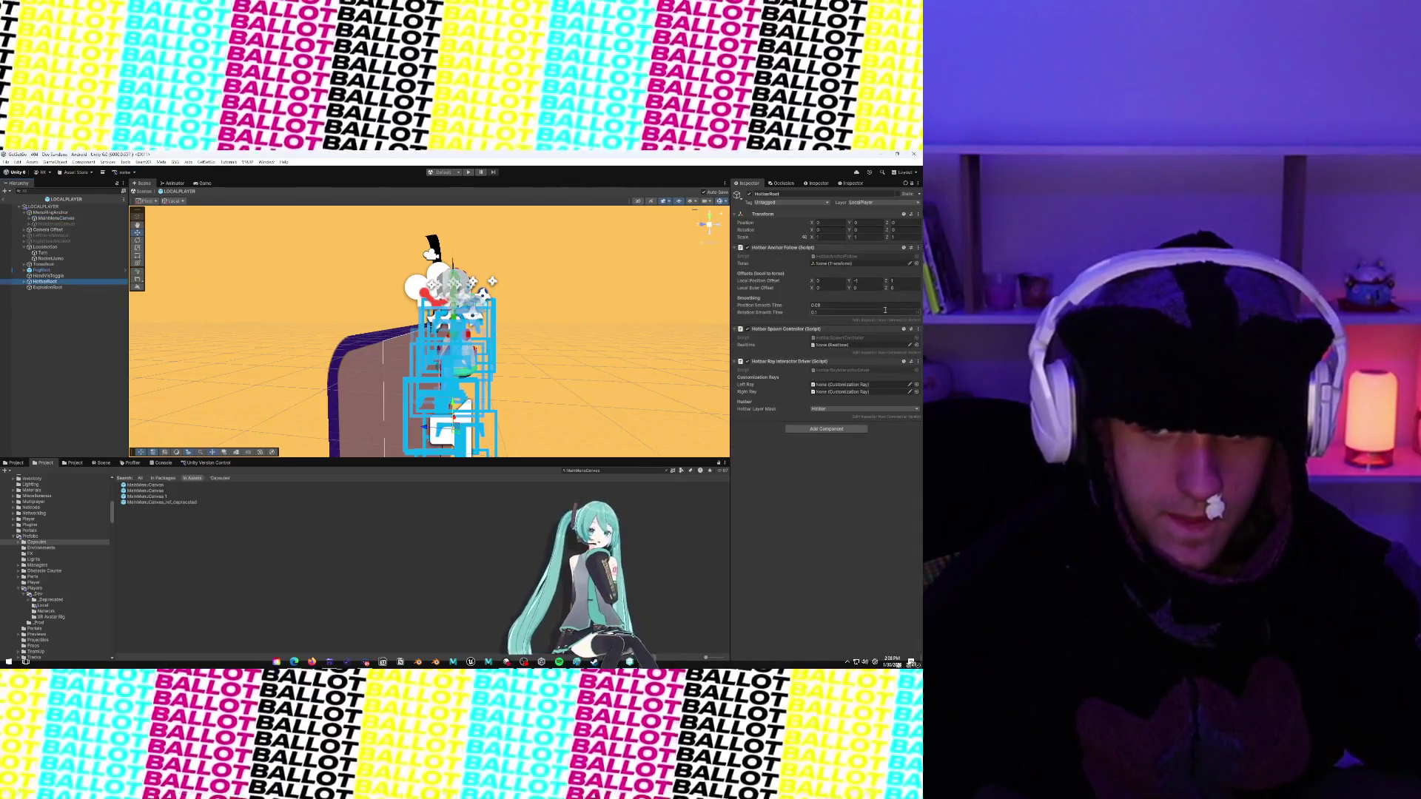
Set the Hotbar Ray Interactor Driver's Left Ray to StickyHandLeftLocal and Right Ray to StickyHandRightLocal
click(901, 288)
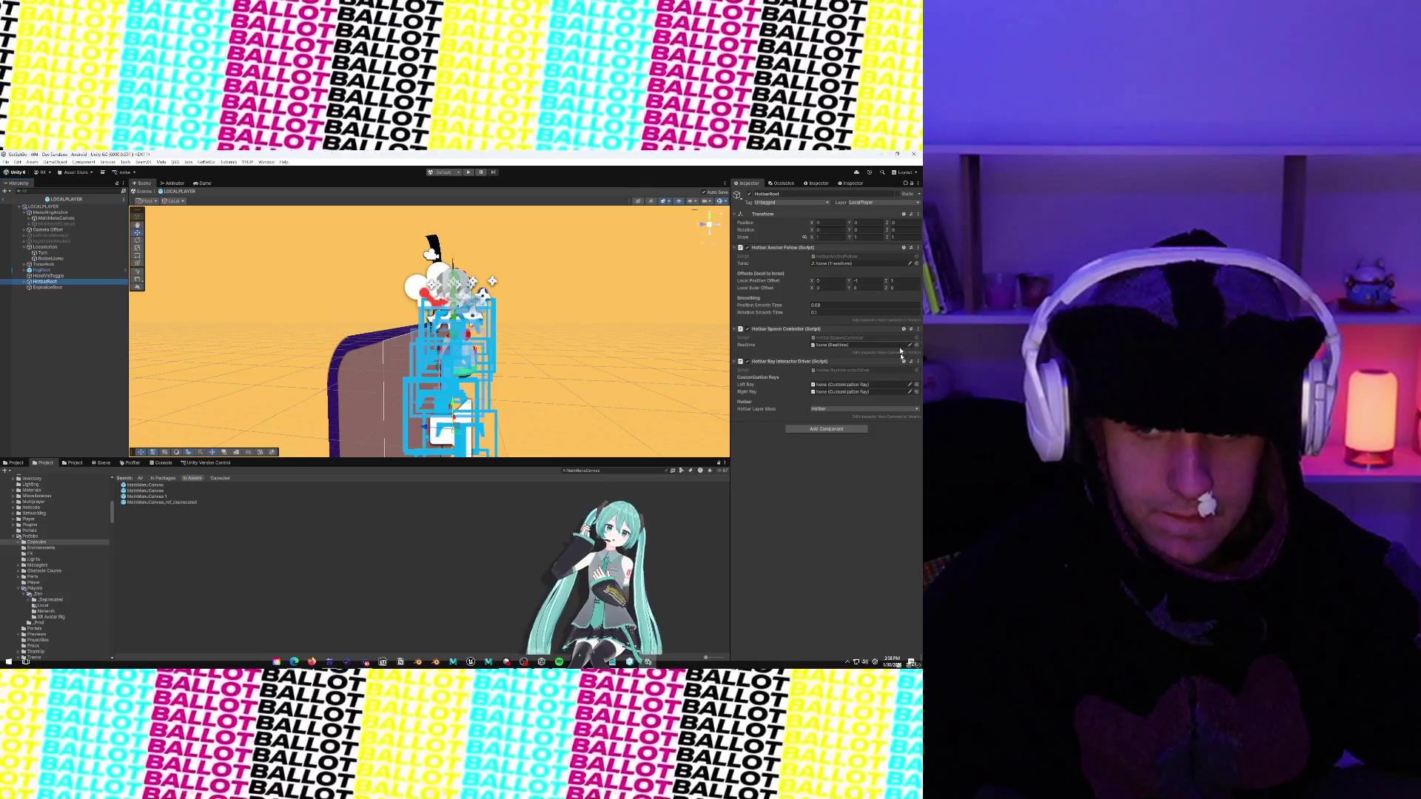
click(916, 385)
click(629, 407)
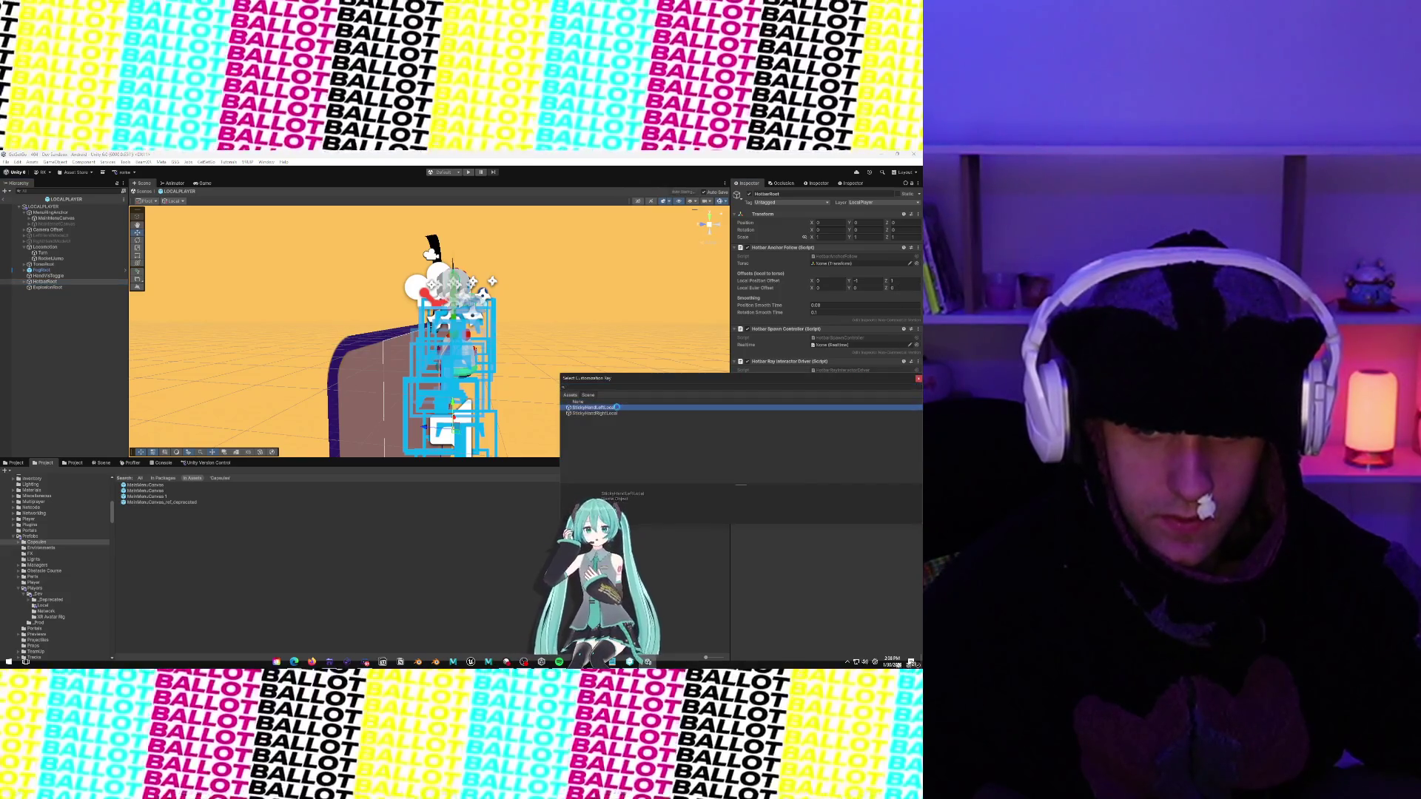
click(918, 378)
click(916, 392)
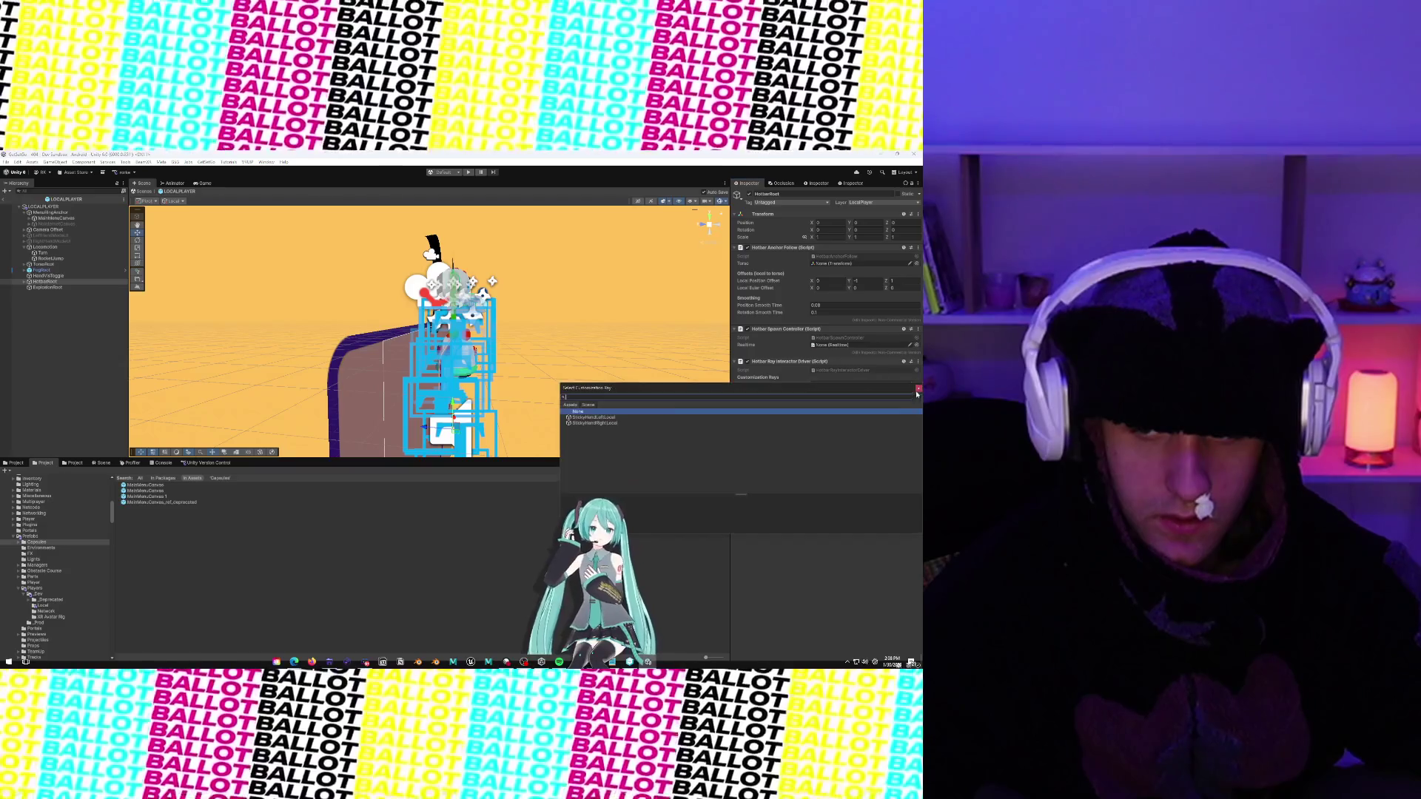
click(586, 424)
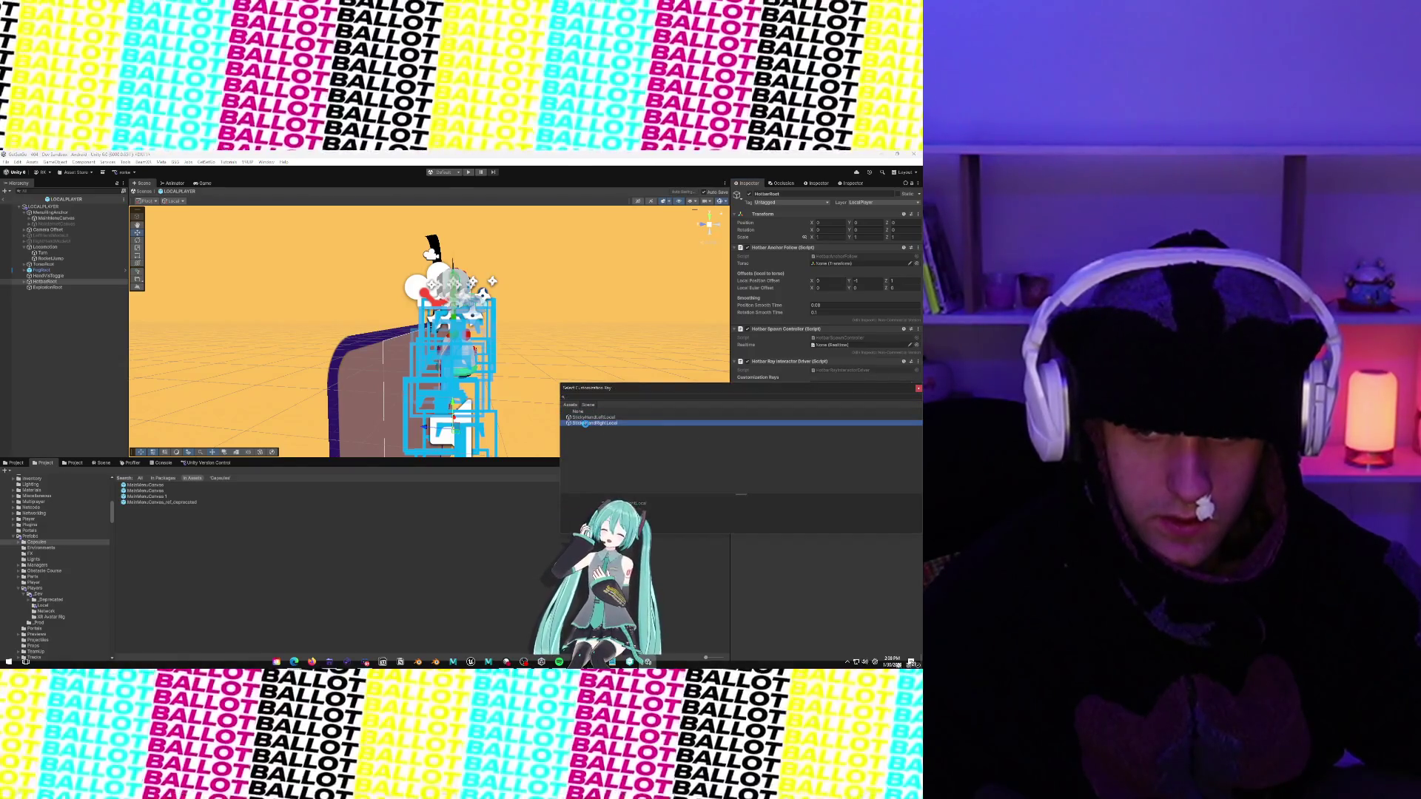
double_click(586, 424)
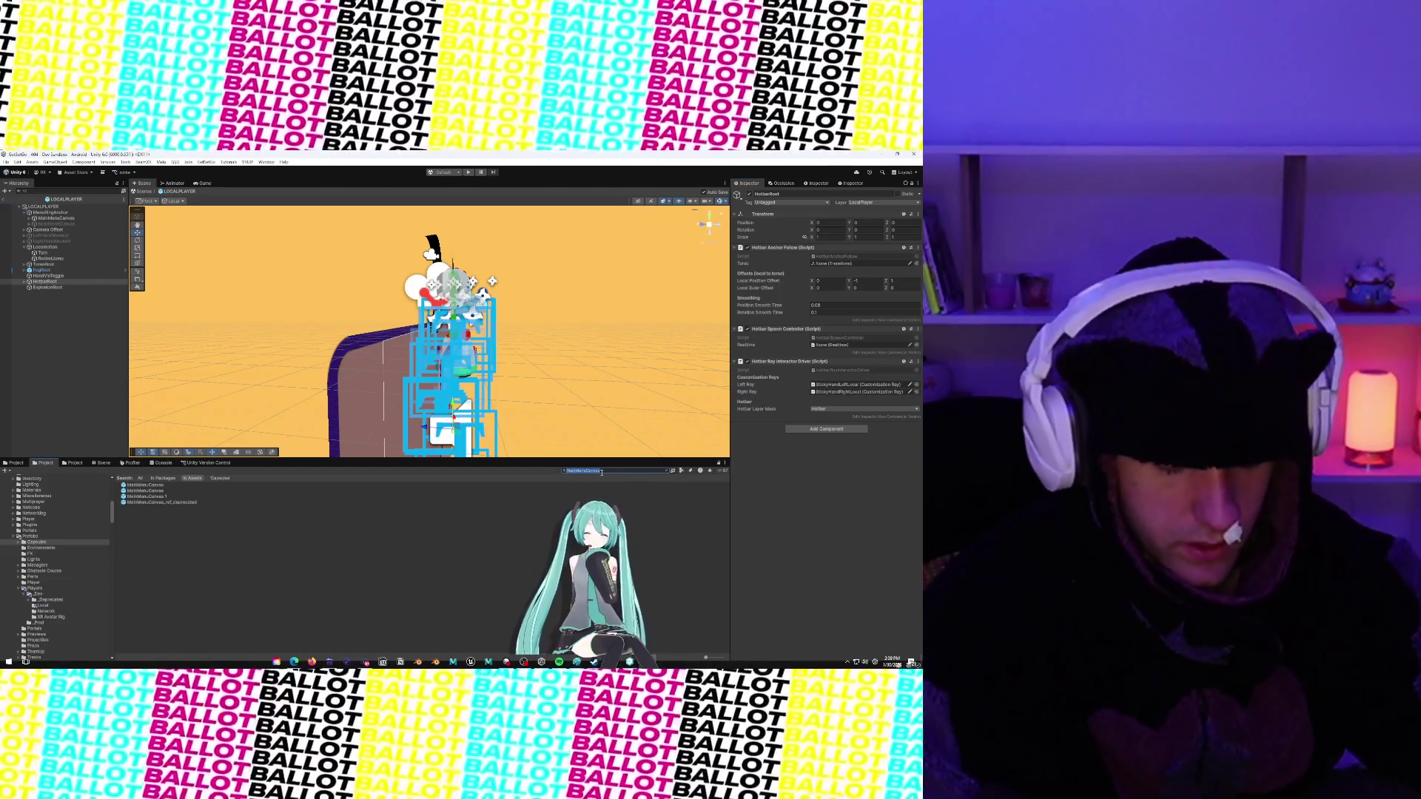
Clear the 'Loadout' project search and expand HotbarRoot and its Hotbar child in the Hierarchy
text(Loadout)
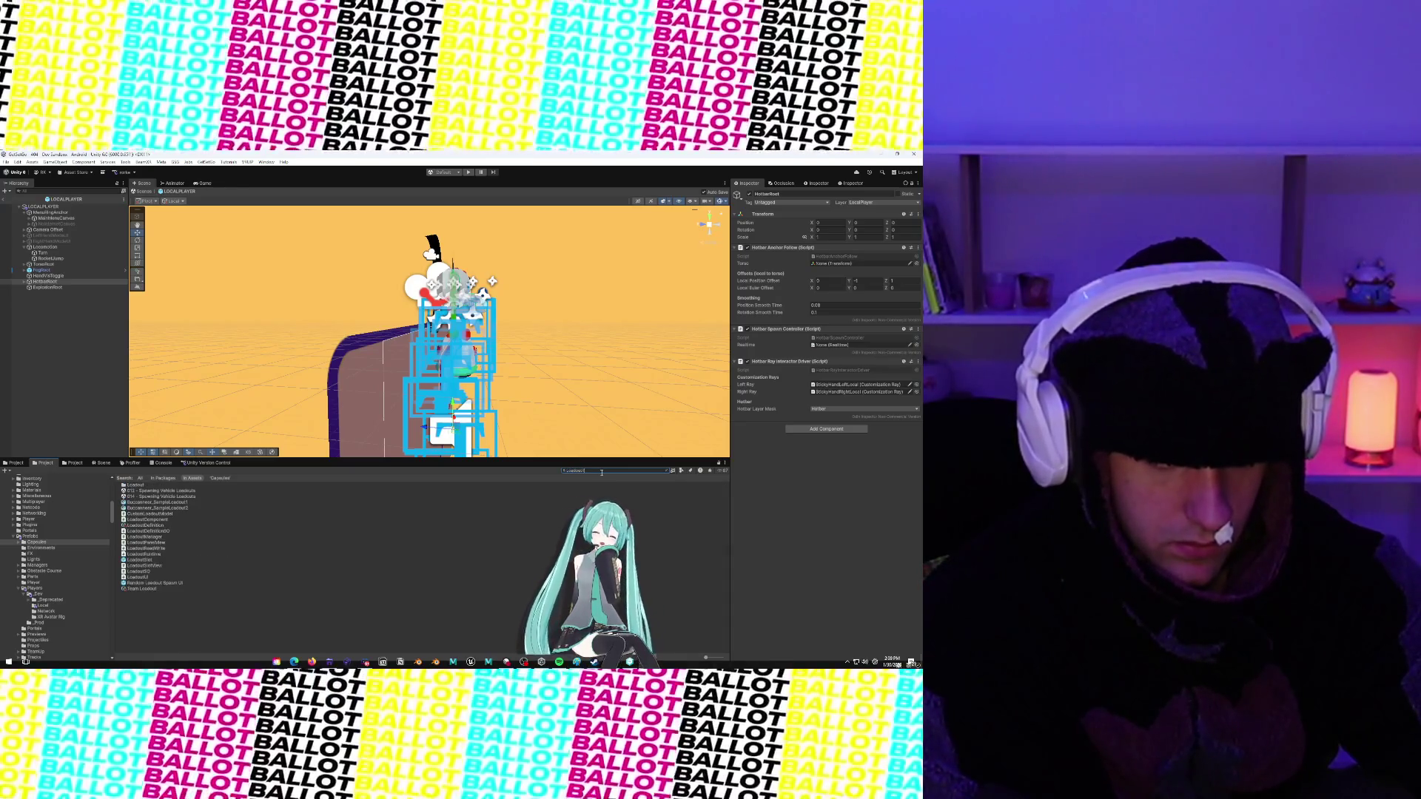
key(ctrl+a)
key(BackSpace)
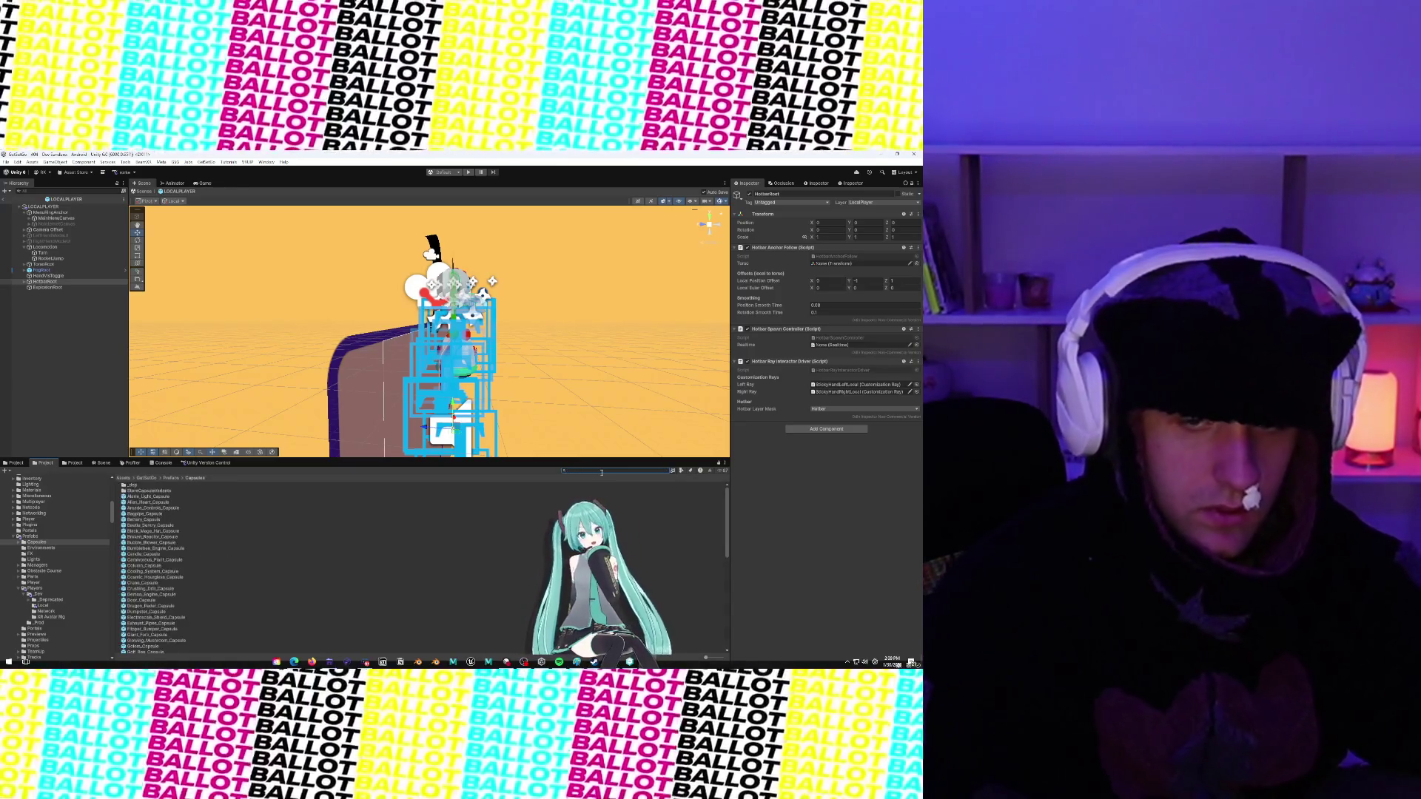
click(24, 281)
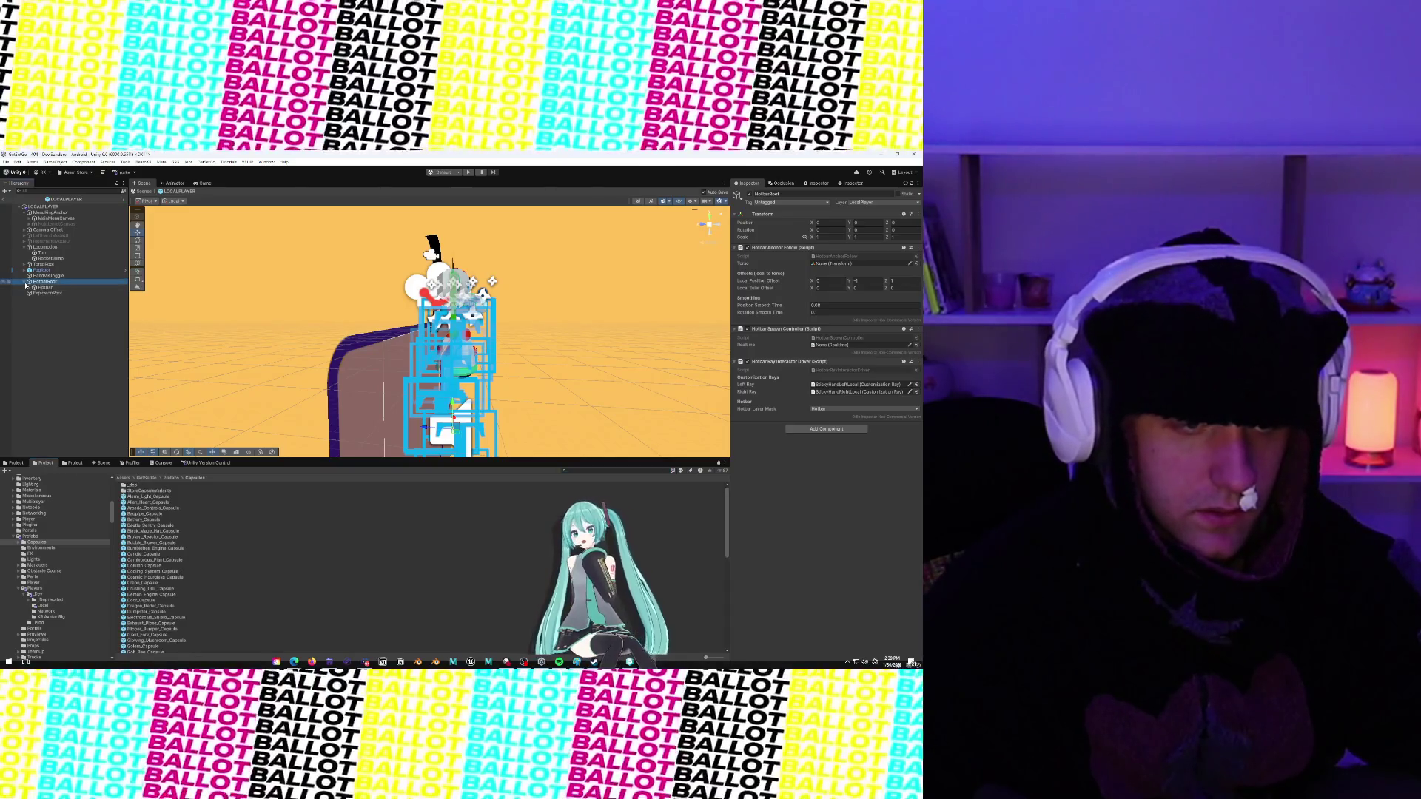
click(29, 288)
Assign LOCALPLAYER as the Hotbar object's Loadout reference
click(43, 288)
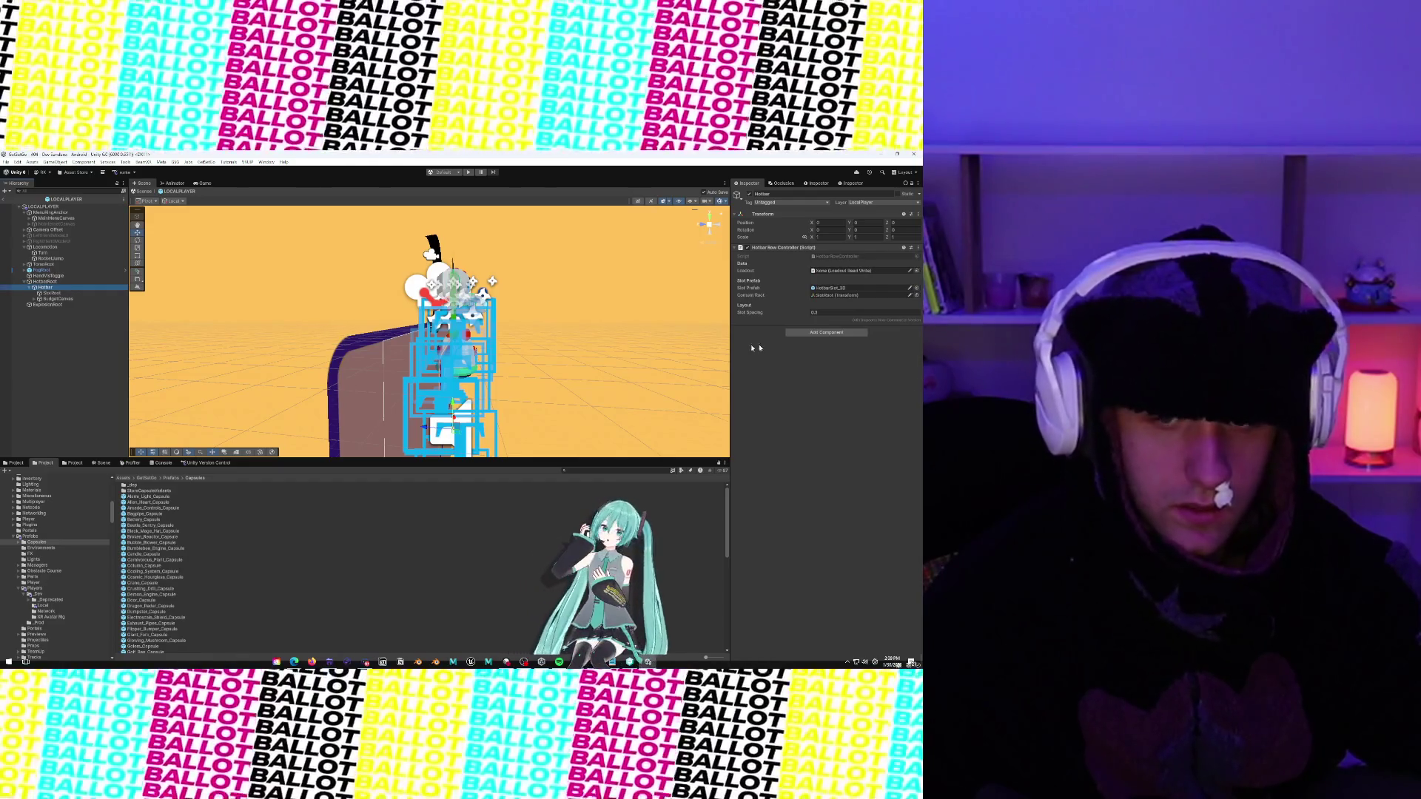
click(821, 332)
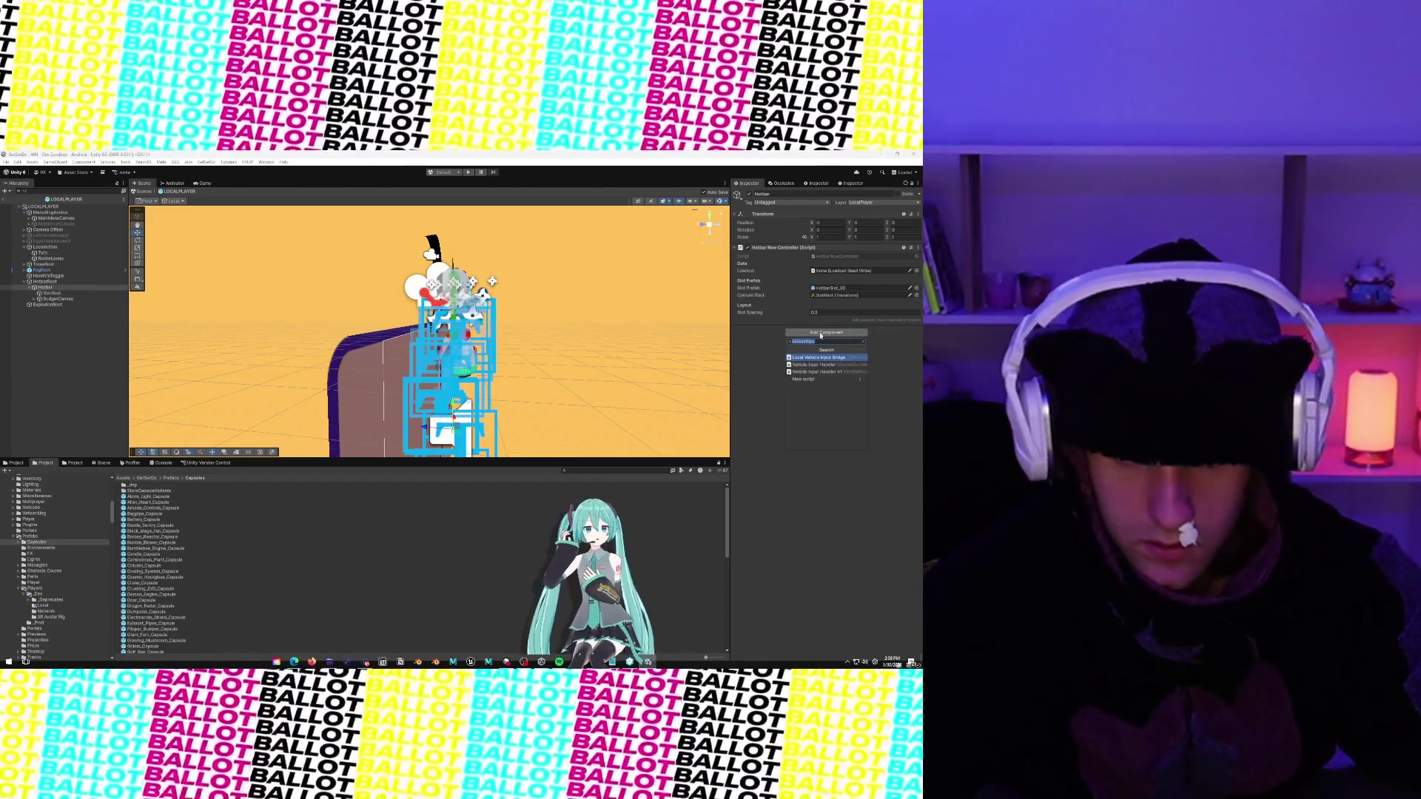
click(909, 272)
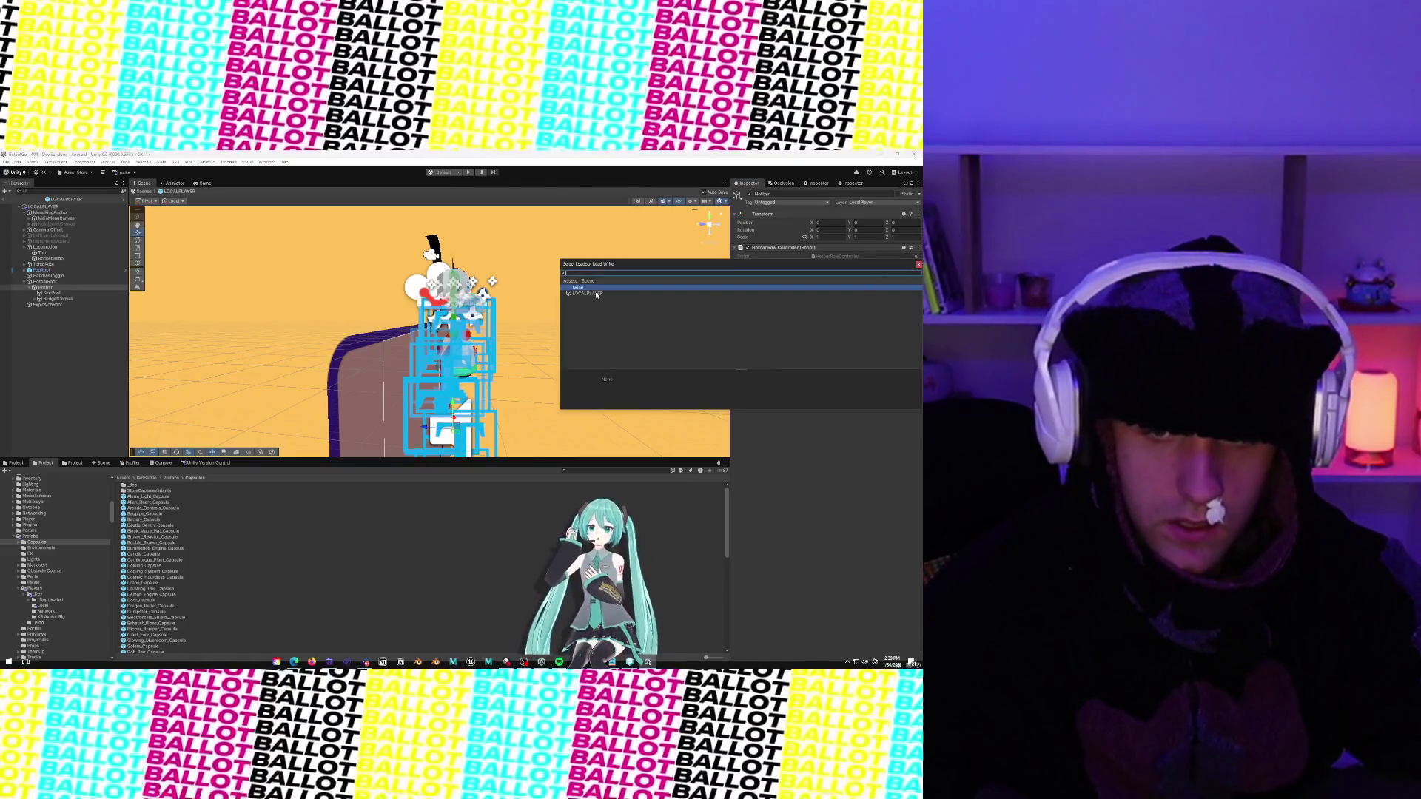
double_click(596, 294)
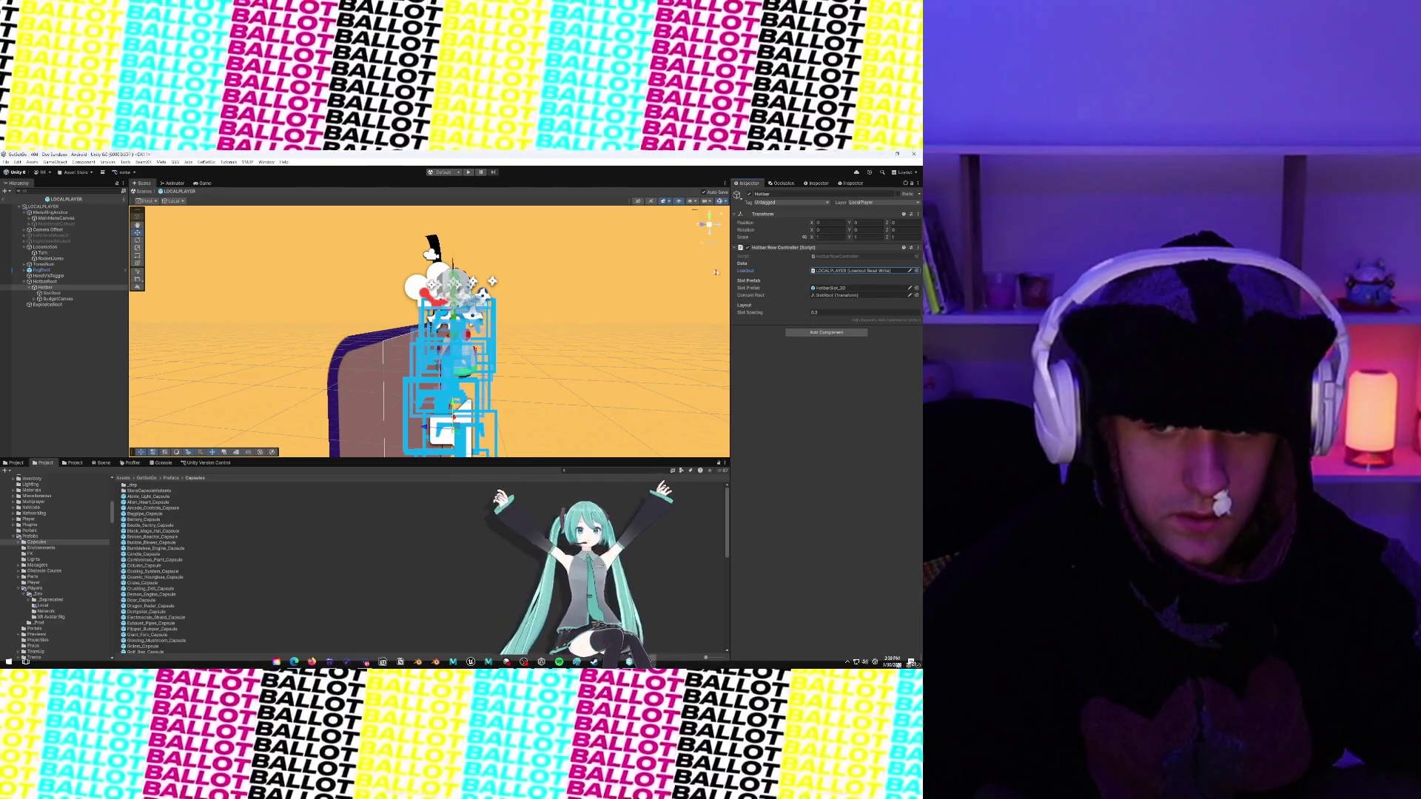
Set Camera Offset as the target of HotbarRoot's Hotbar Anchor Follow
drag(732, 271, 646, 270)
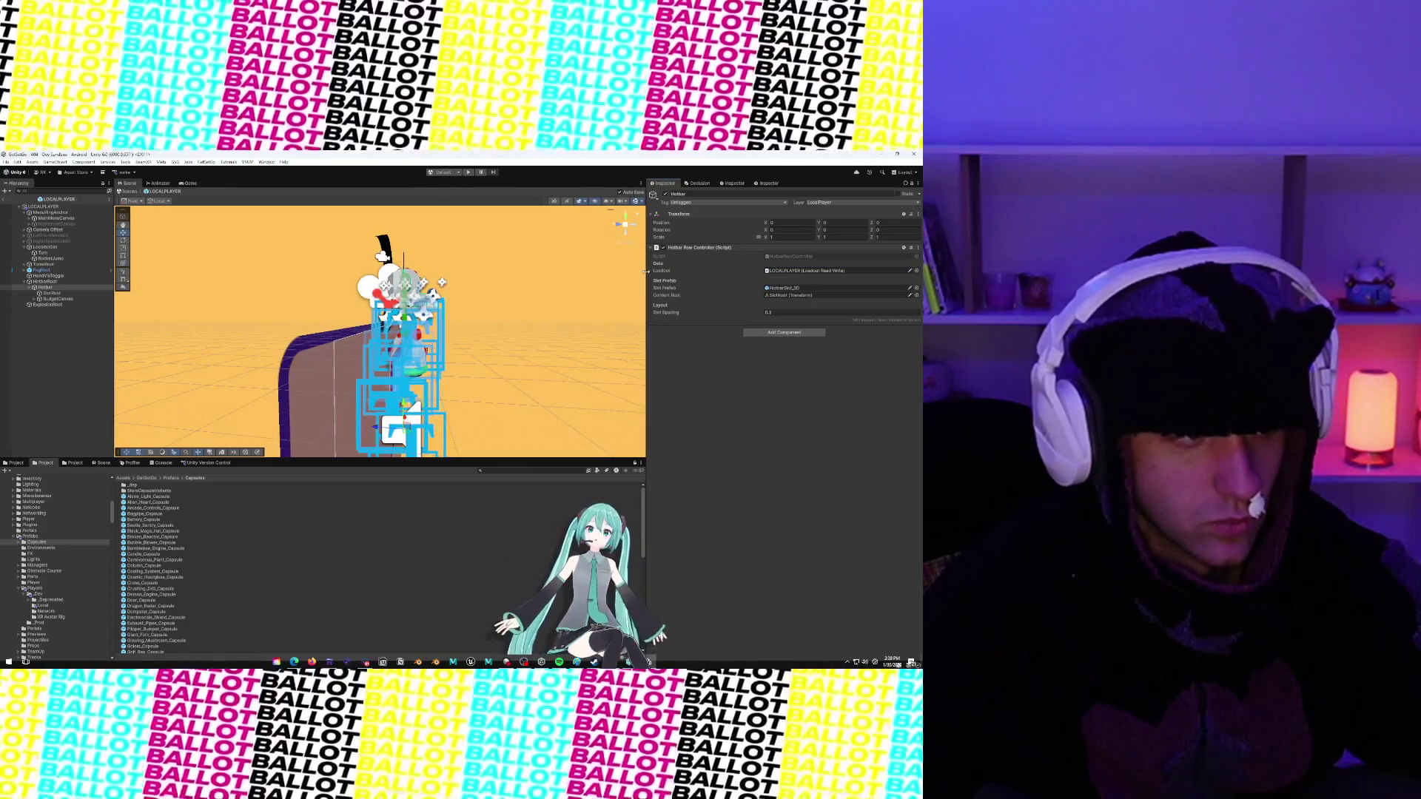
click(56, 293)
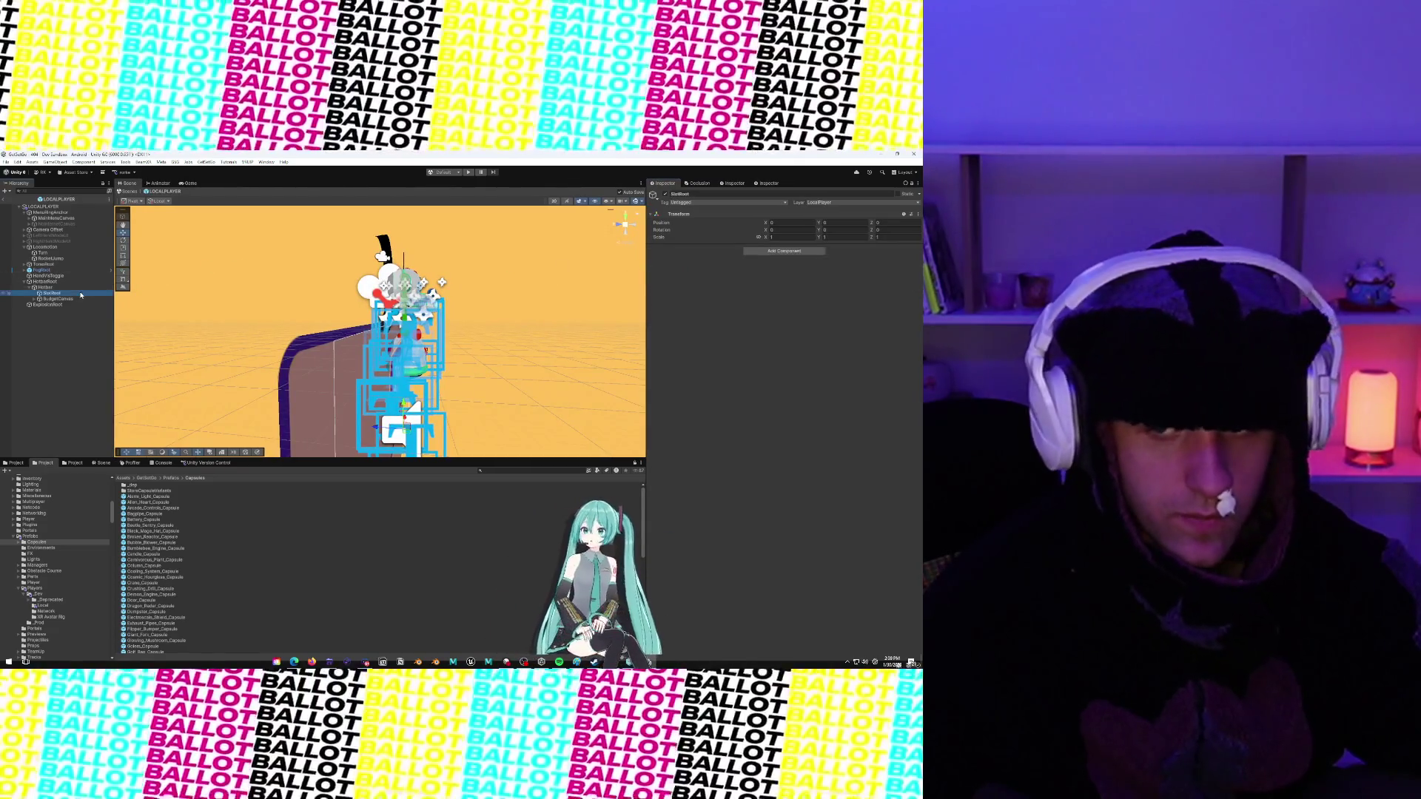
click(78, 299)
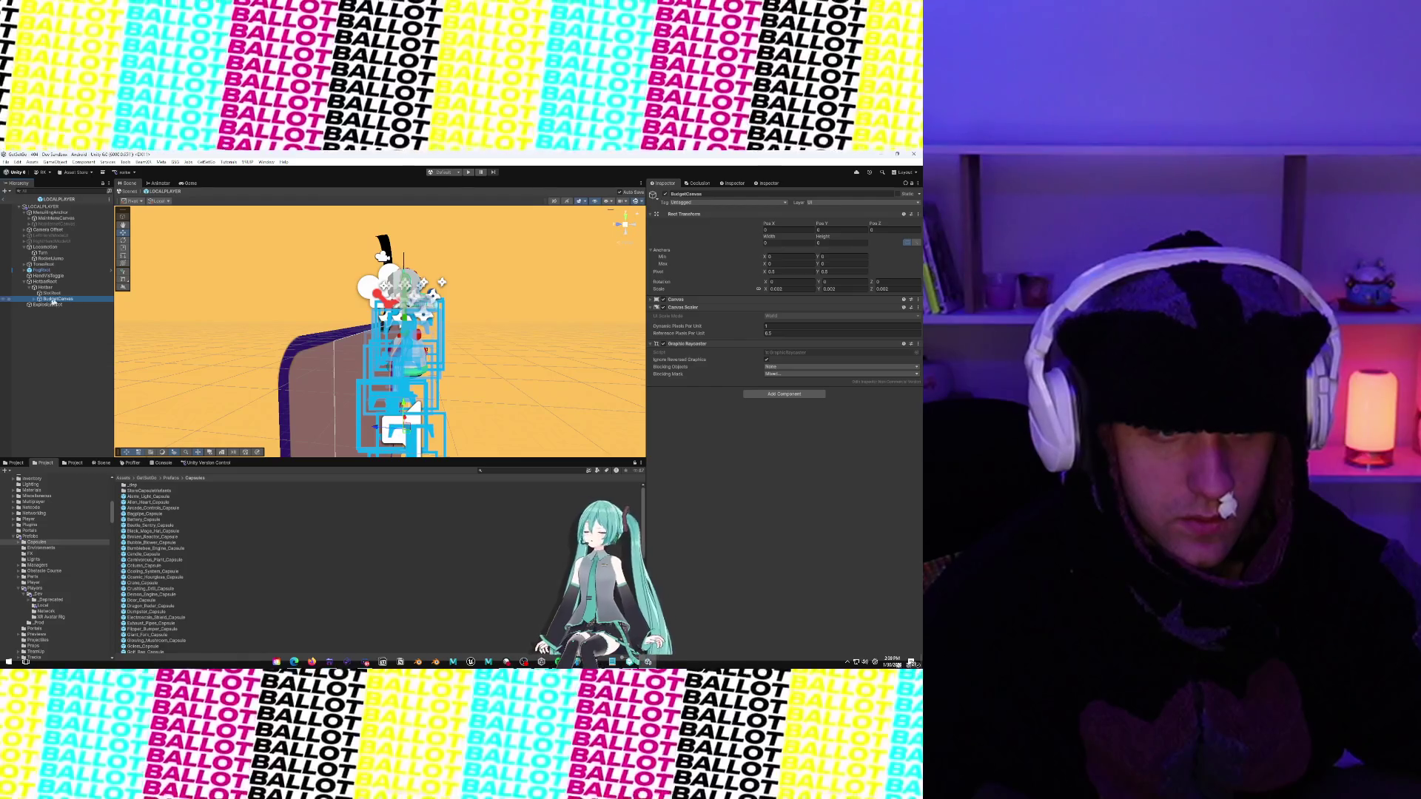
click(36, 300)
click(36, 300)
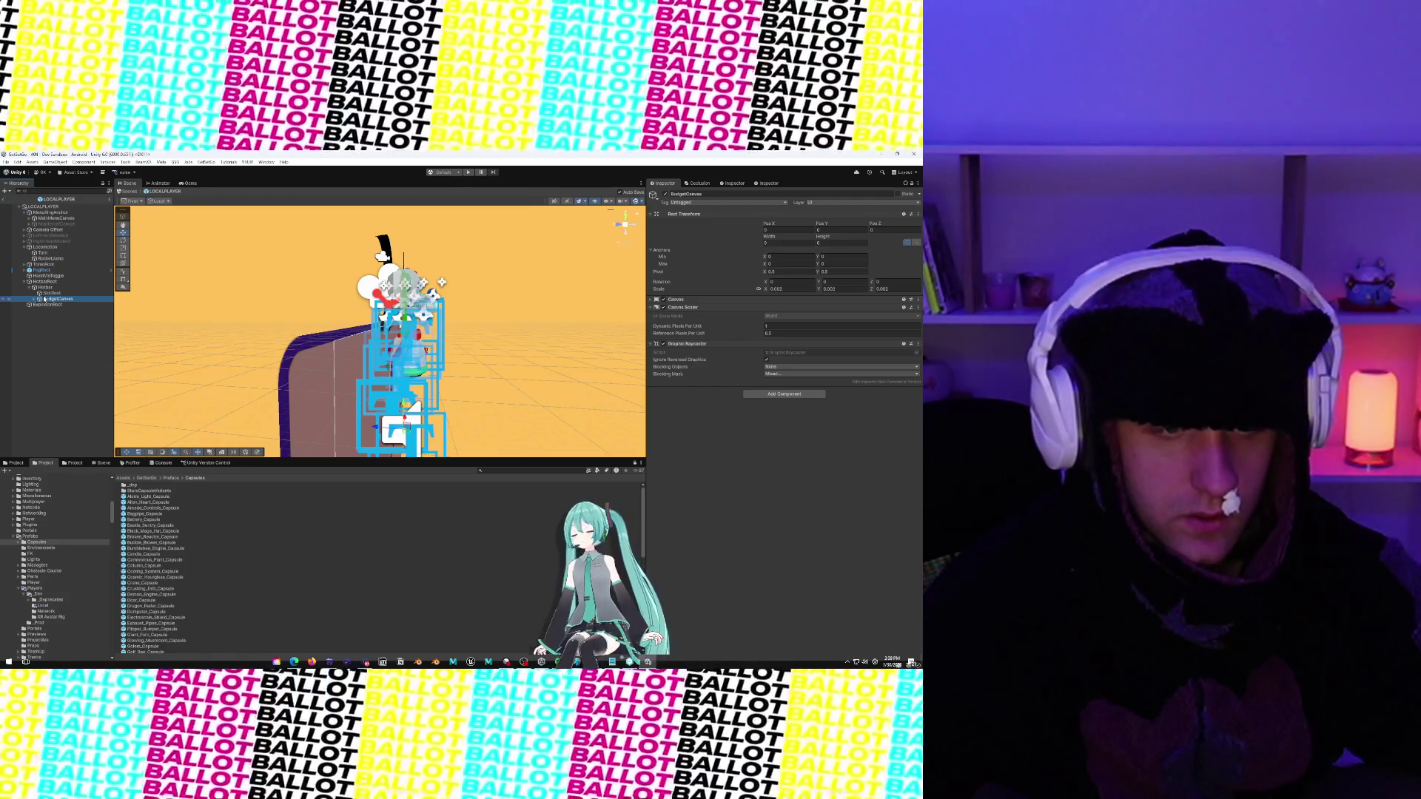
click(46, 288)
click(46, 282)
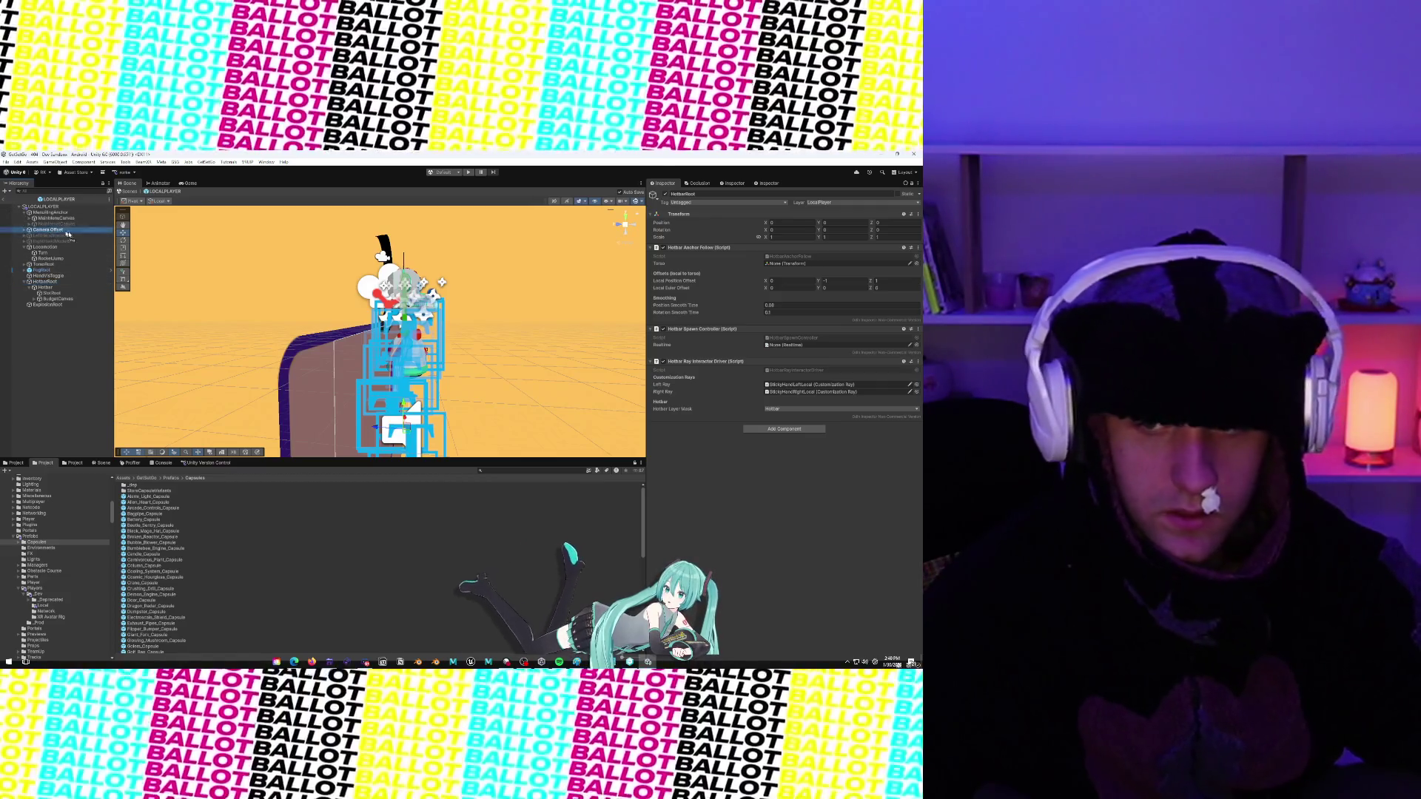
mouse_move(754, 278)
mouse_down()
mouse_move(803, 268)
mouse_move(688, 368)
mouse_up()
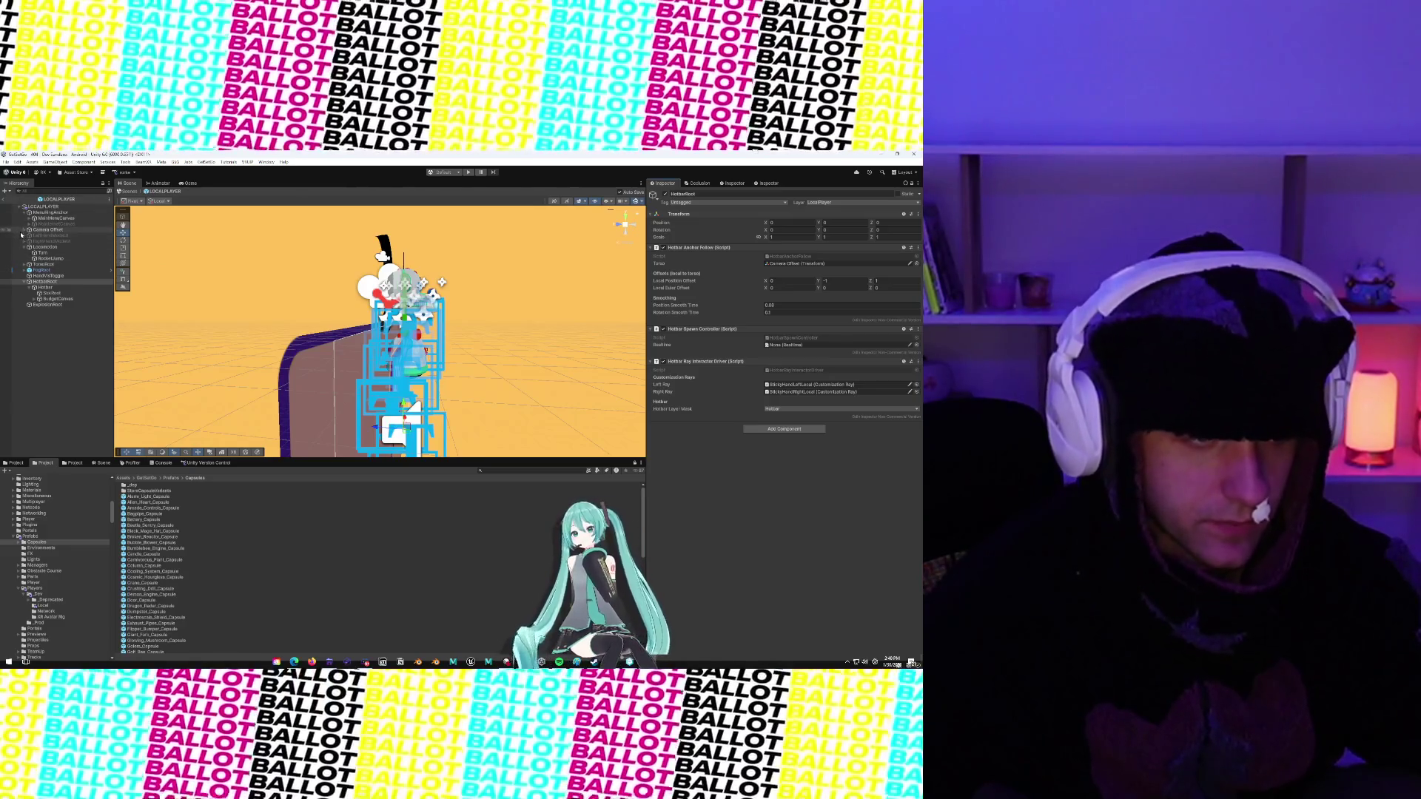
Set StickyHandLeftLocal's Edit Hand Mode Hotbar field to HotbarRoot, searching 'hot'
click(44, 229)
click(24, 229)
click(45, 253)
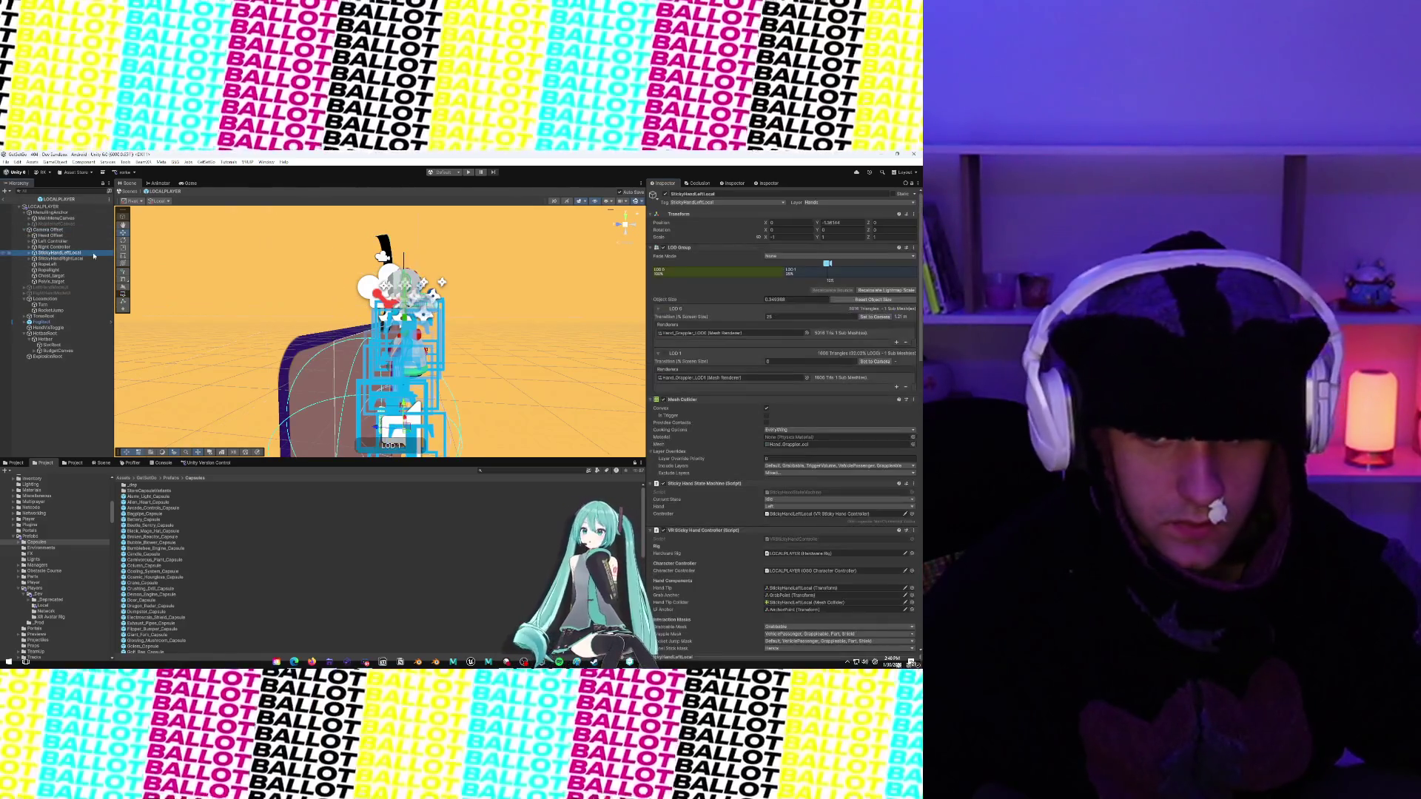
scroll(743, 343, down, 10)
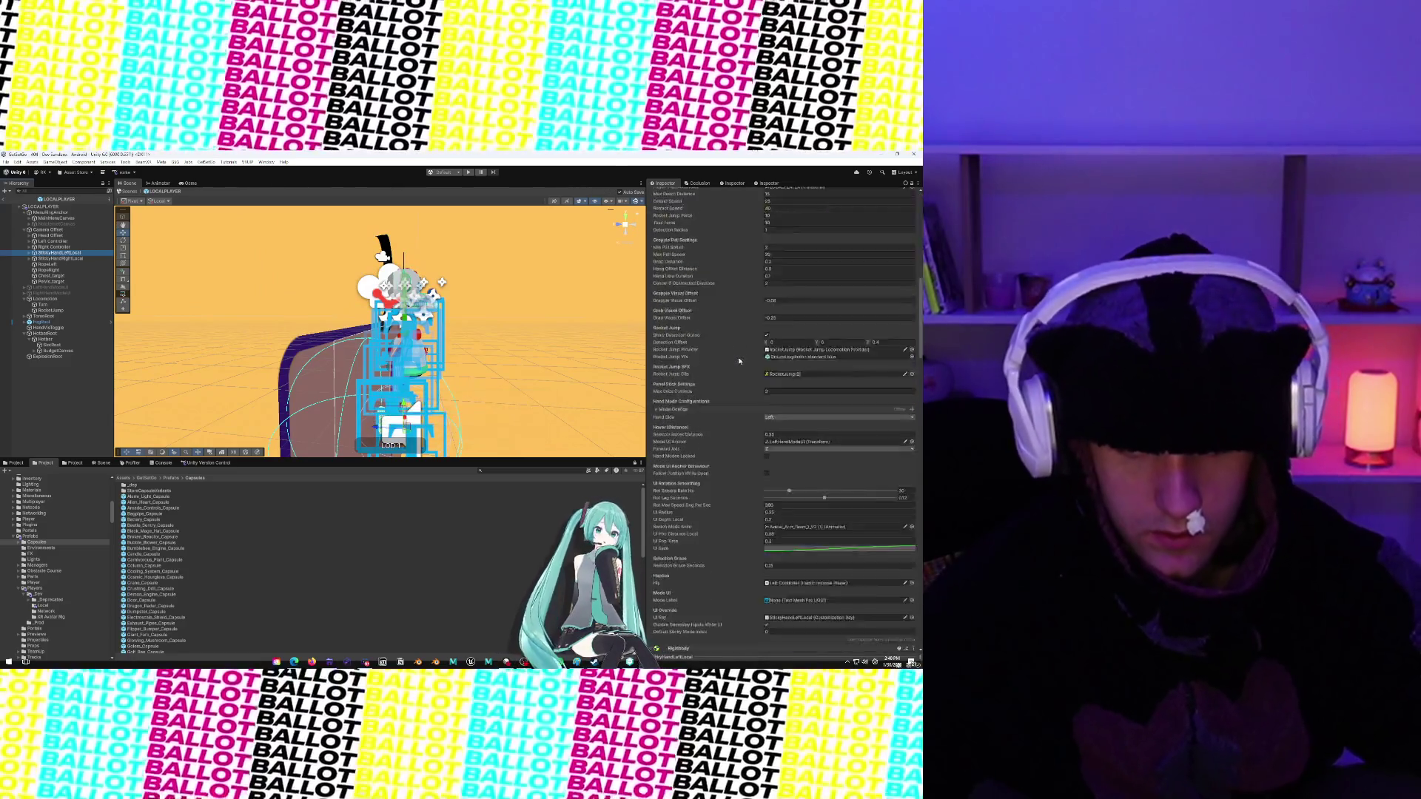
scroll(739, 360, down, 10)
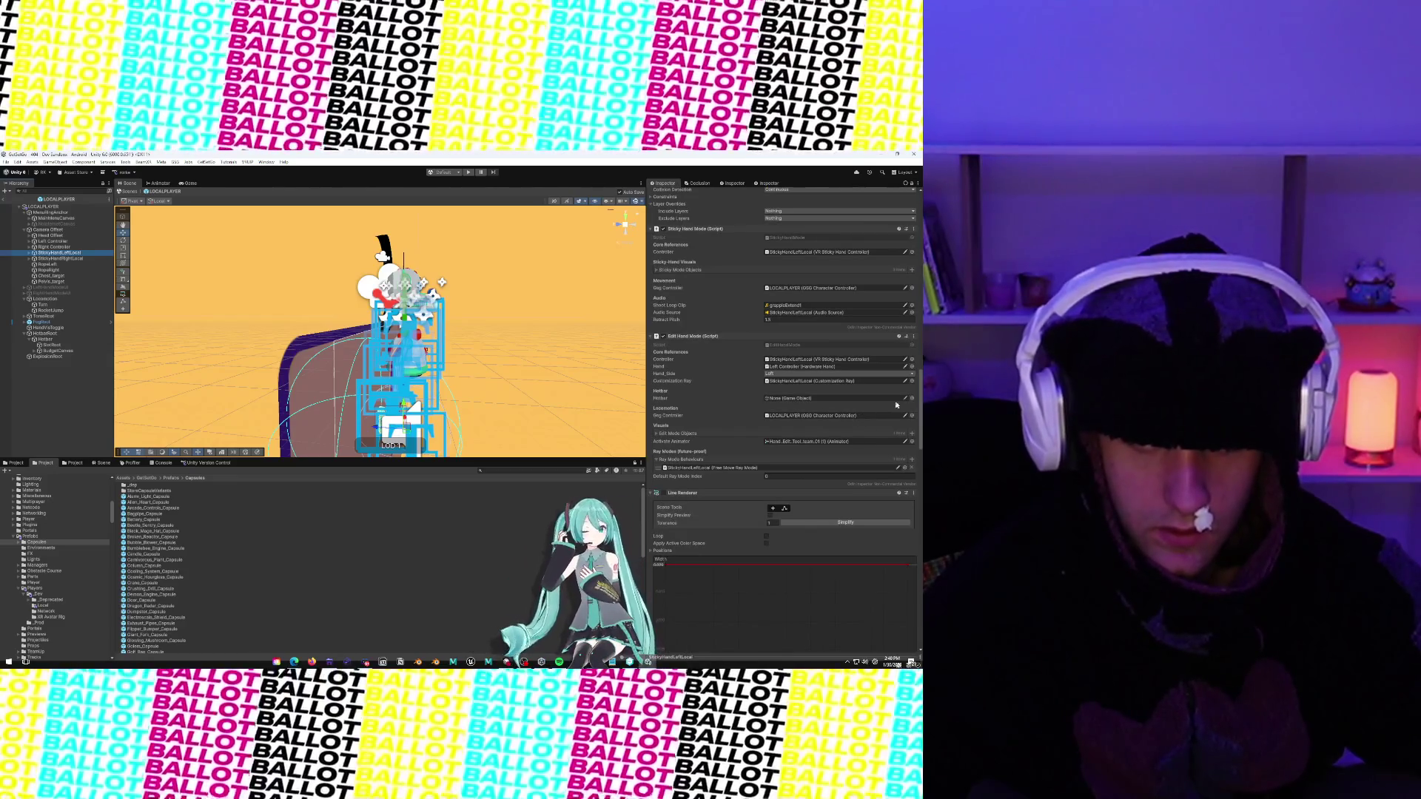
click(912, 399)
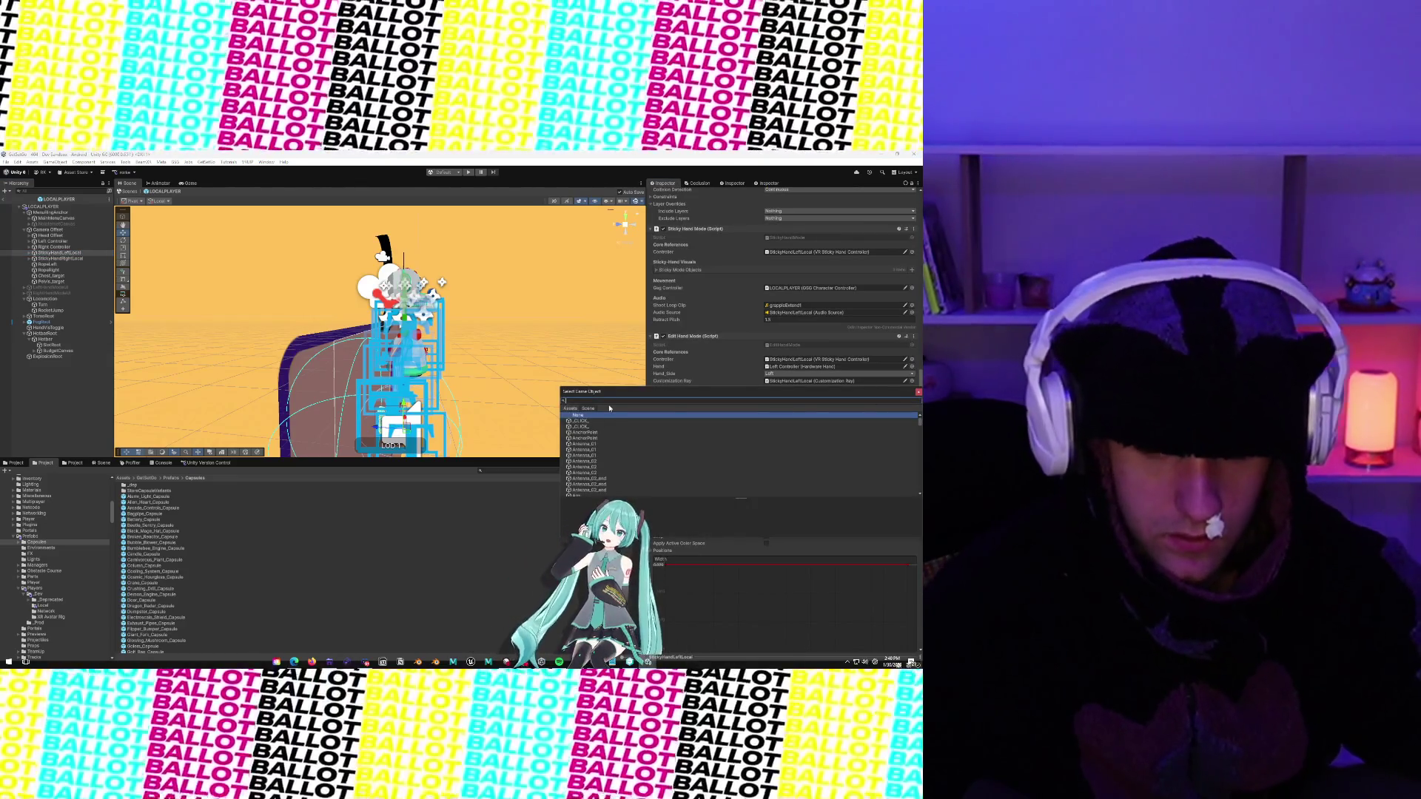
text(hot)
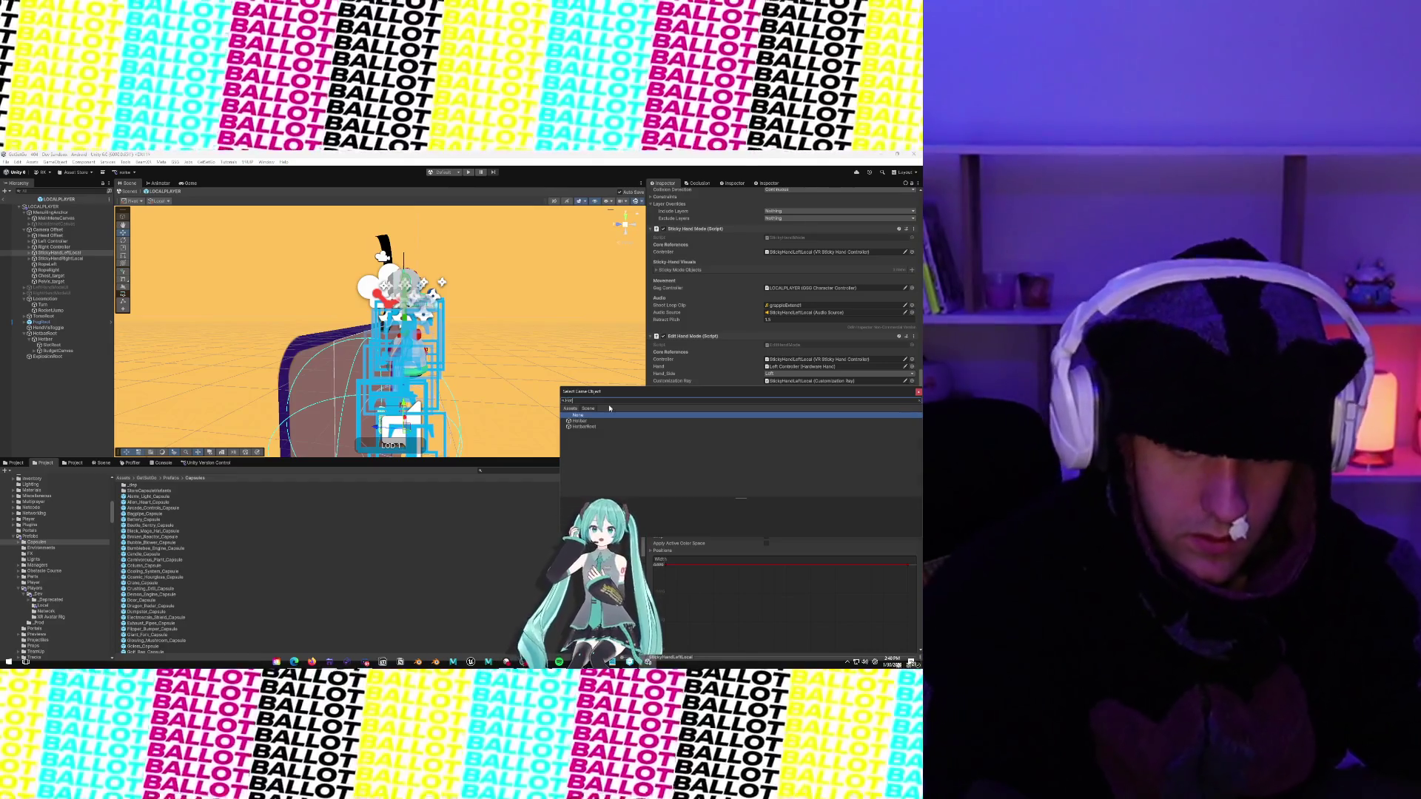
click(586, 428)
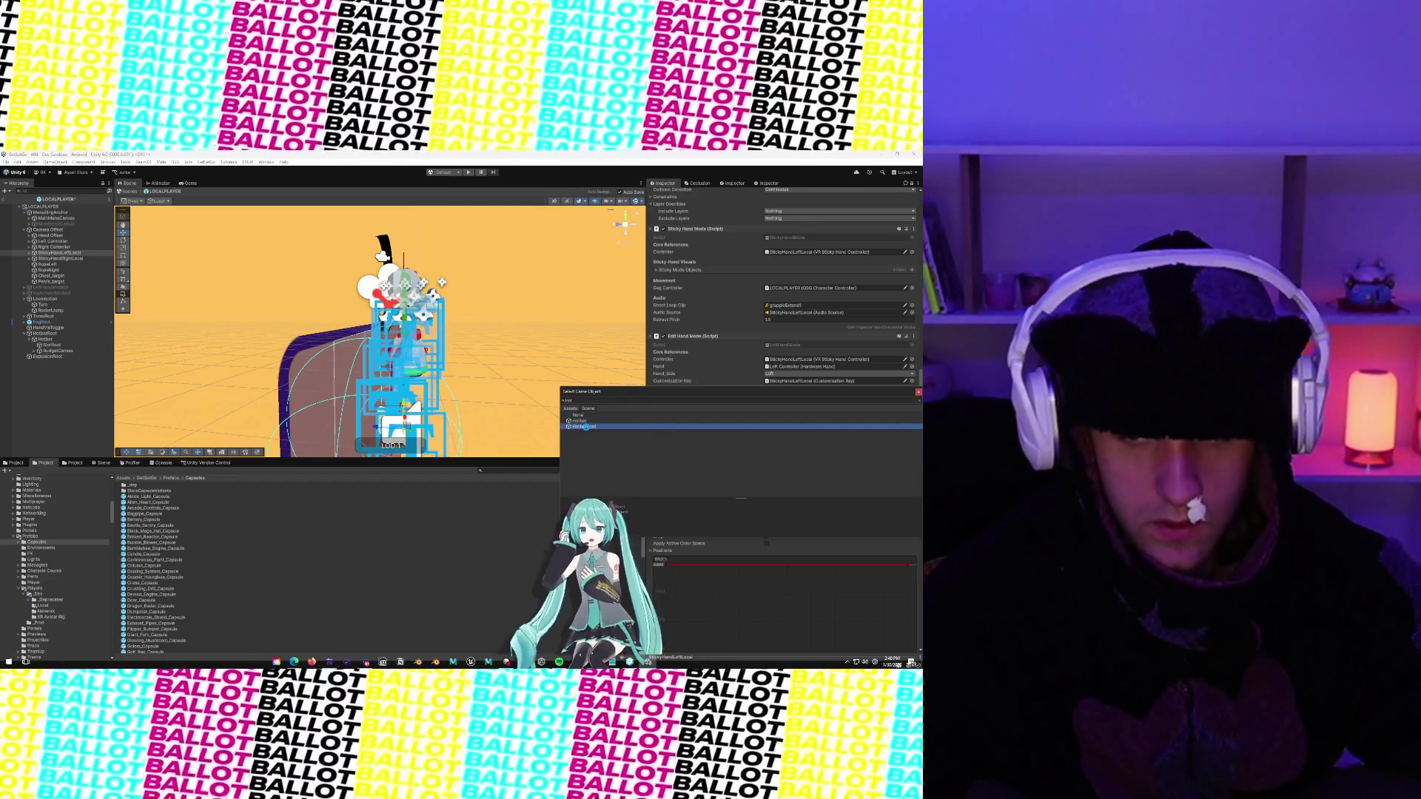
double_click(586, 428)
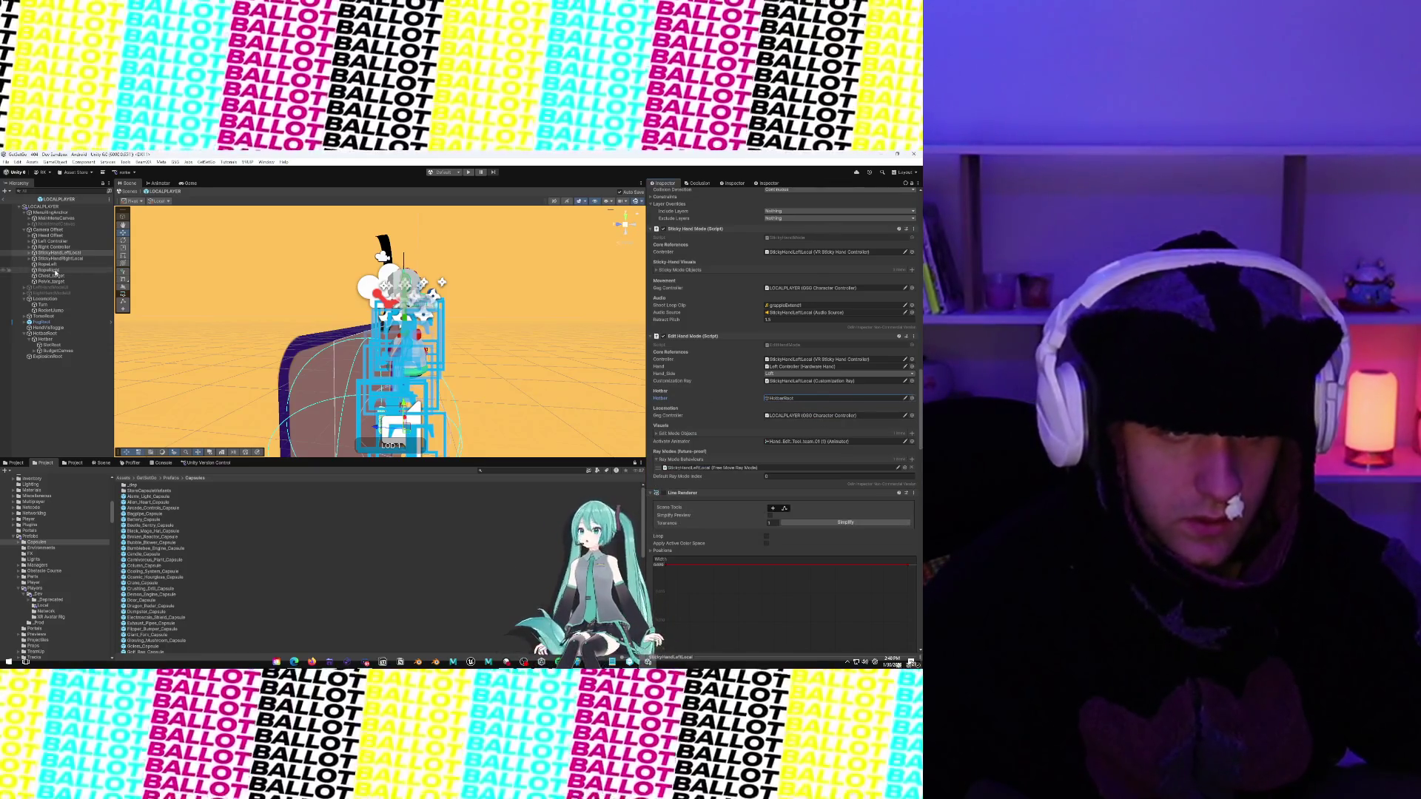
Set StickyHandRightLocal's Edit Hand Mode Hotbar field to HotbarRoot, searching 'hotbar'
click(59, 258)
click(912, 398)
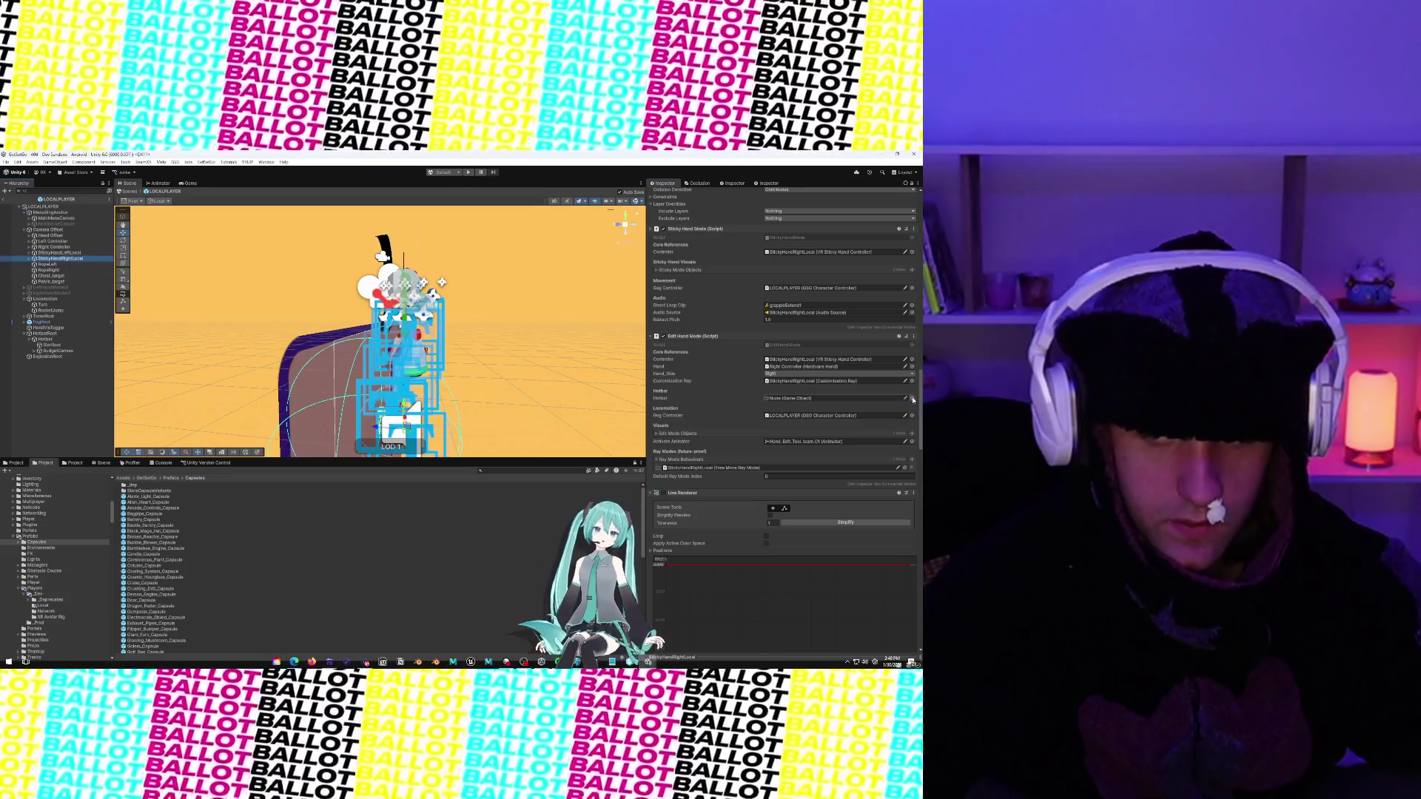
text(hotbar)
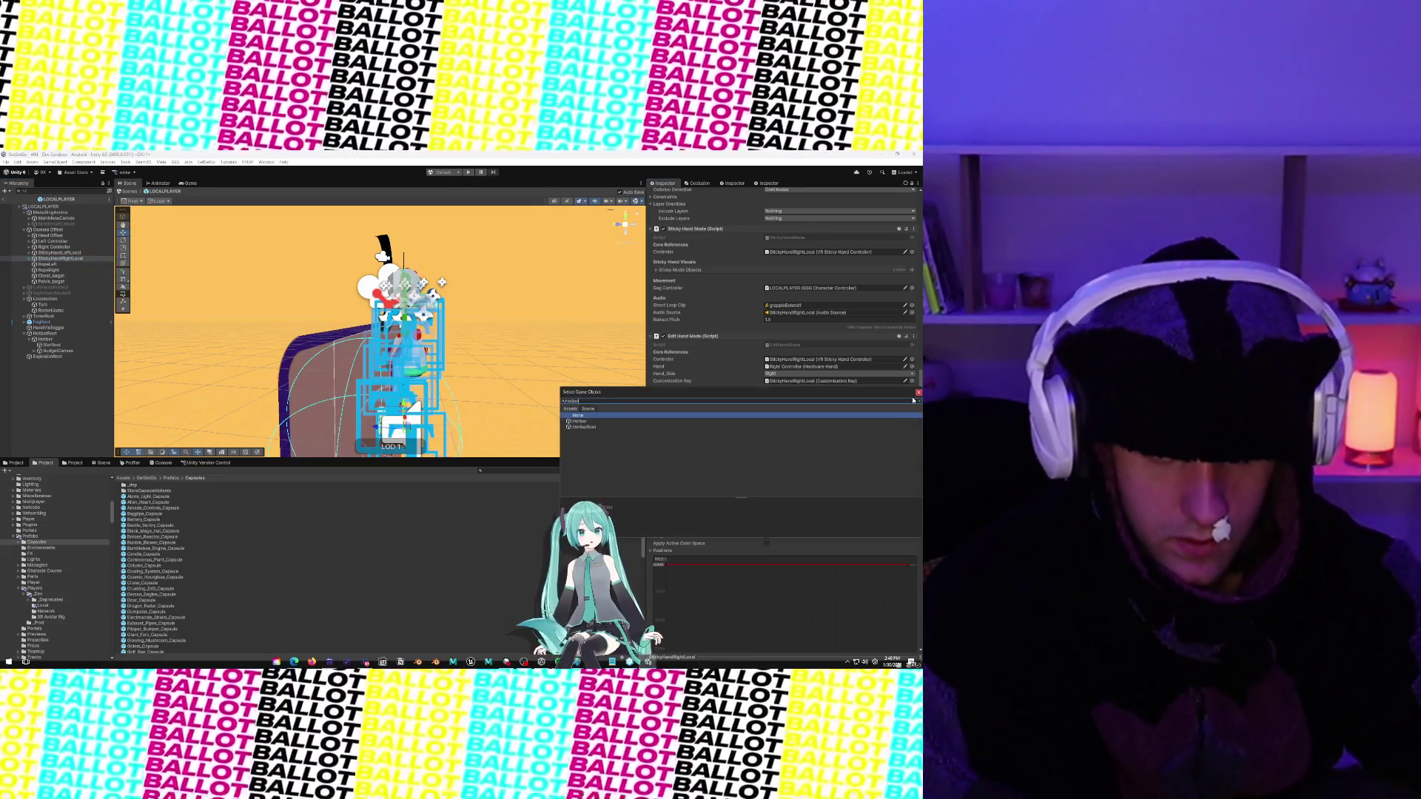
click(593, 426)
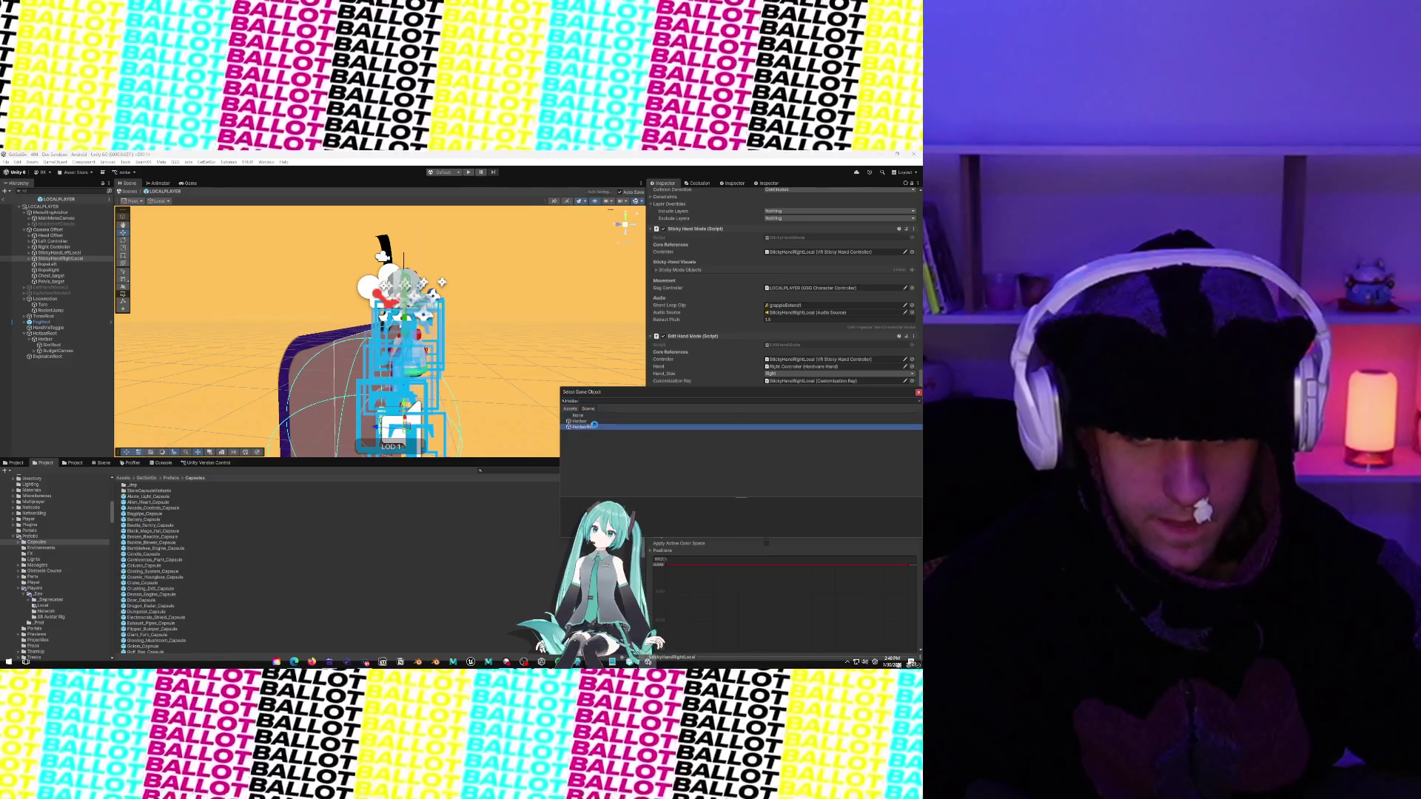
double_click(594, 426)
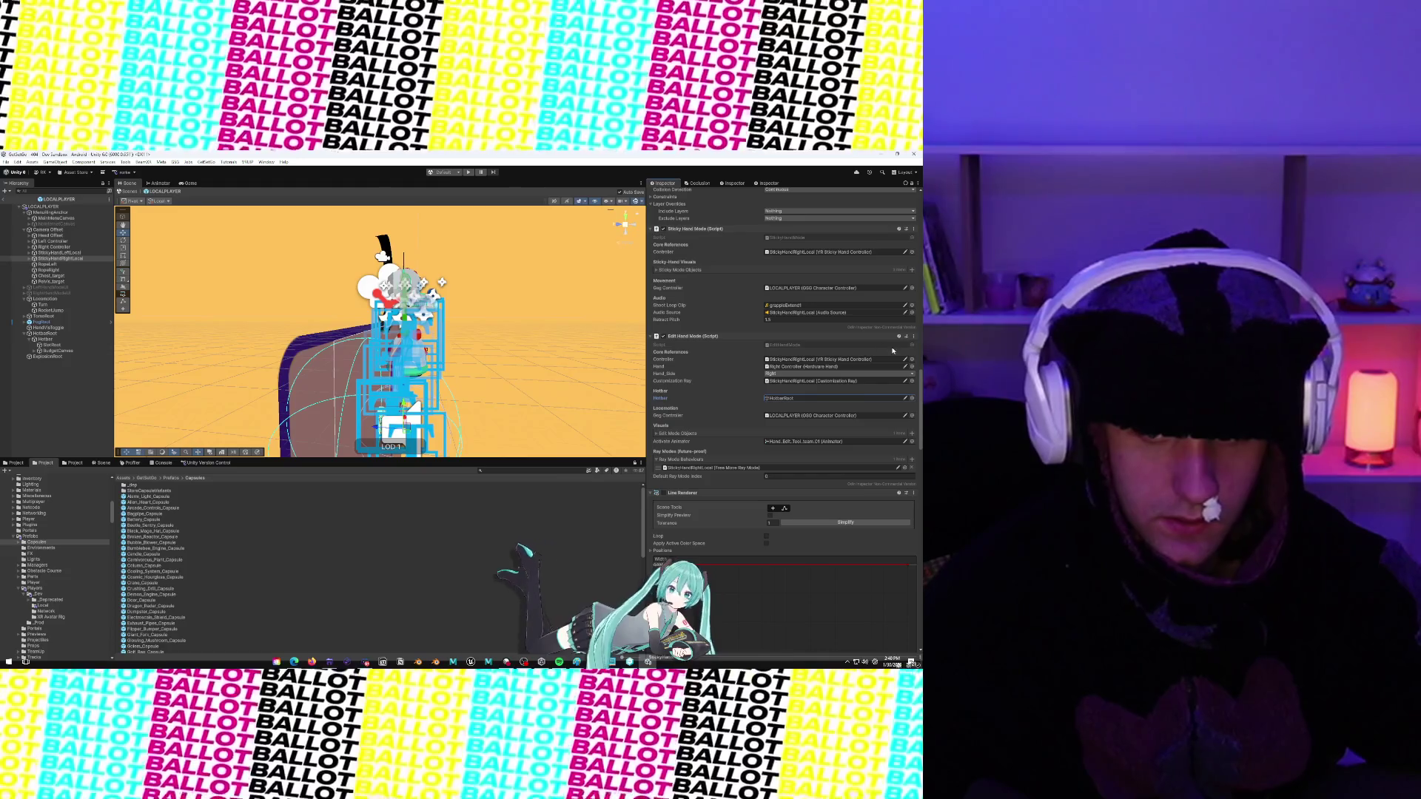
Set HotbarRoot as StickyHandRightLocal's Hotbar Spawner under Vertical Spawn
scroll(681, 329, down, 3)
scroll(681, 329, down, 10)
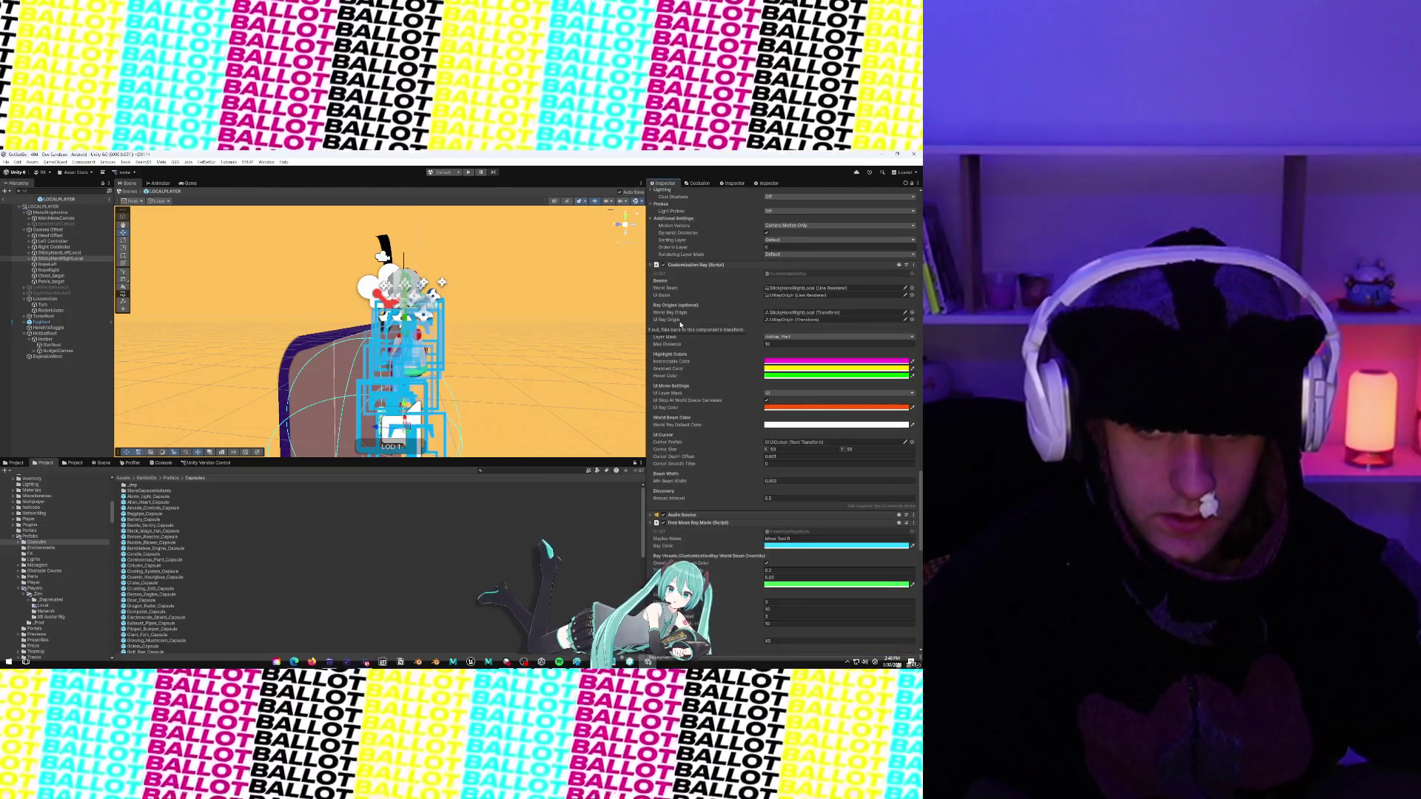
scroll(701, 393, down, 7)
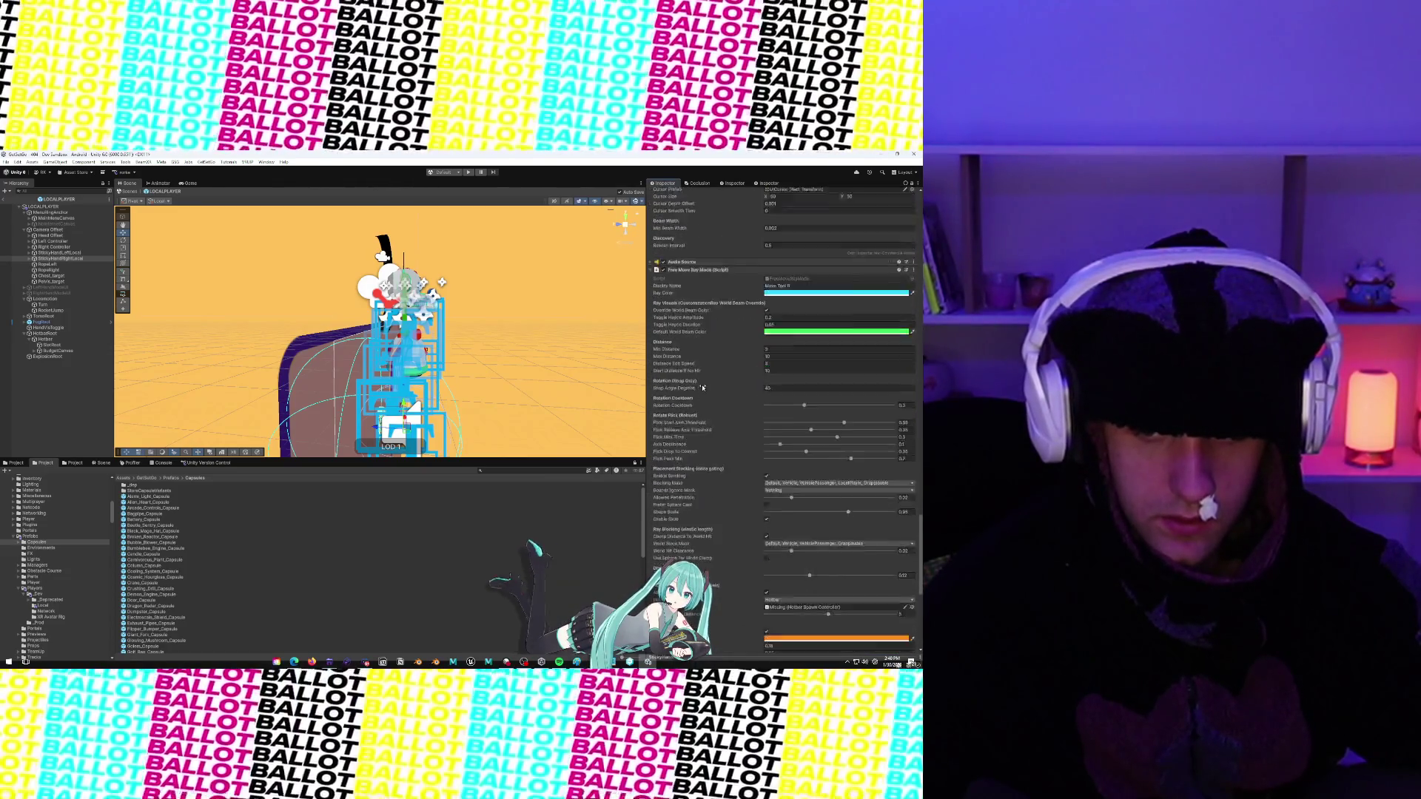
scroll(703, 388, down, 1)
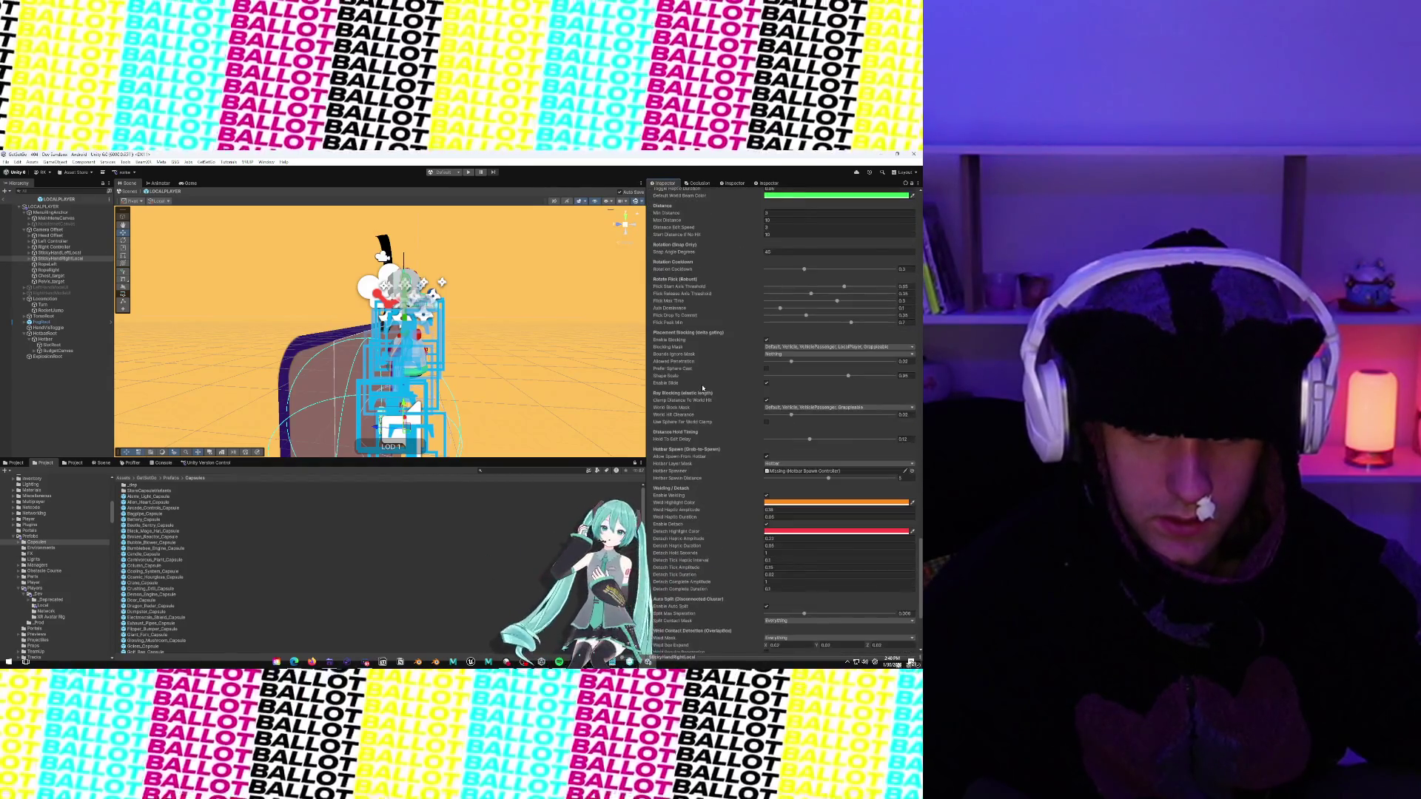
click(911, 470)
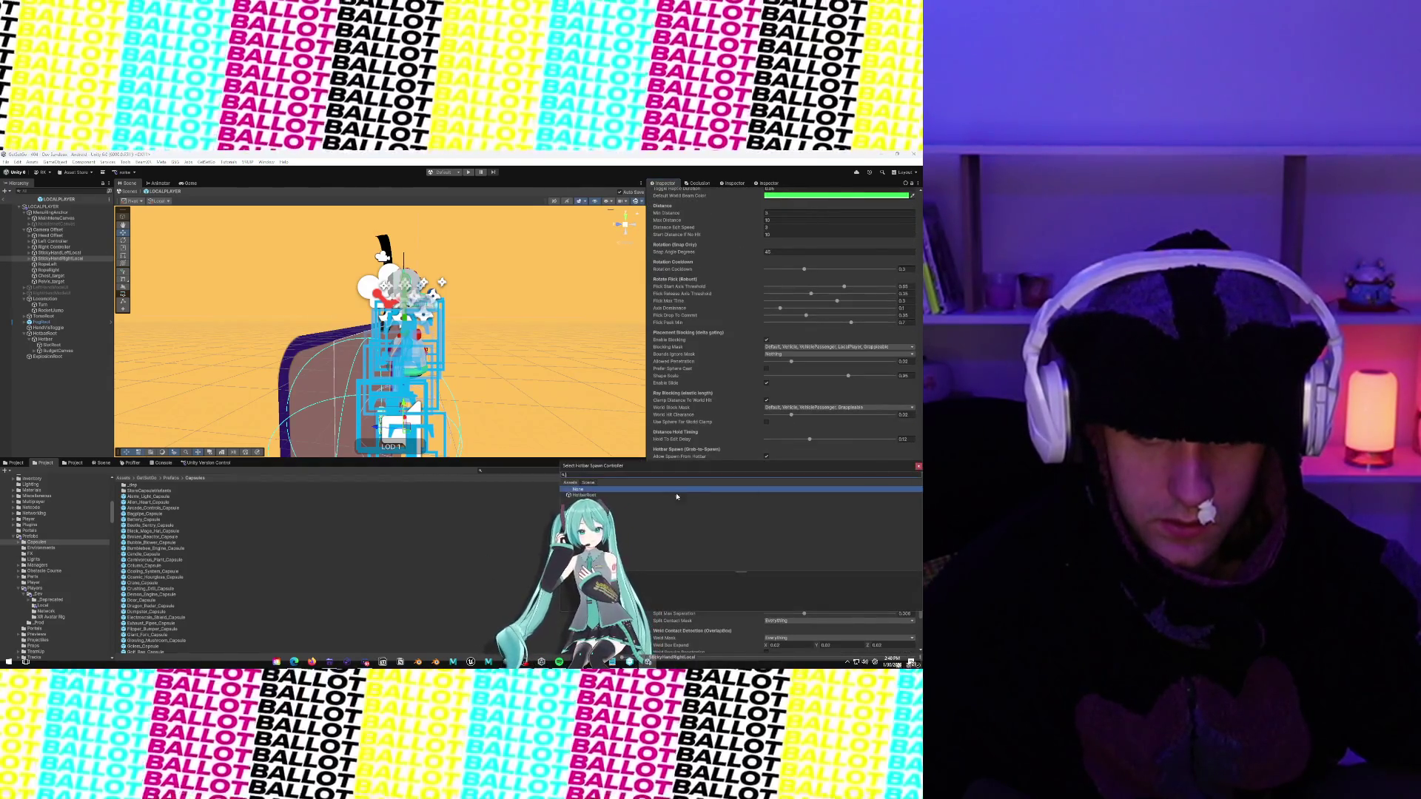
click(637, 495)
double_click(638, 495)
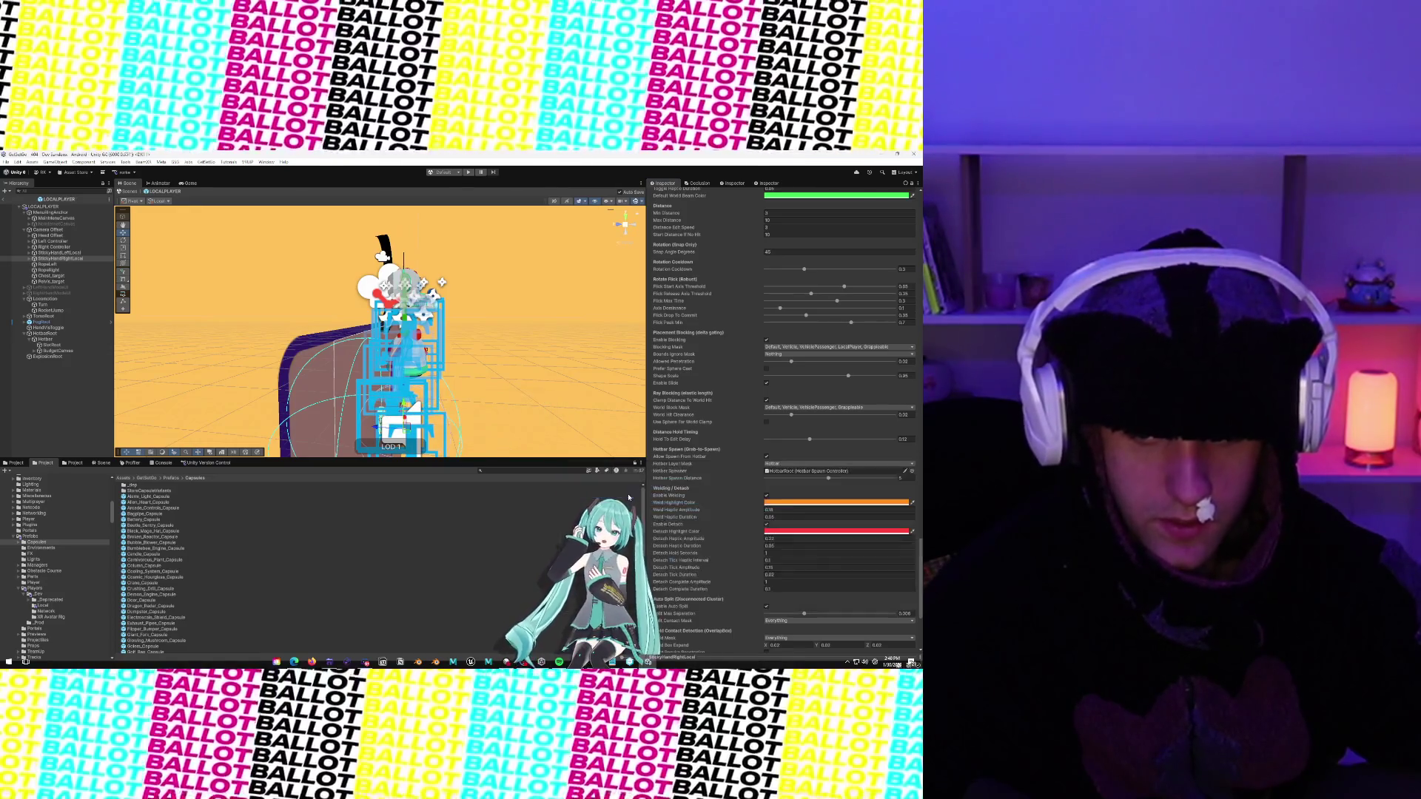
Set HotbarRoot as StickyHandLeftLocal's Hotbar Spawner
click(52, 253)
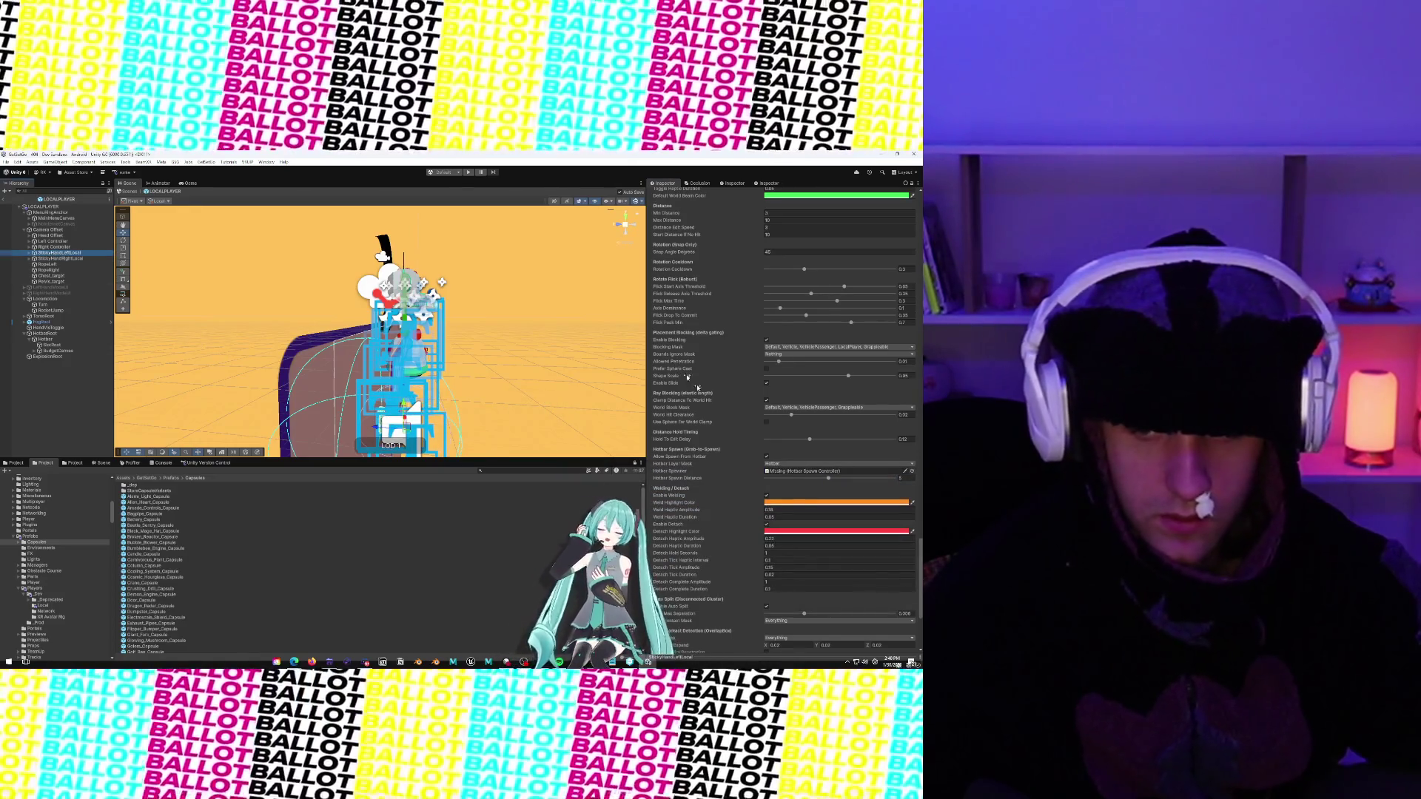
click(912, 471)
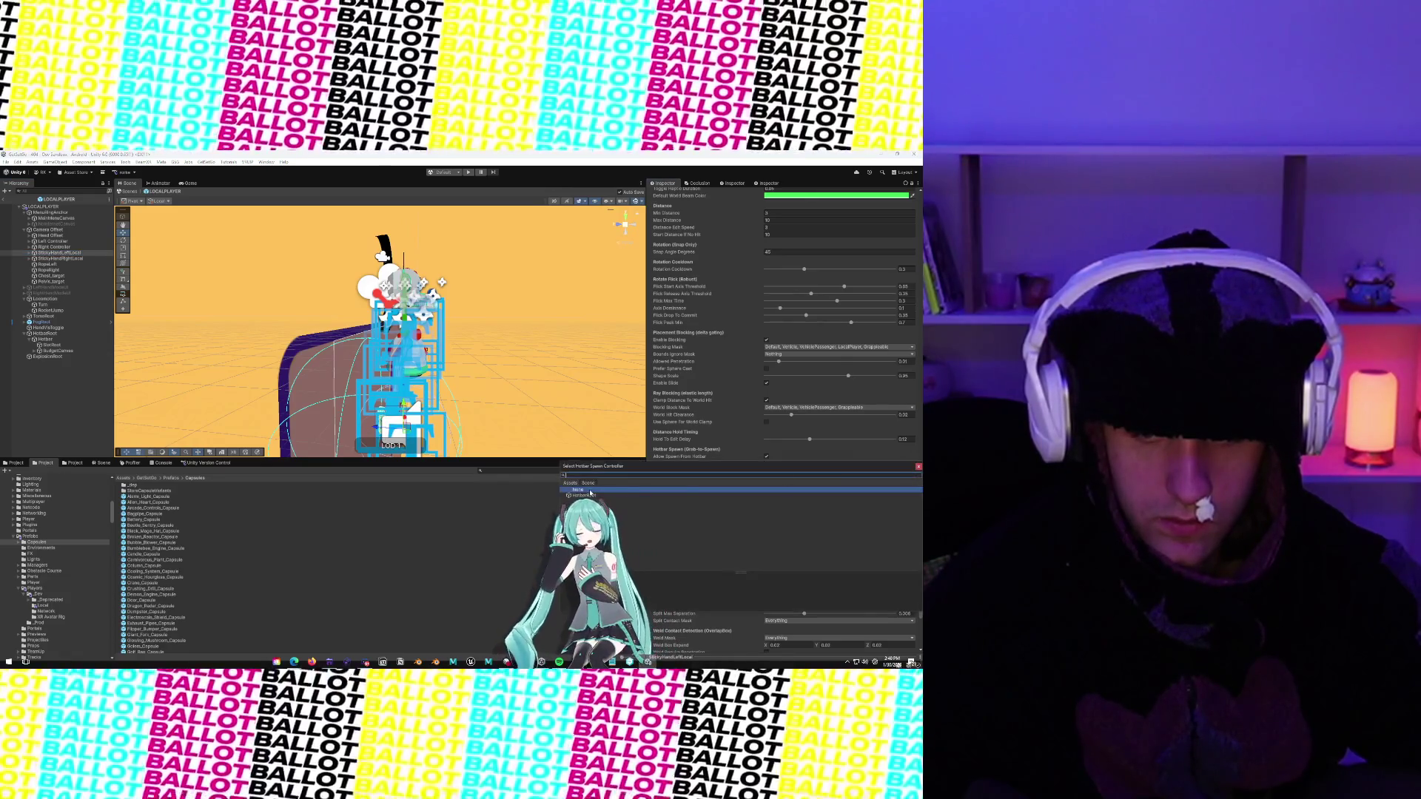
click(590, 496)
double_click(589, 494)
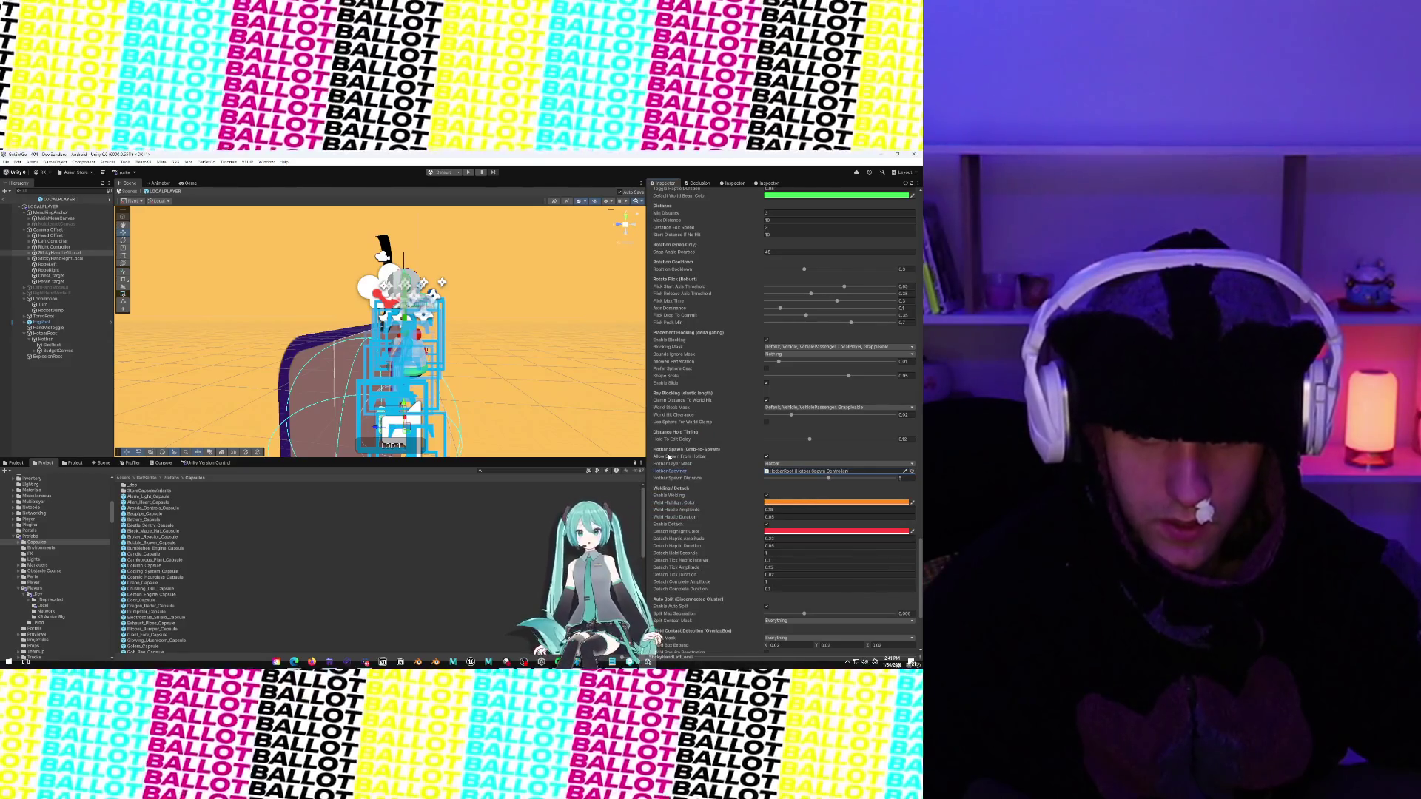
Toggle Enable Socket Mode on the left hand and uncheck it on StickyHandRightLocal
scroll(700, 472, down, 5)
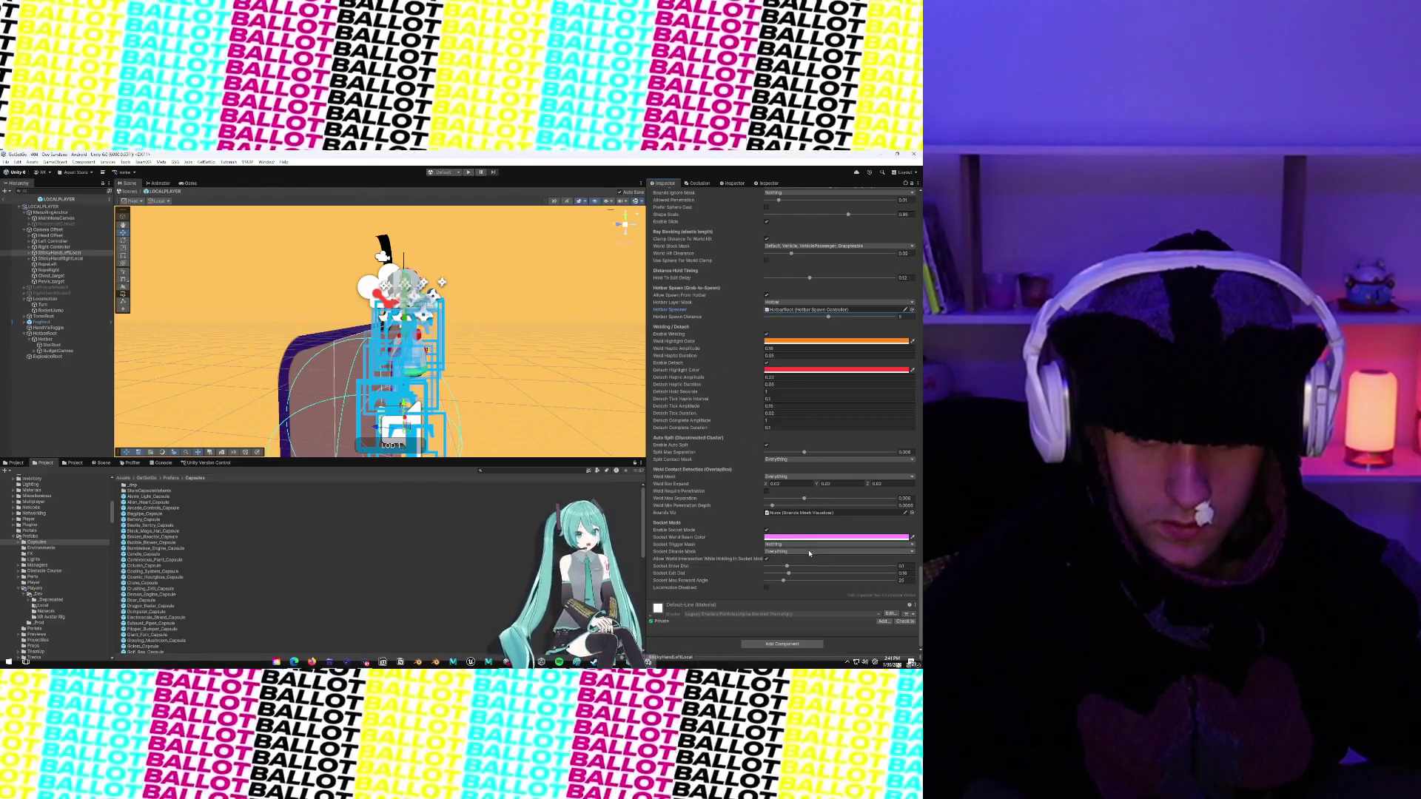
click(766, 531)
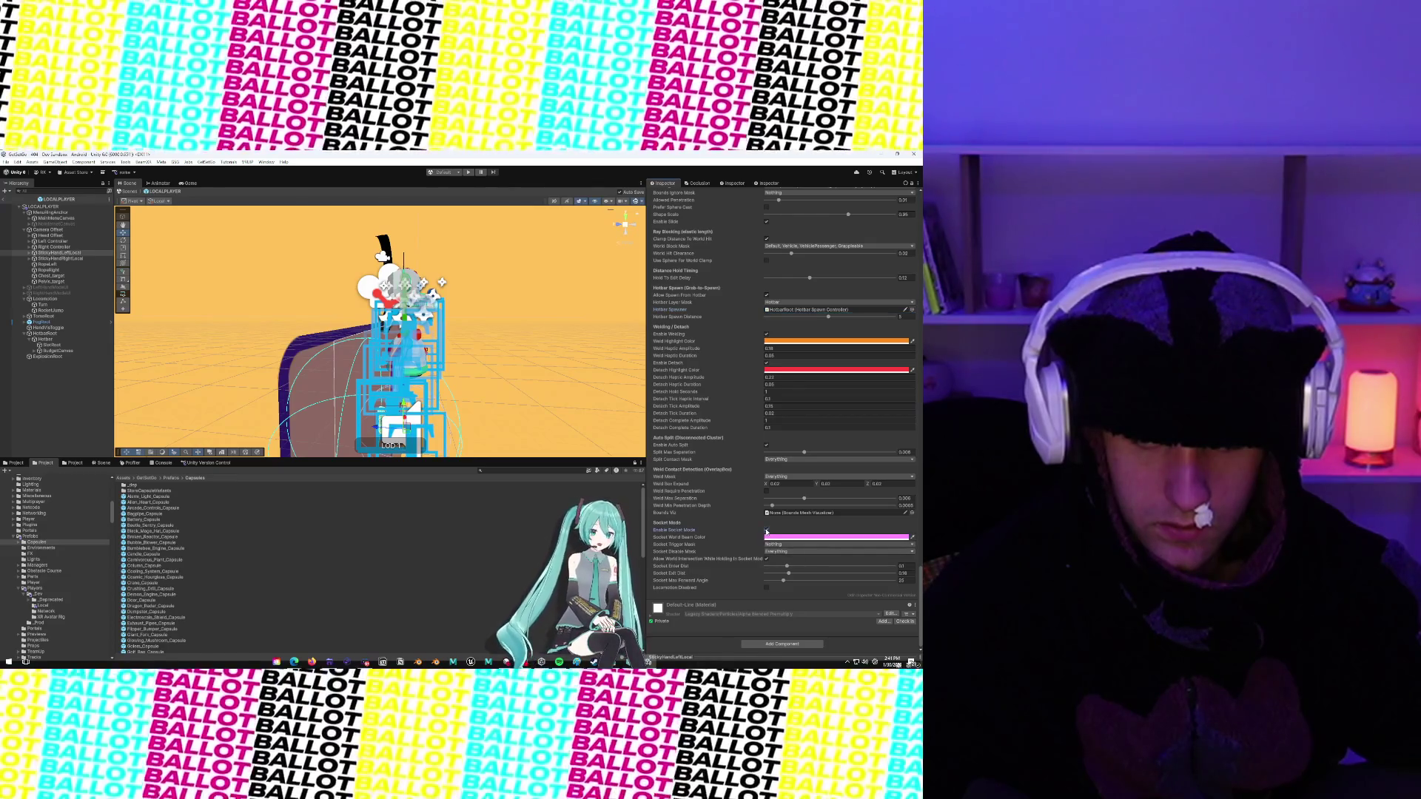
click(59, 258)
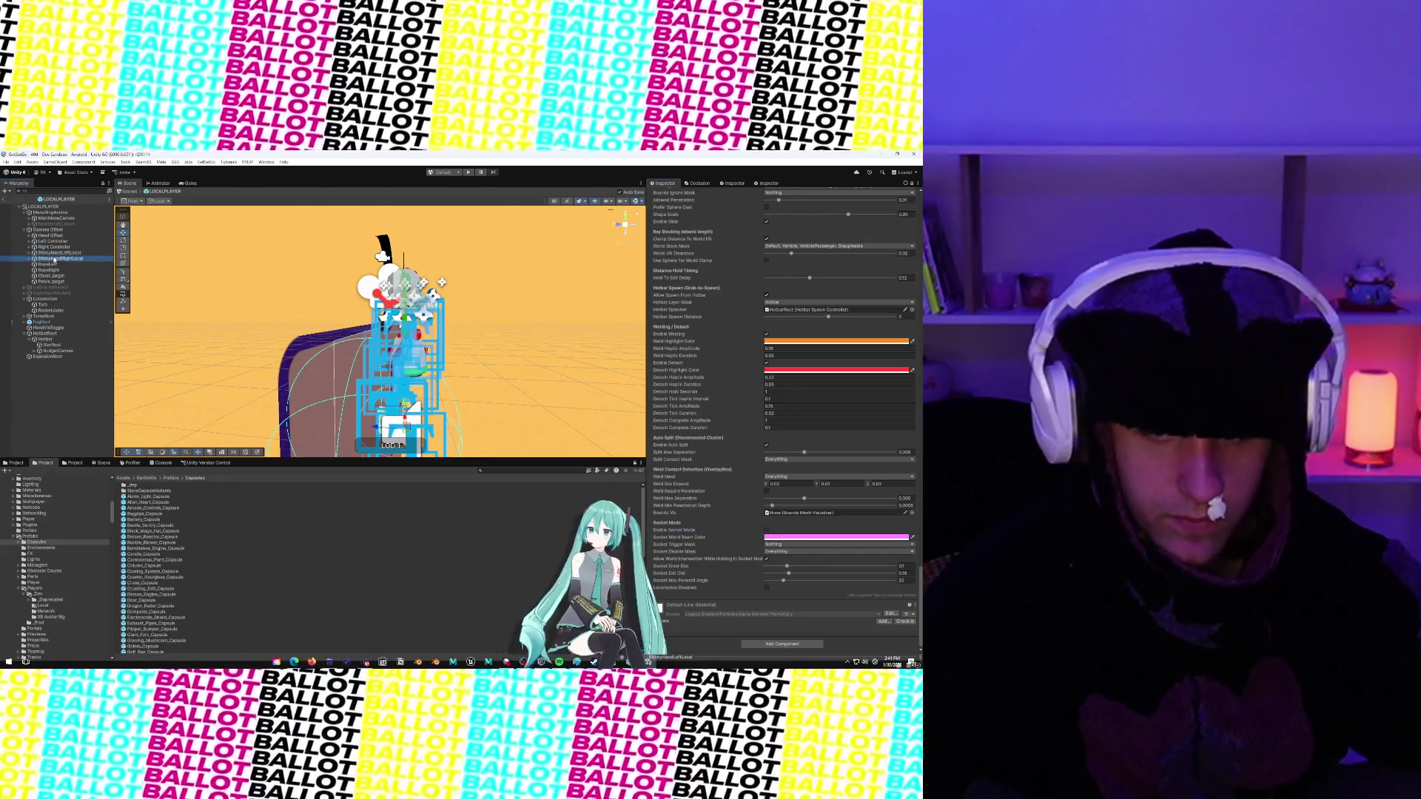
click(766, 533)
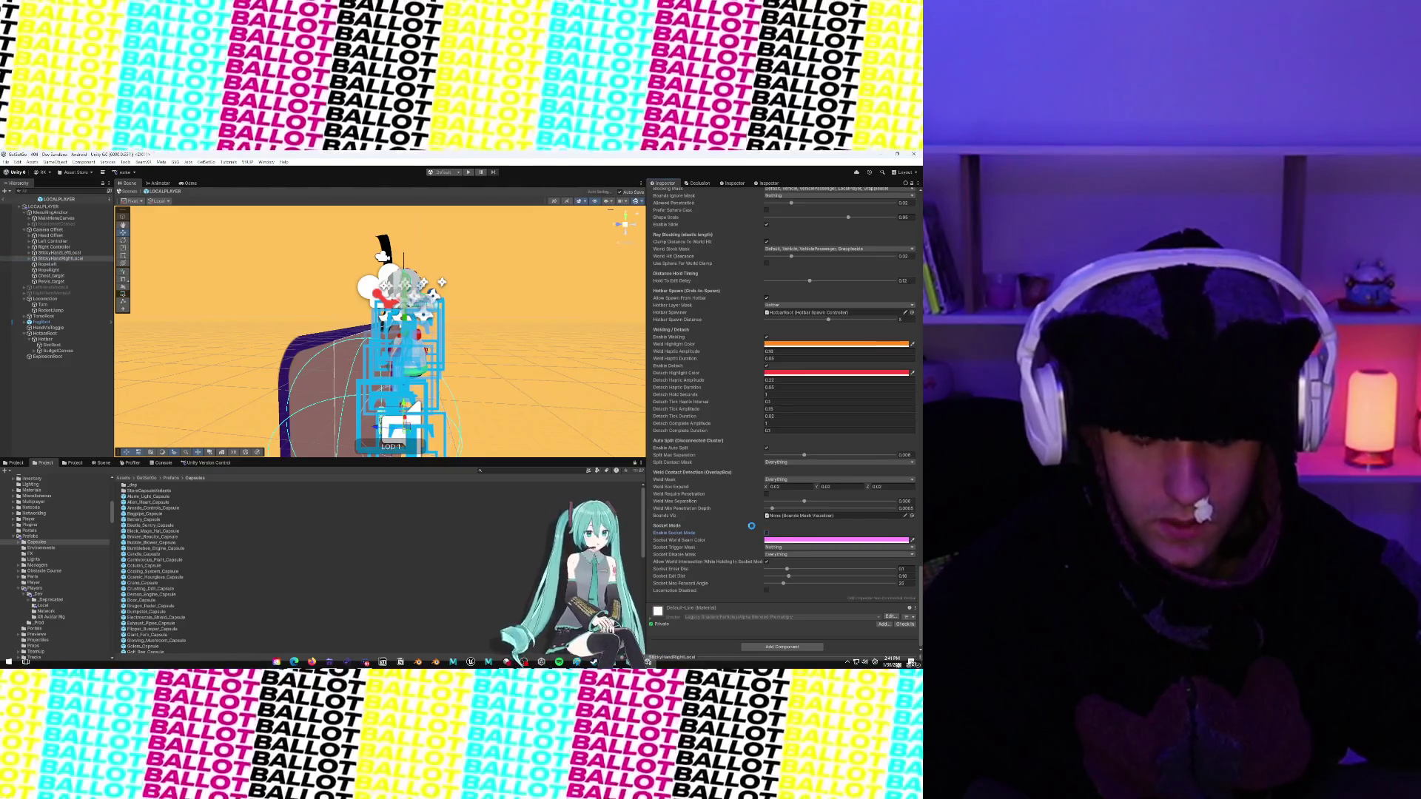
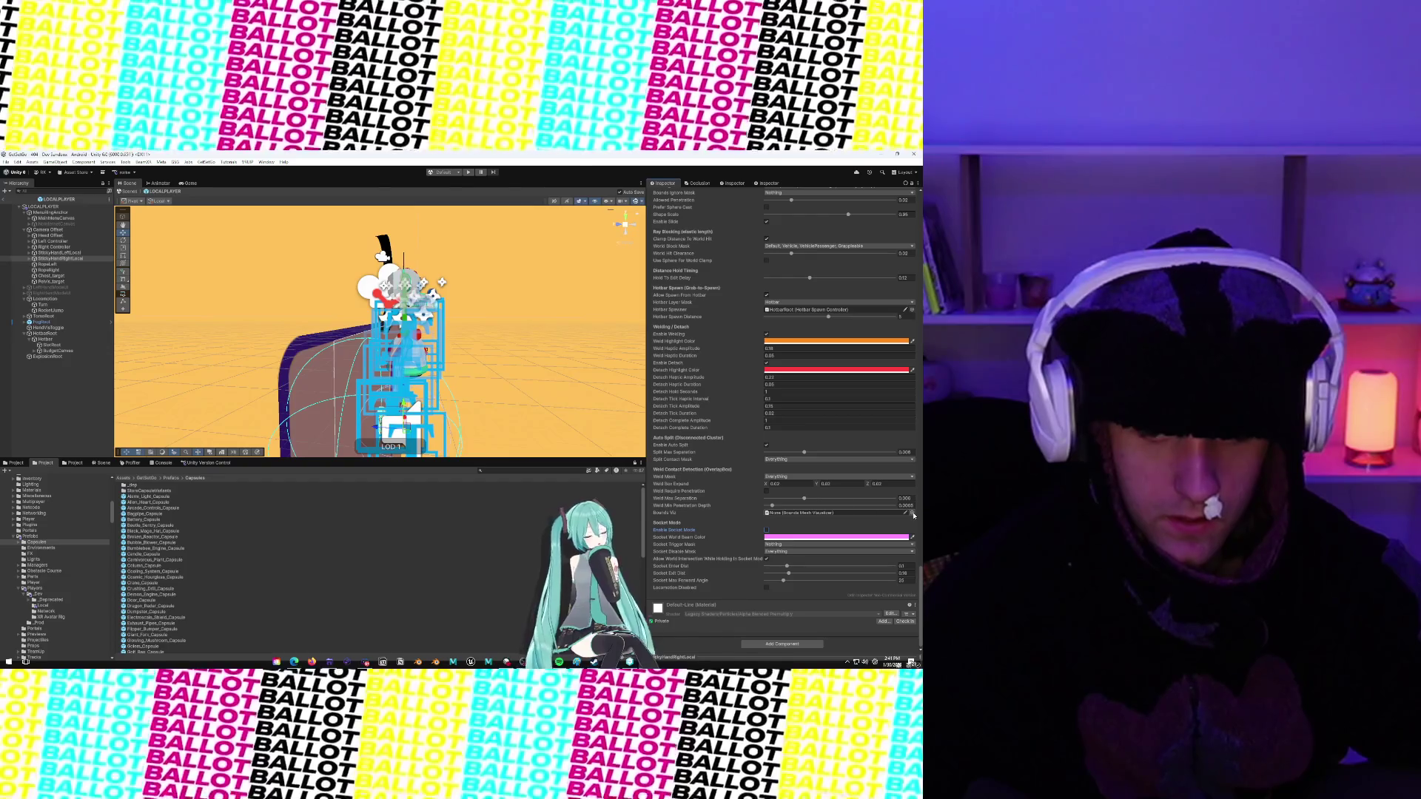
Filter the Hierarchy for 'inventory', then clear the filter to restore the full scene tree
scroll(813, 488, up, 10)
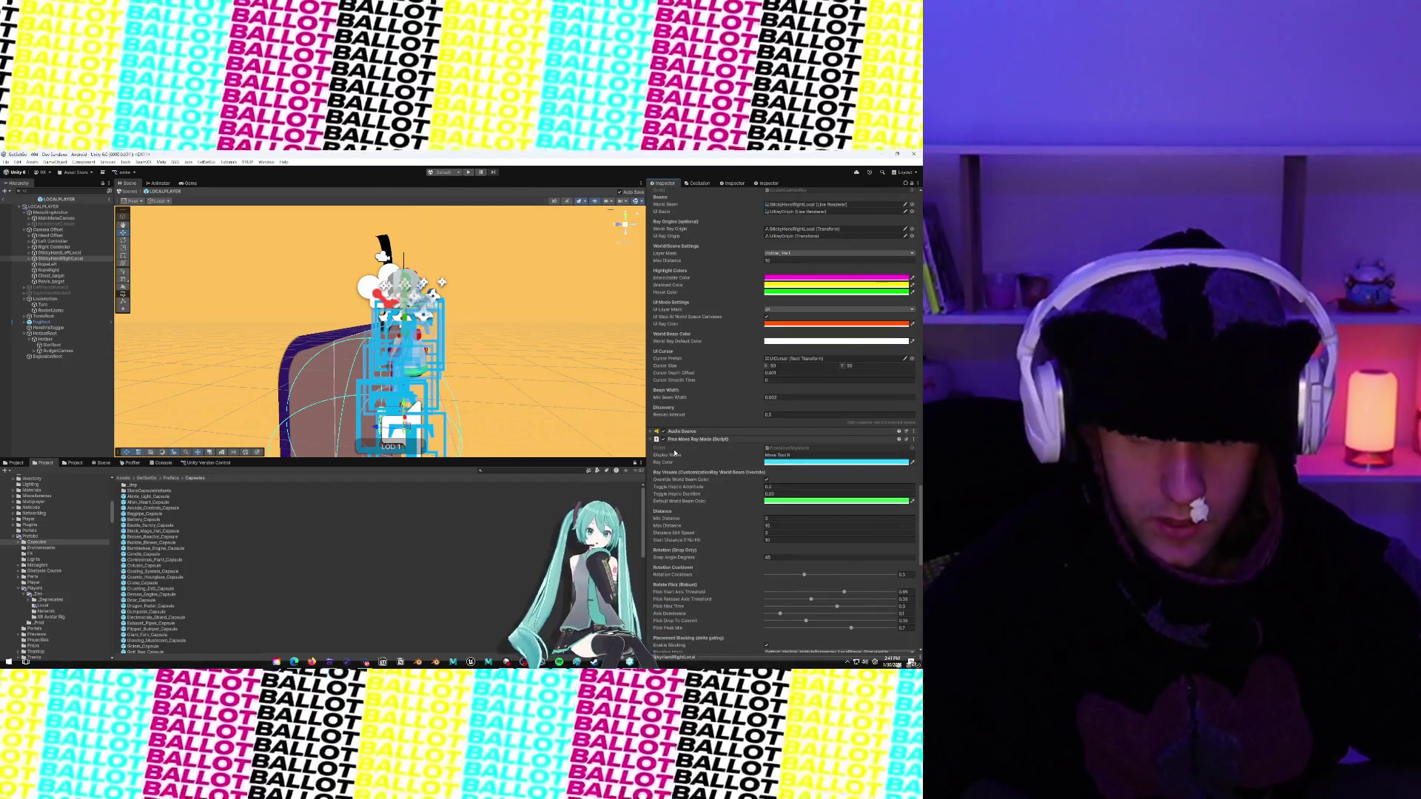
scroll(675, 452, up, 6)
scroll(675, 453, up, 6)
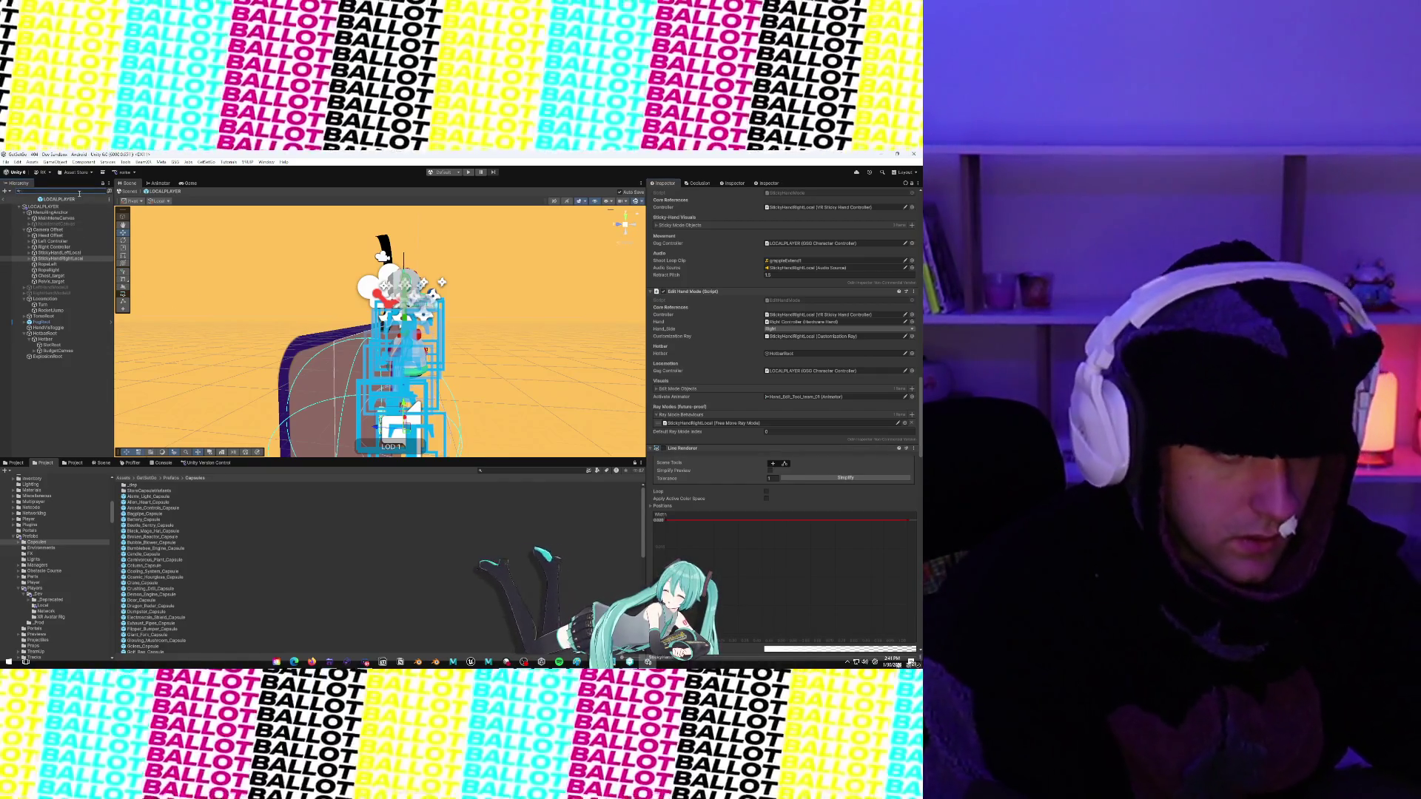
text(inventory)
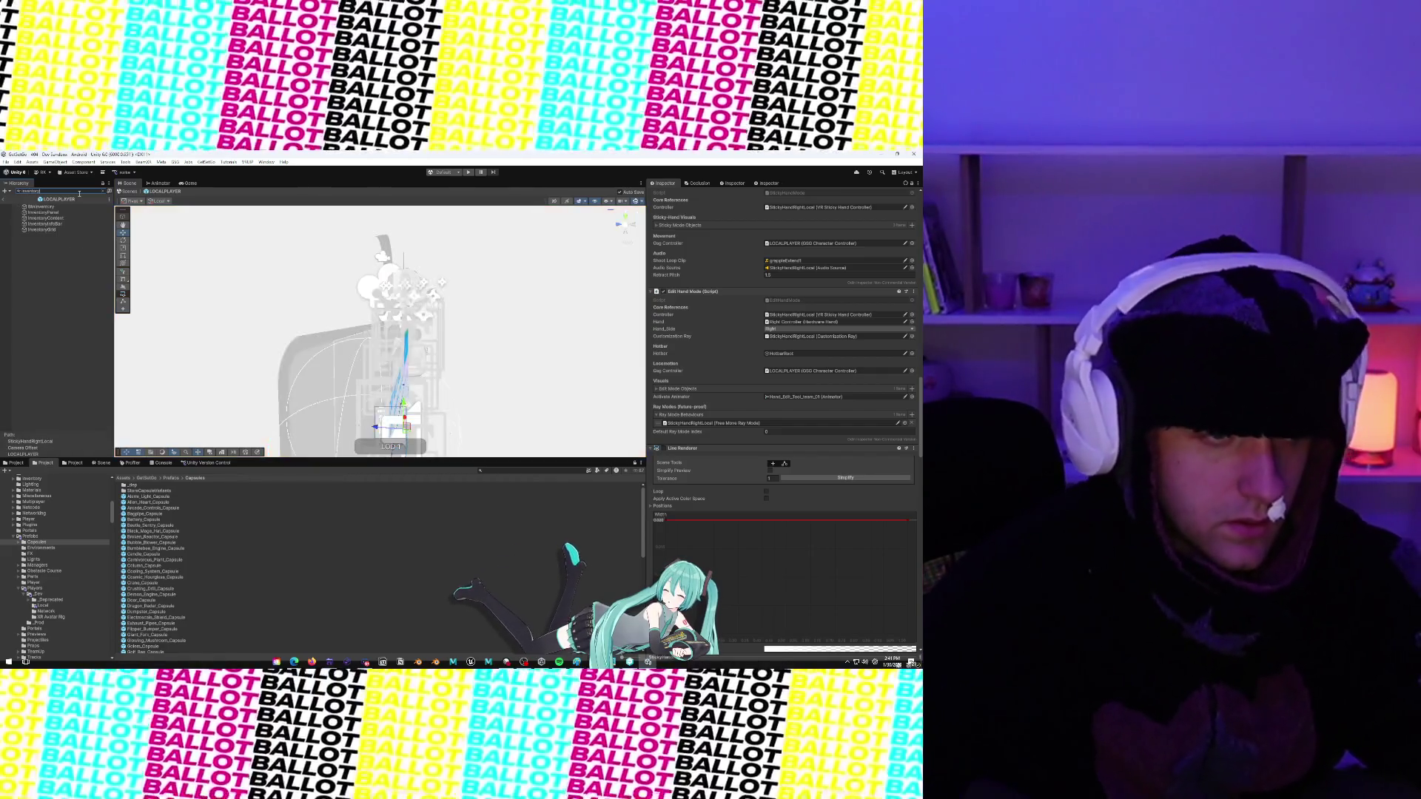
click(49, 214)
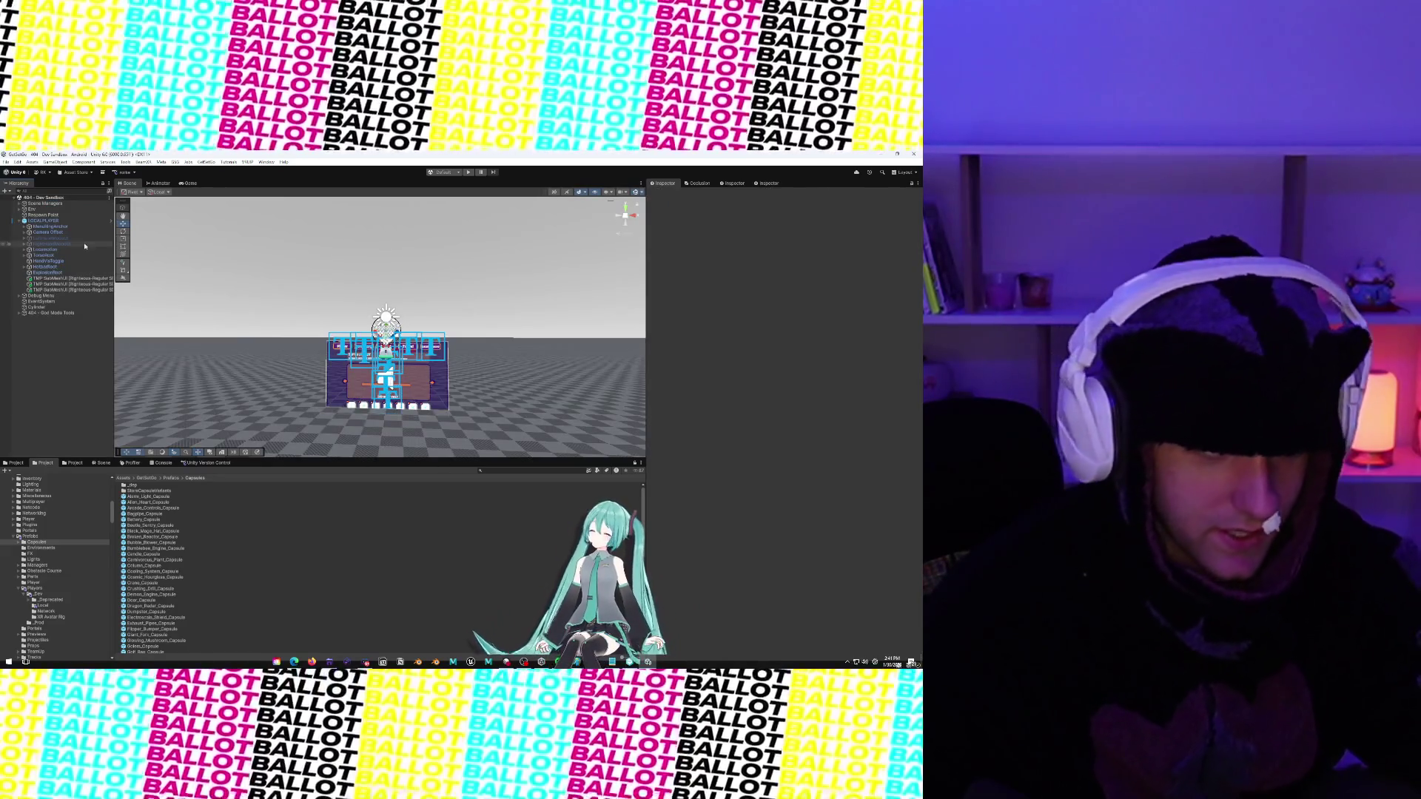
Open the LOCALPLAYER prefab and select its InventoryPanel object via an 'inventory' search
click(82, 221)
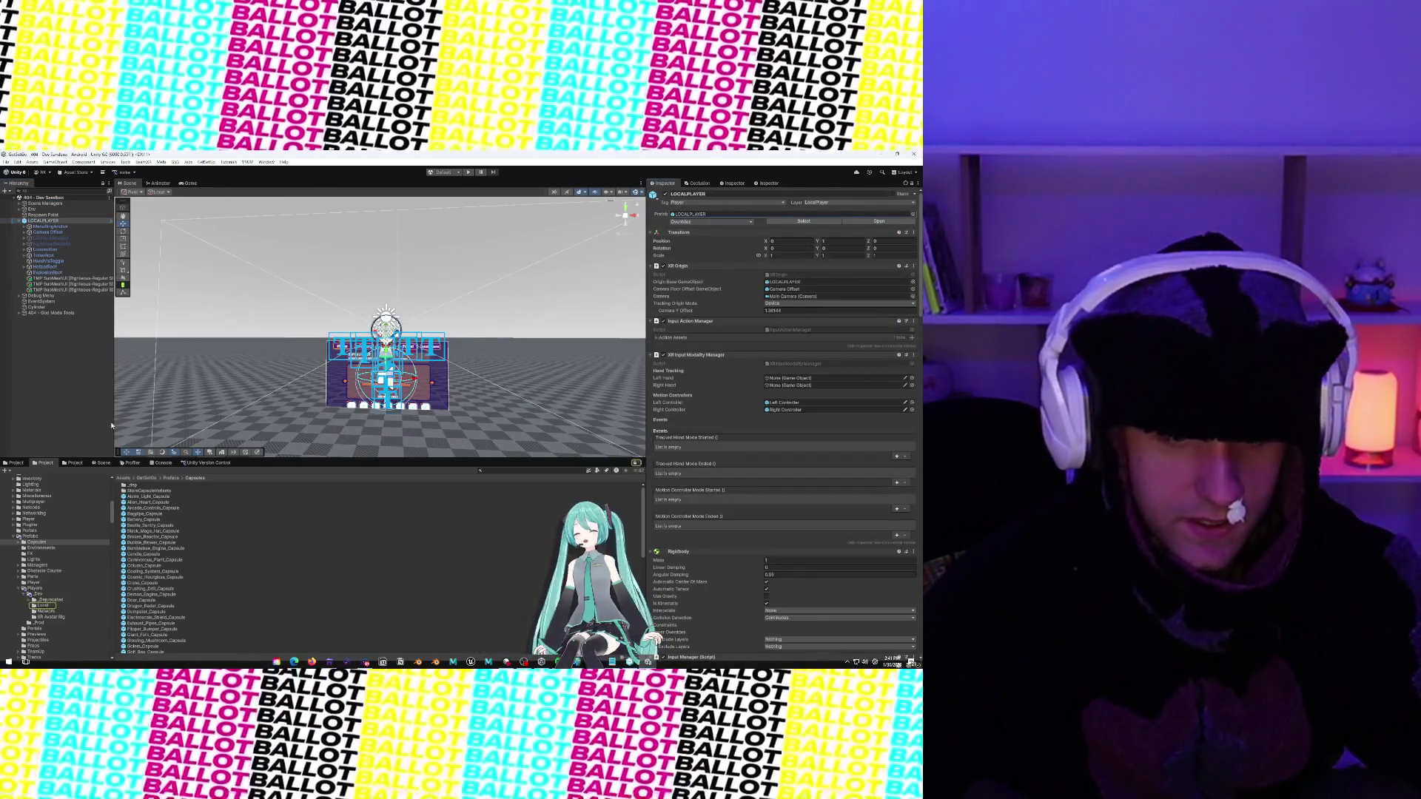
click(74, 462)
click(703, 214)
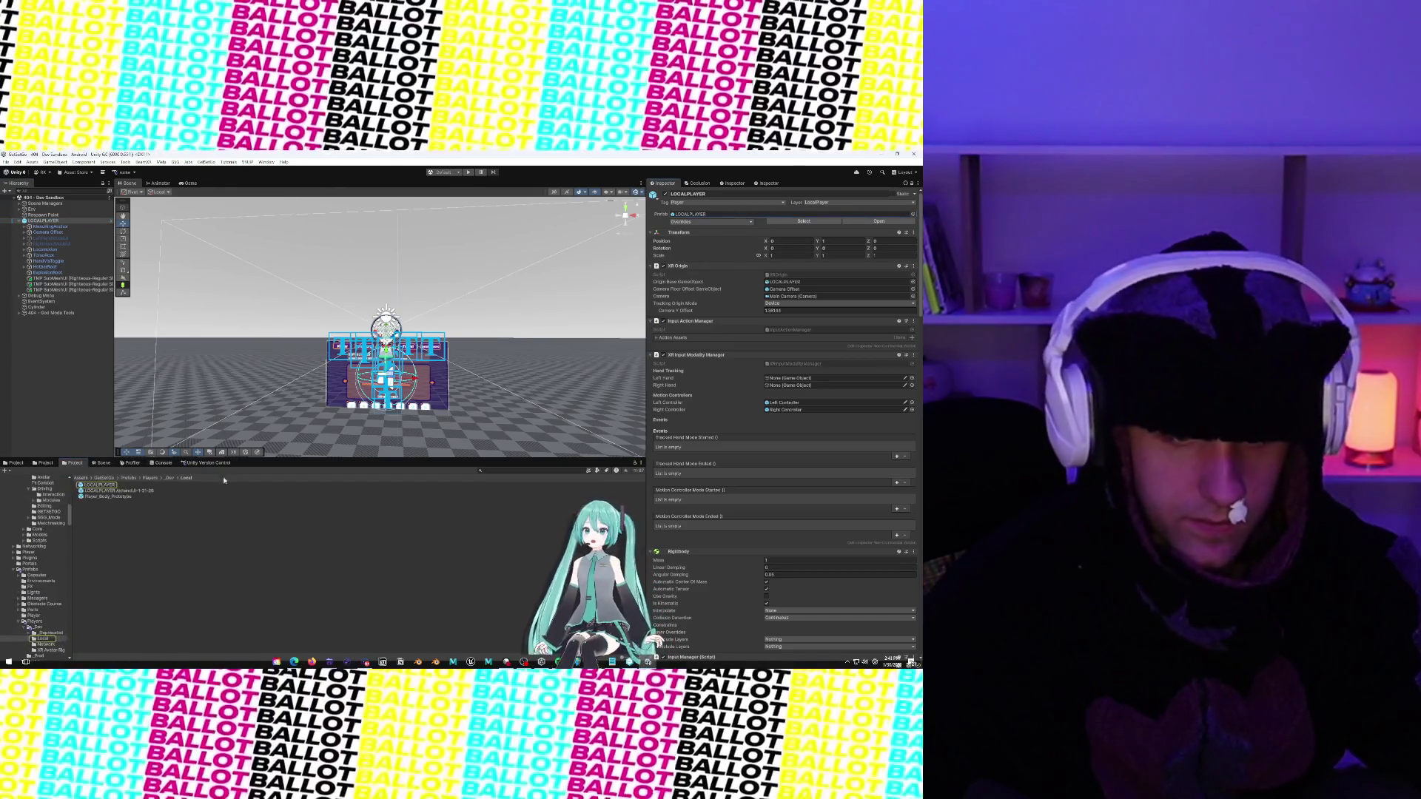
double_click(124, 486)
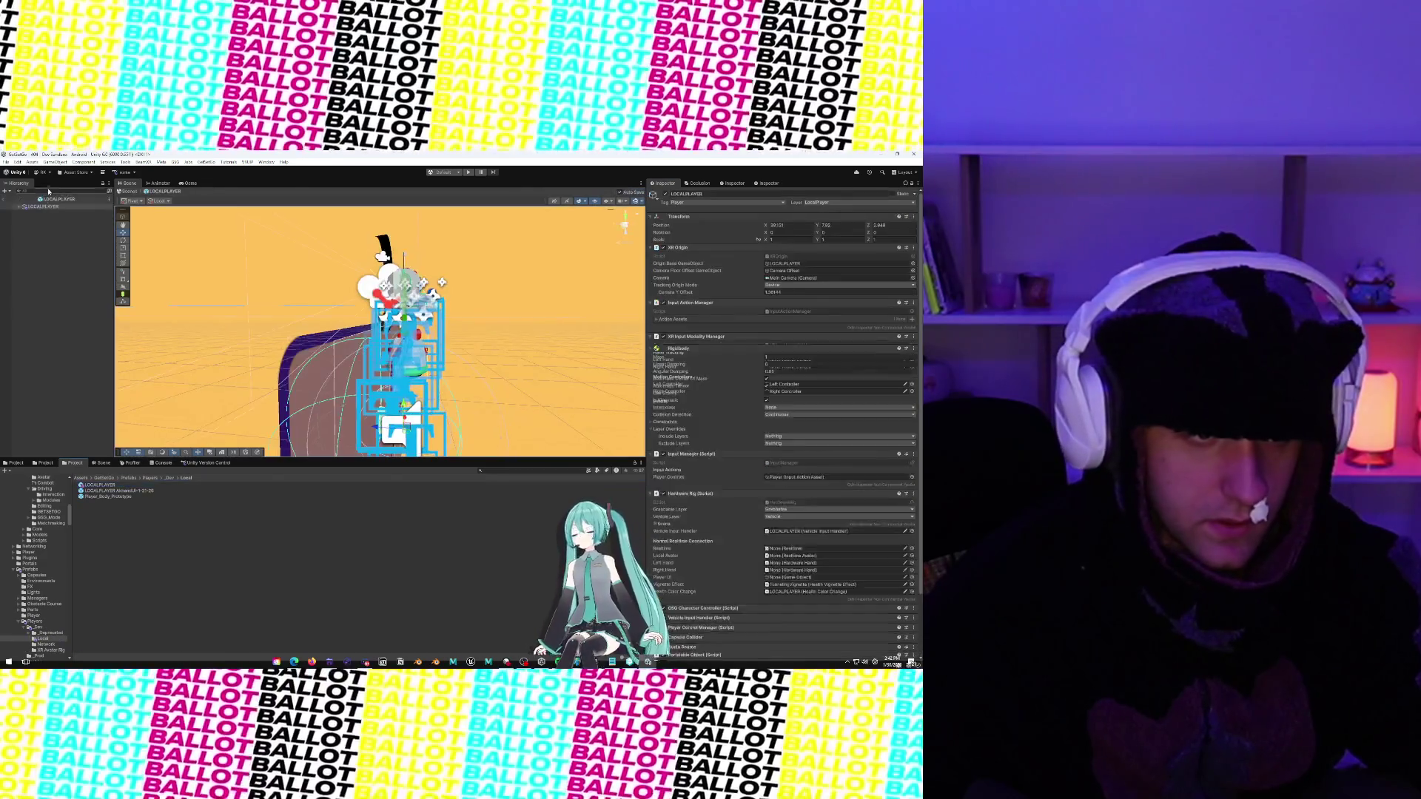
click(60, 190)
text(inventory)
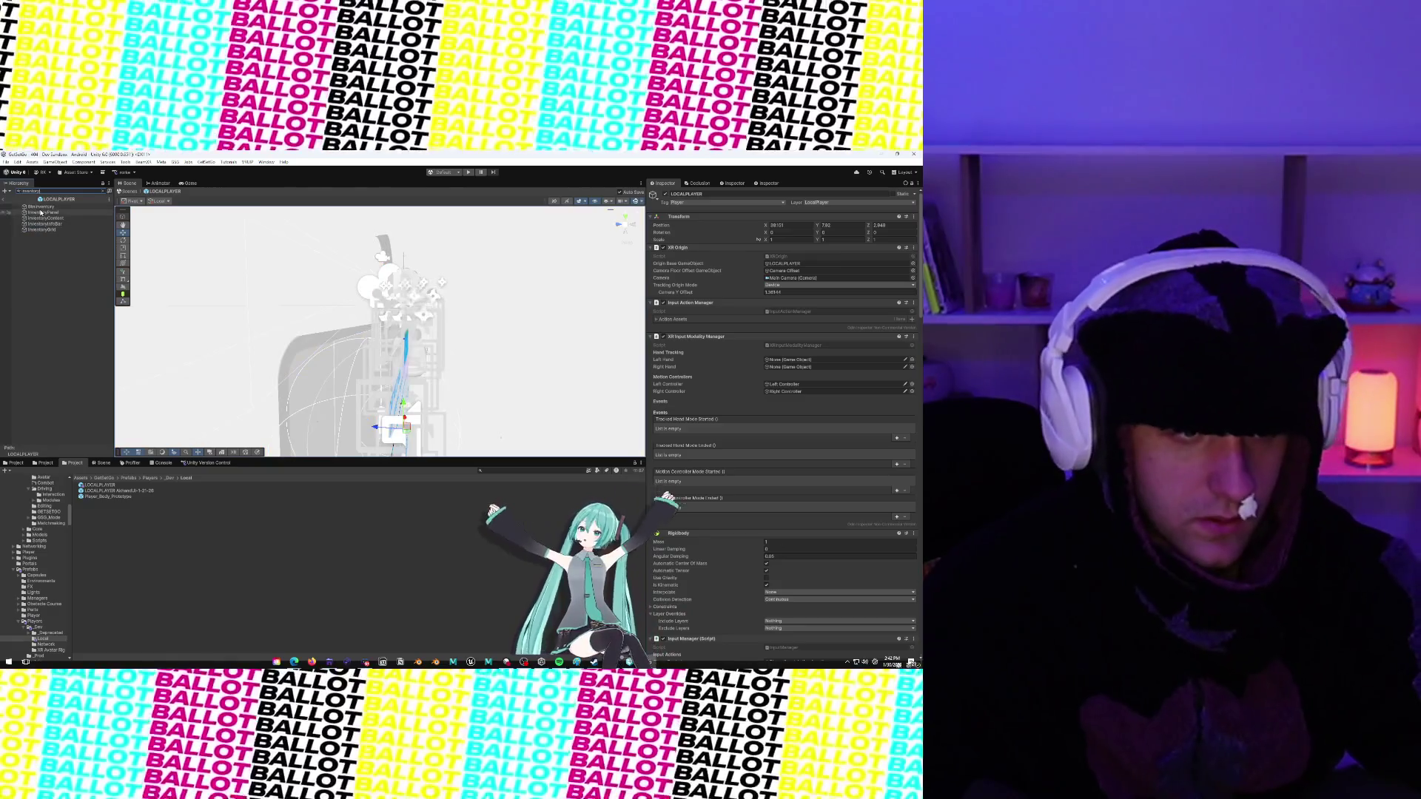
click(43, 212)
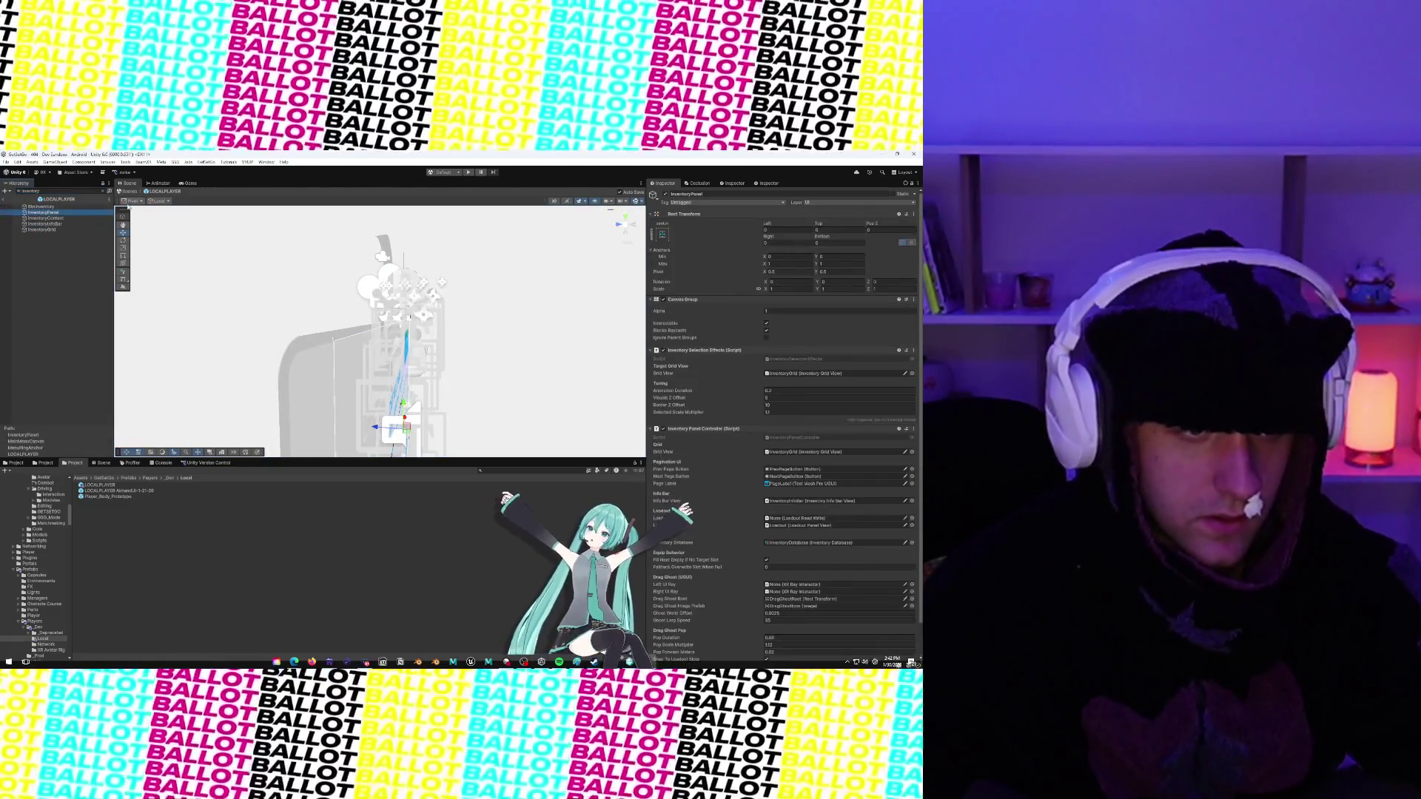
click(104, 192)
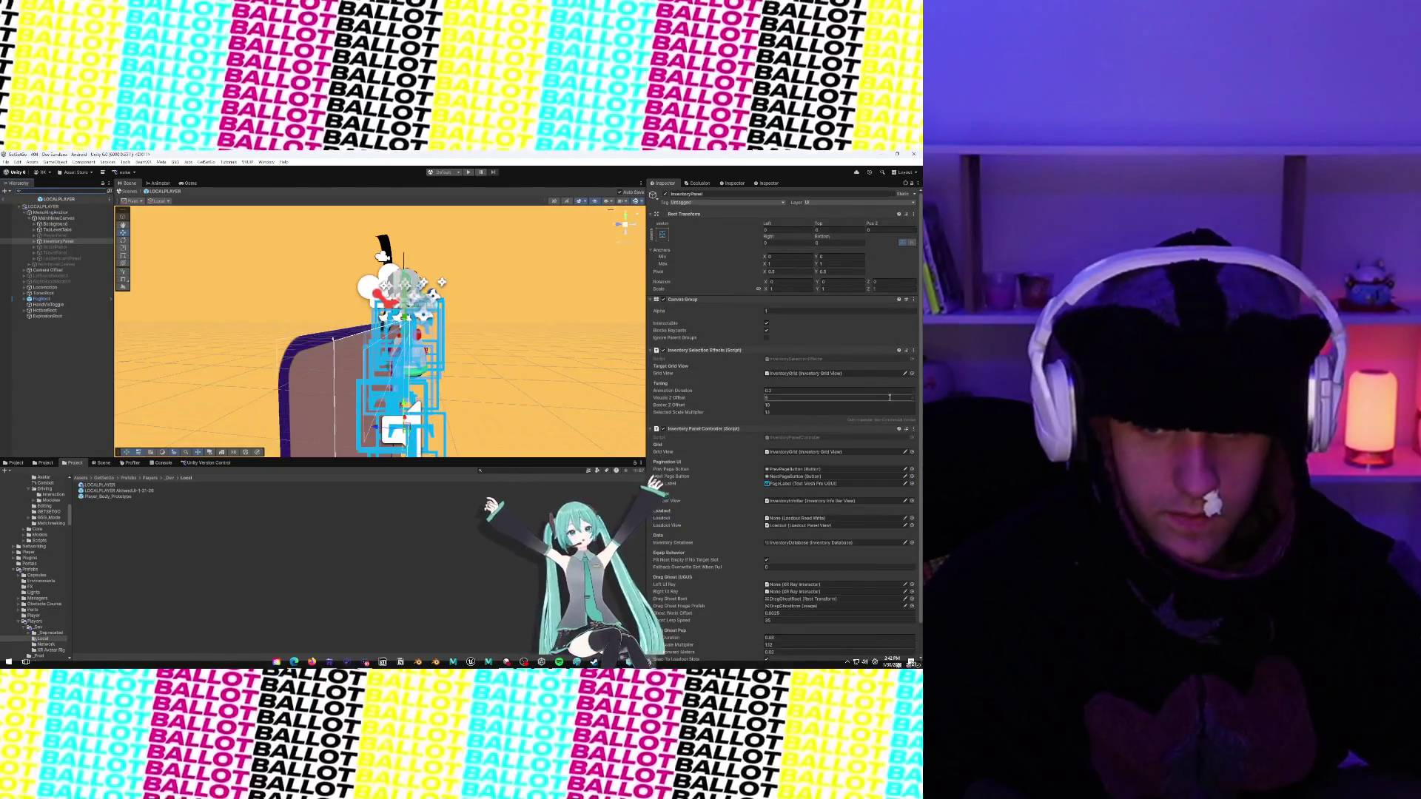
Set the InventoryPanel's Loadout reference to LOCALPLAYER
scroll(703, 381, down, 2)
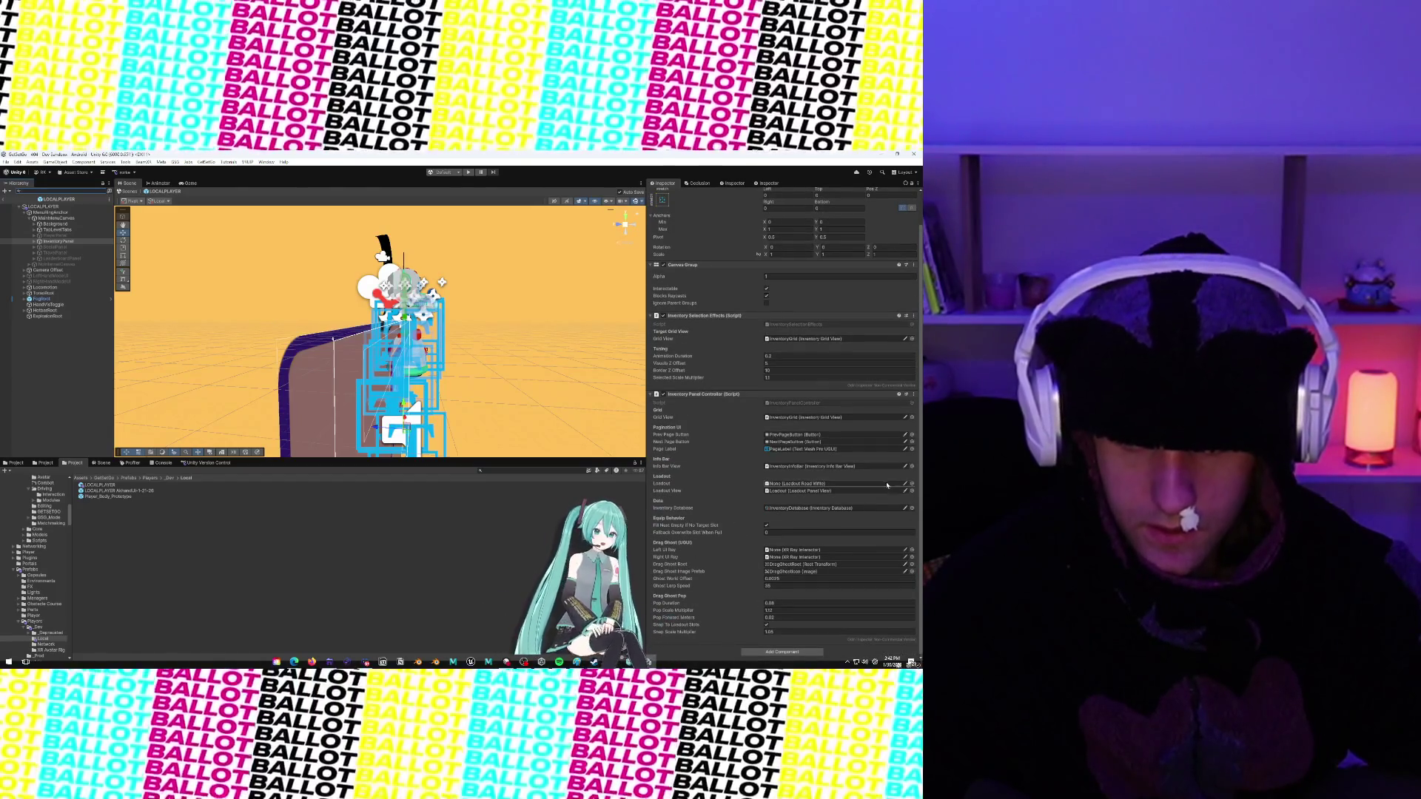
click(912, 485)
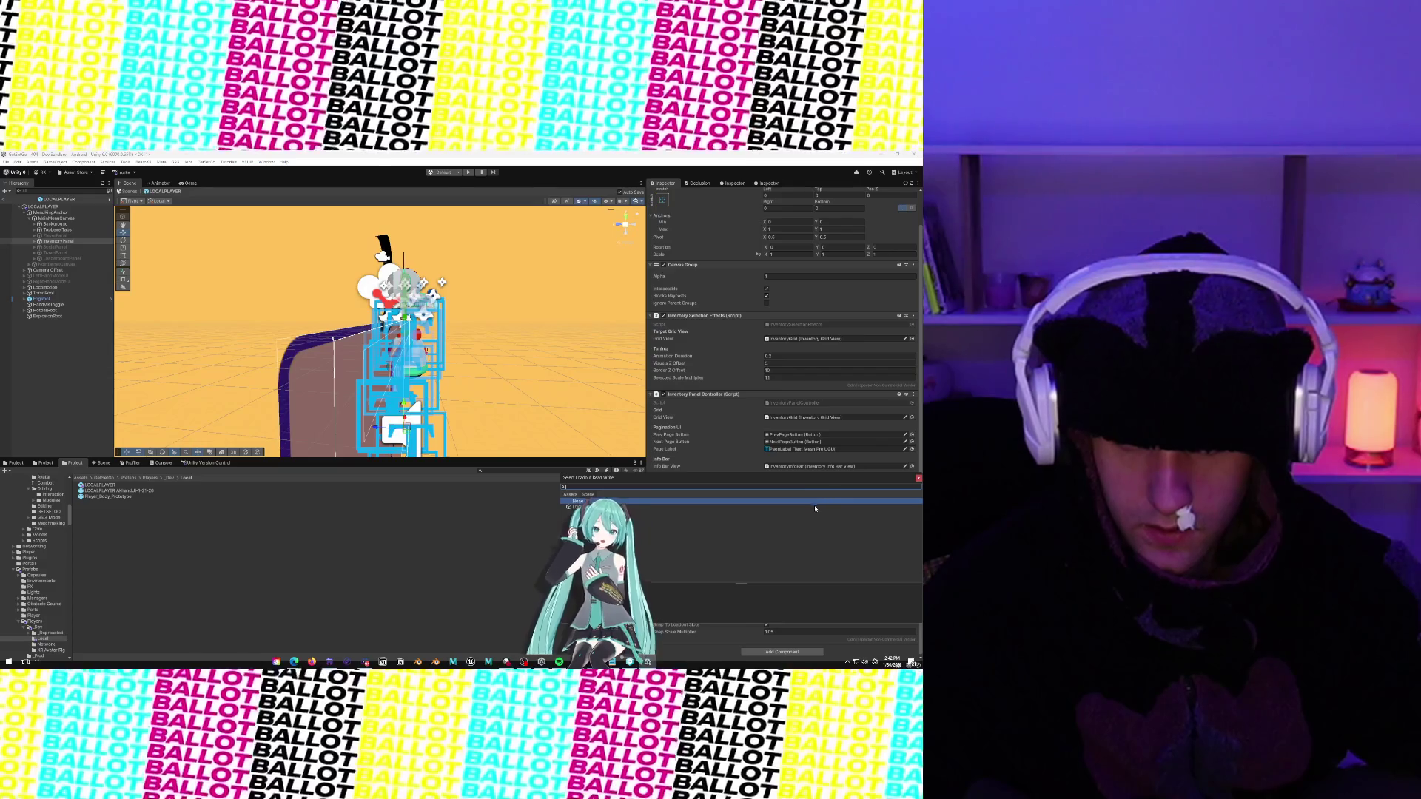
click(815, 508)
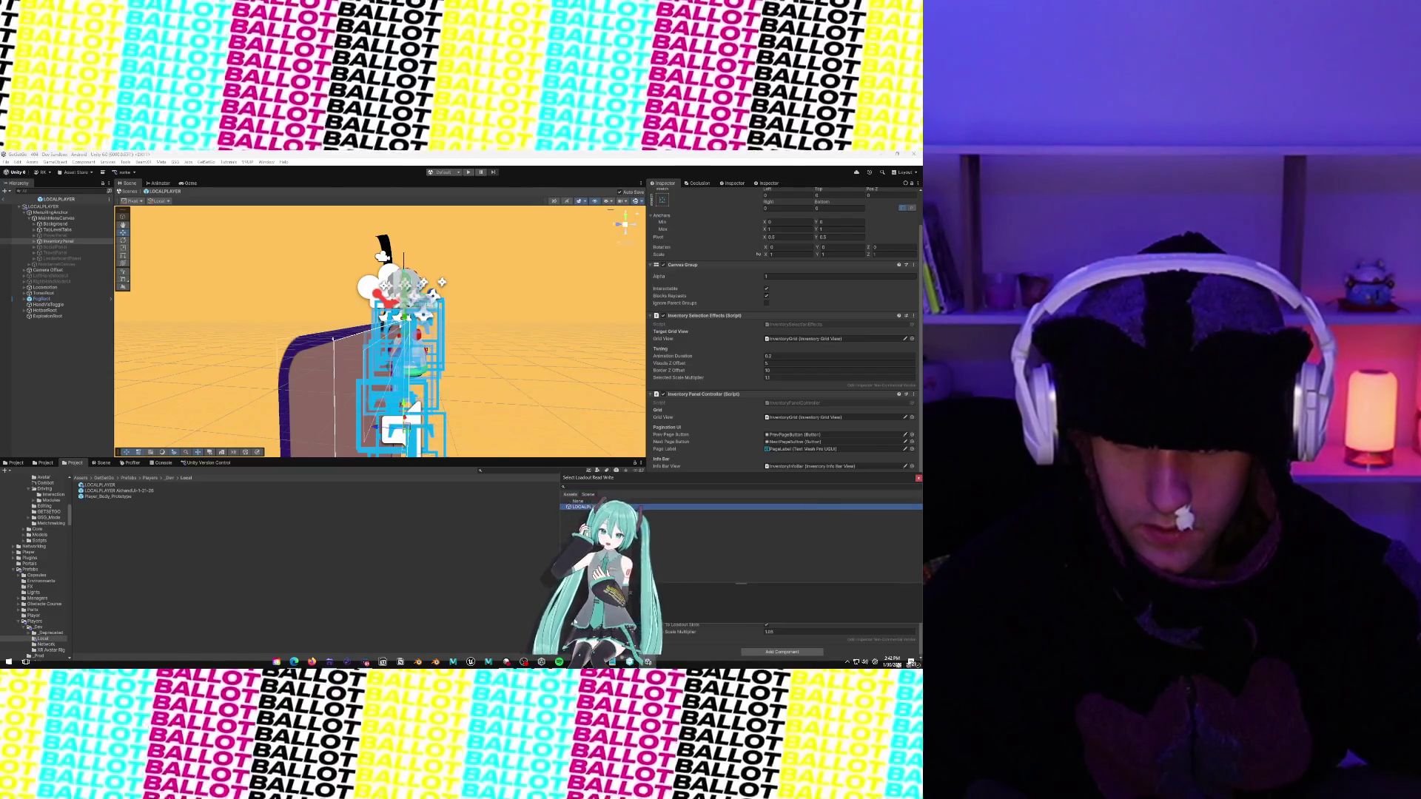
key(Return)
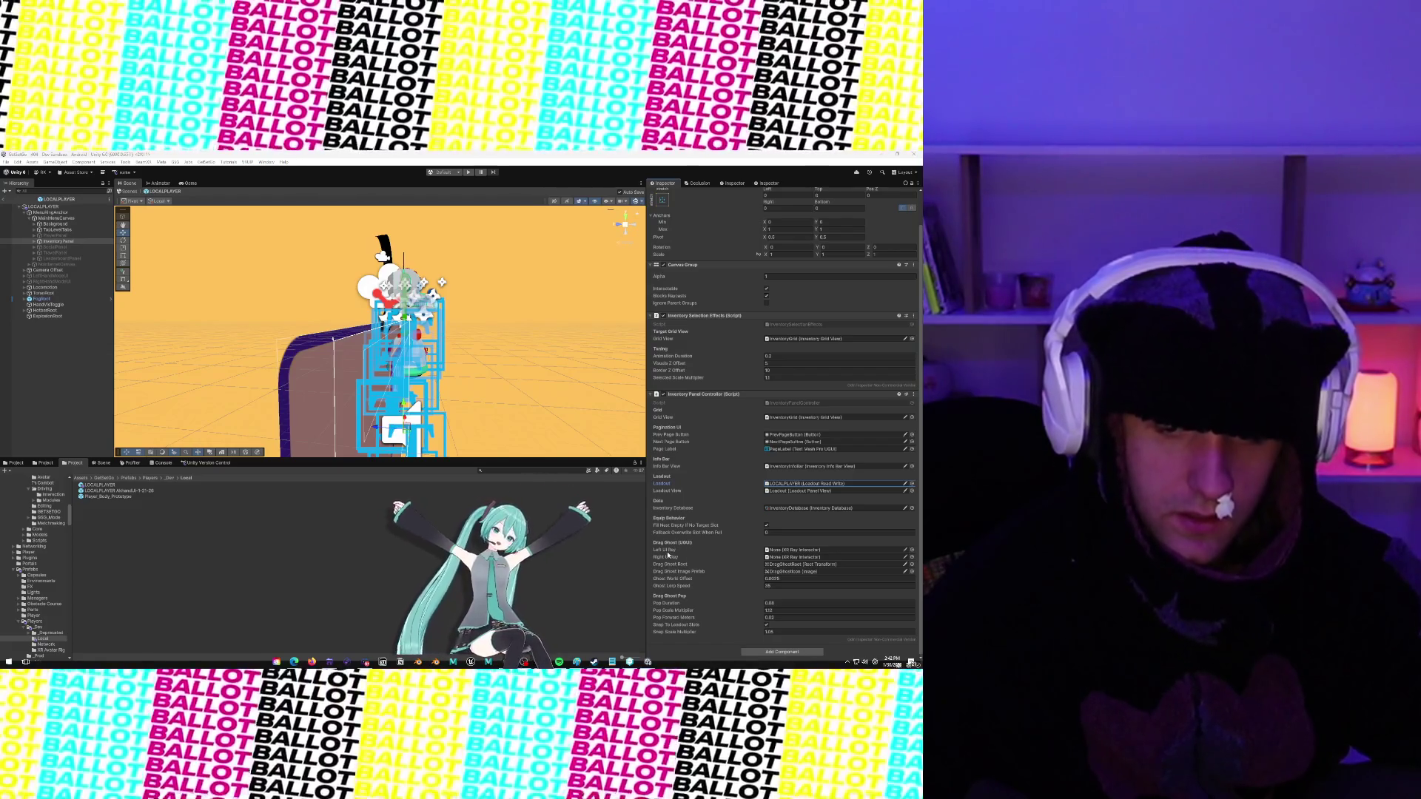
Assign the Left and Right Controller RayInteractors to Left UI Ray and Right UI Ray
click(911, 550)
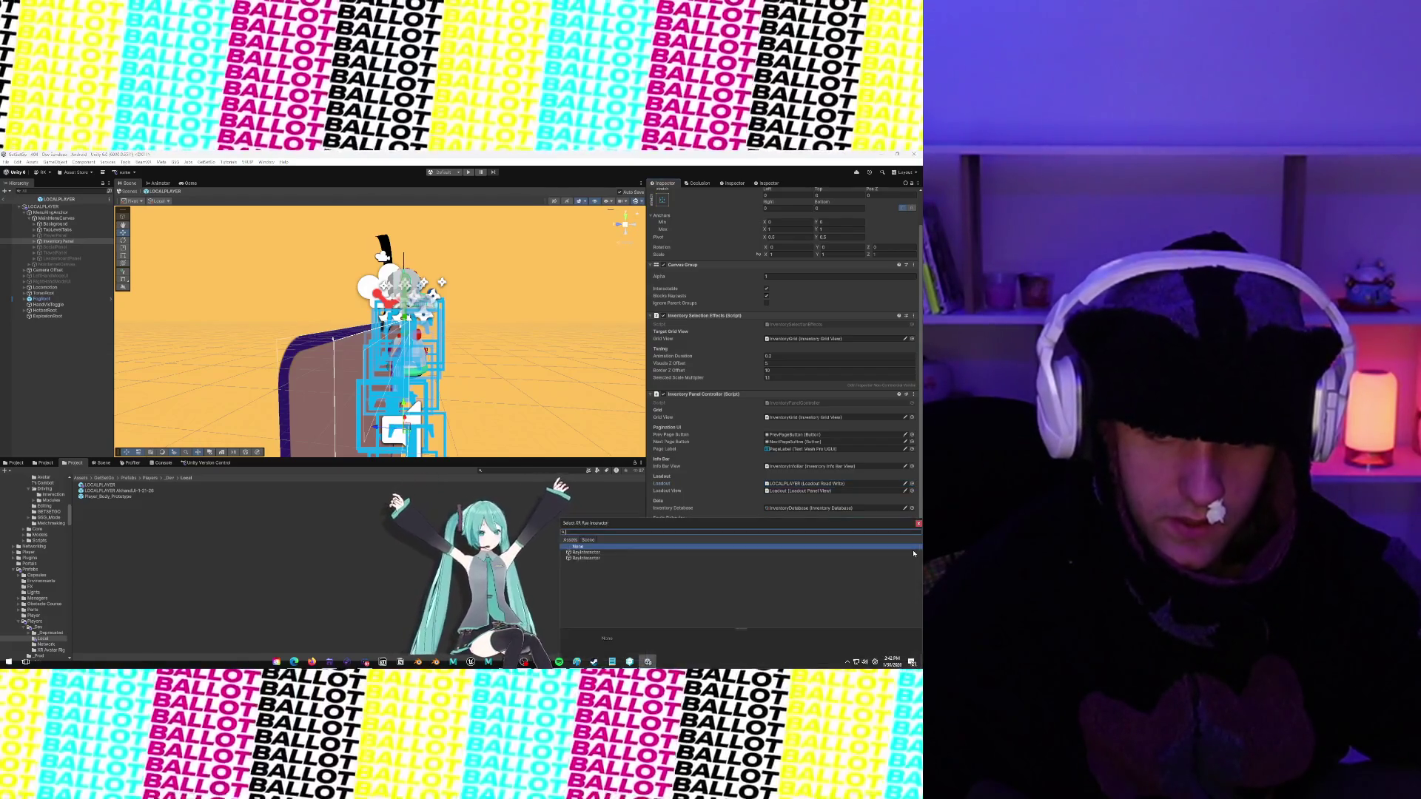
click(918, 523)
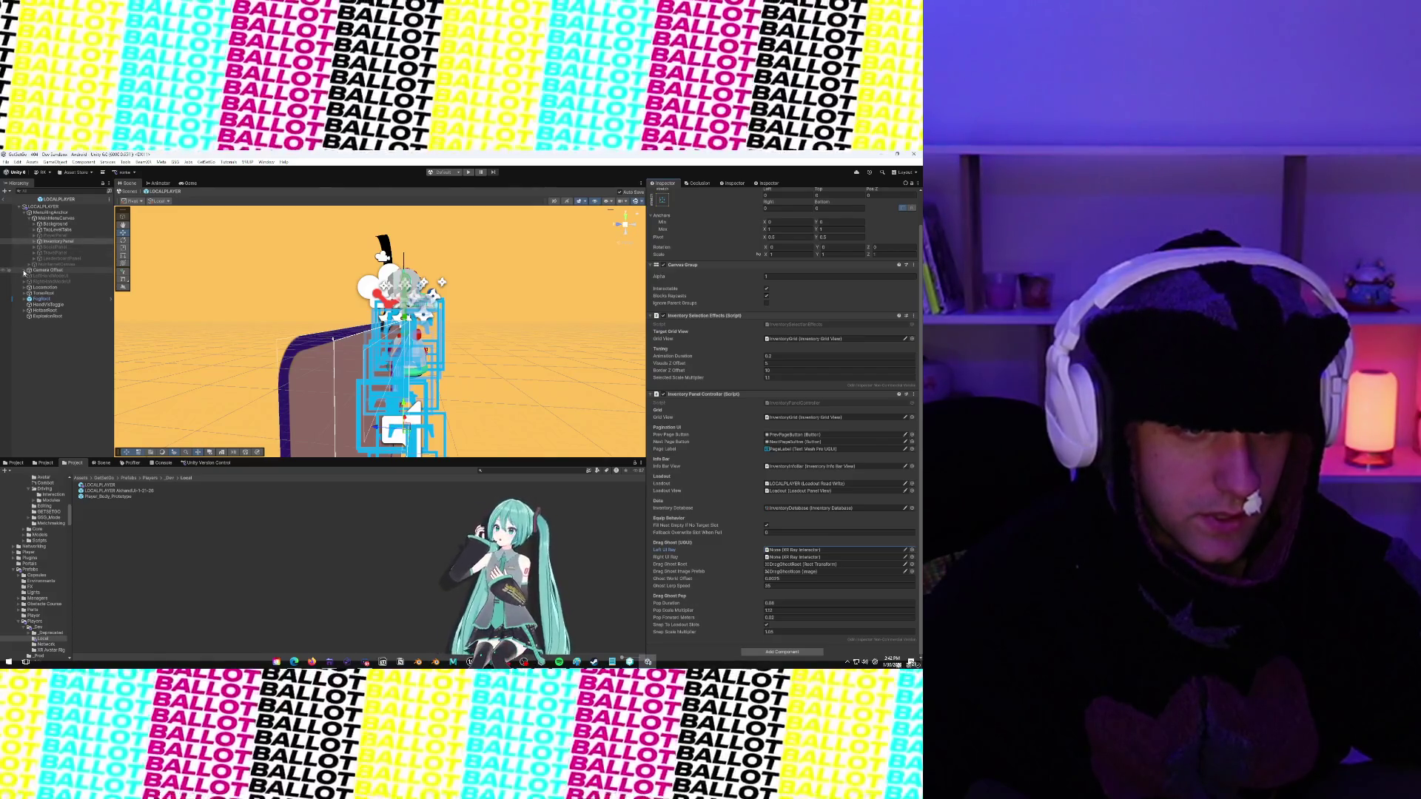
click(24, 270)
click(30, 282)
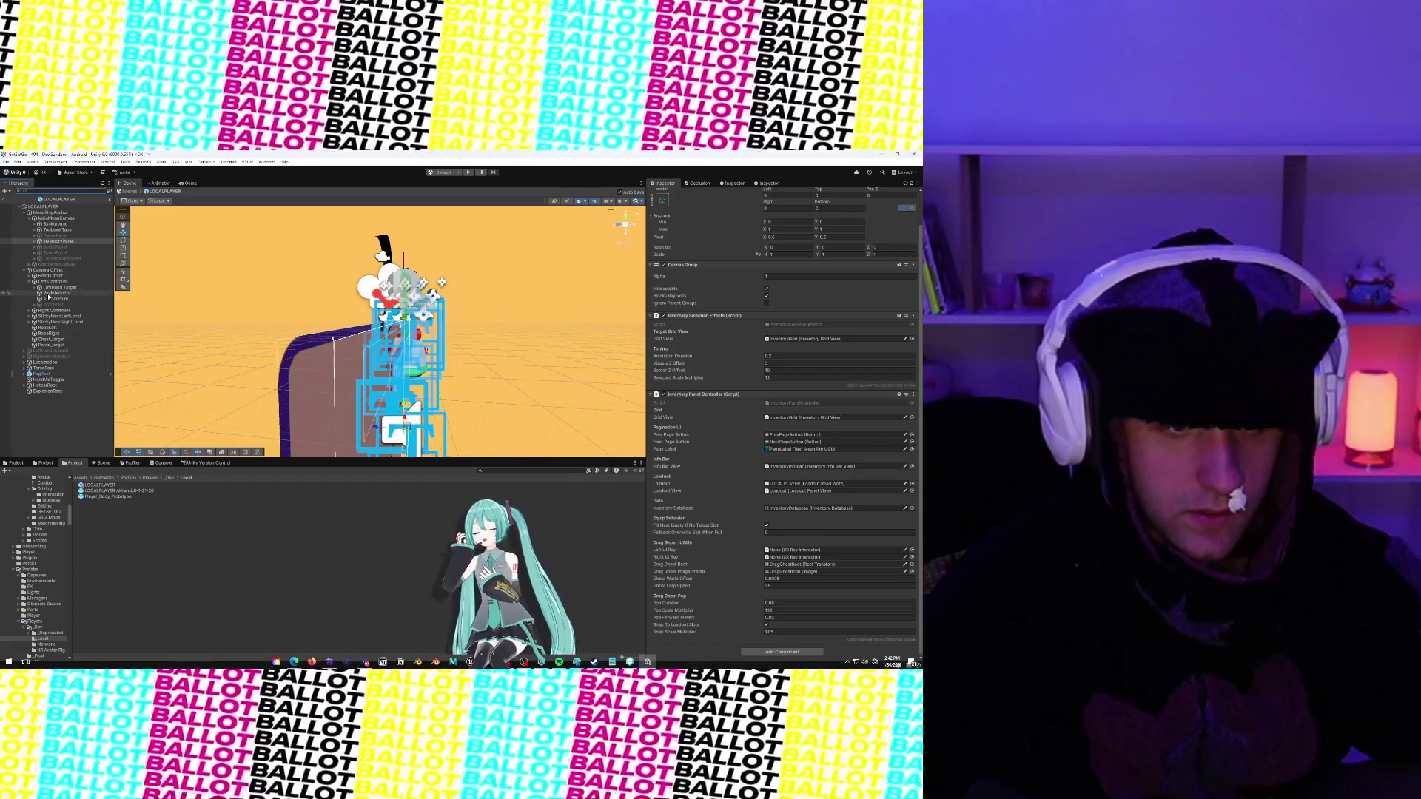
mouse_move(48, 296)
mouse_down()
mouse_move(564, 393)
mouse_move(755, 479)
mouse_move(801, 553)
mouse_up()
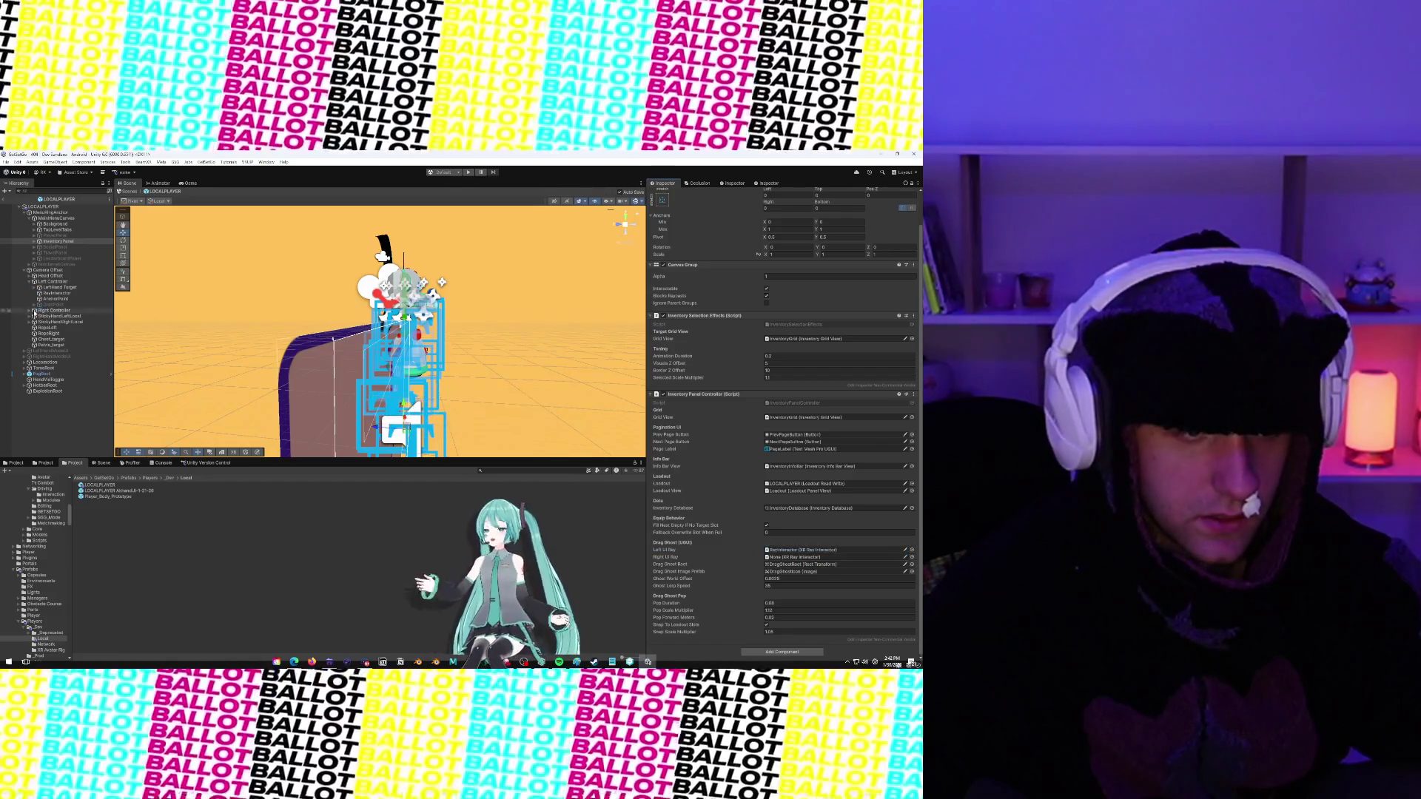
click(30, 311)
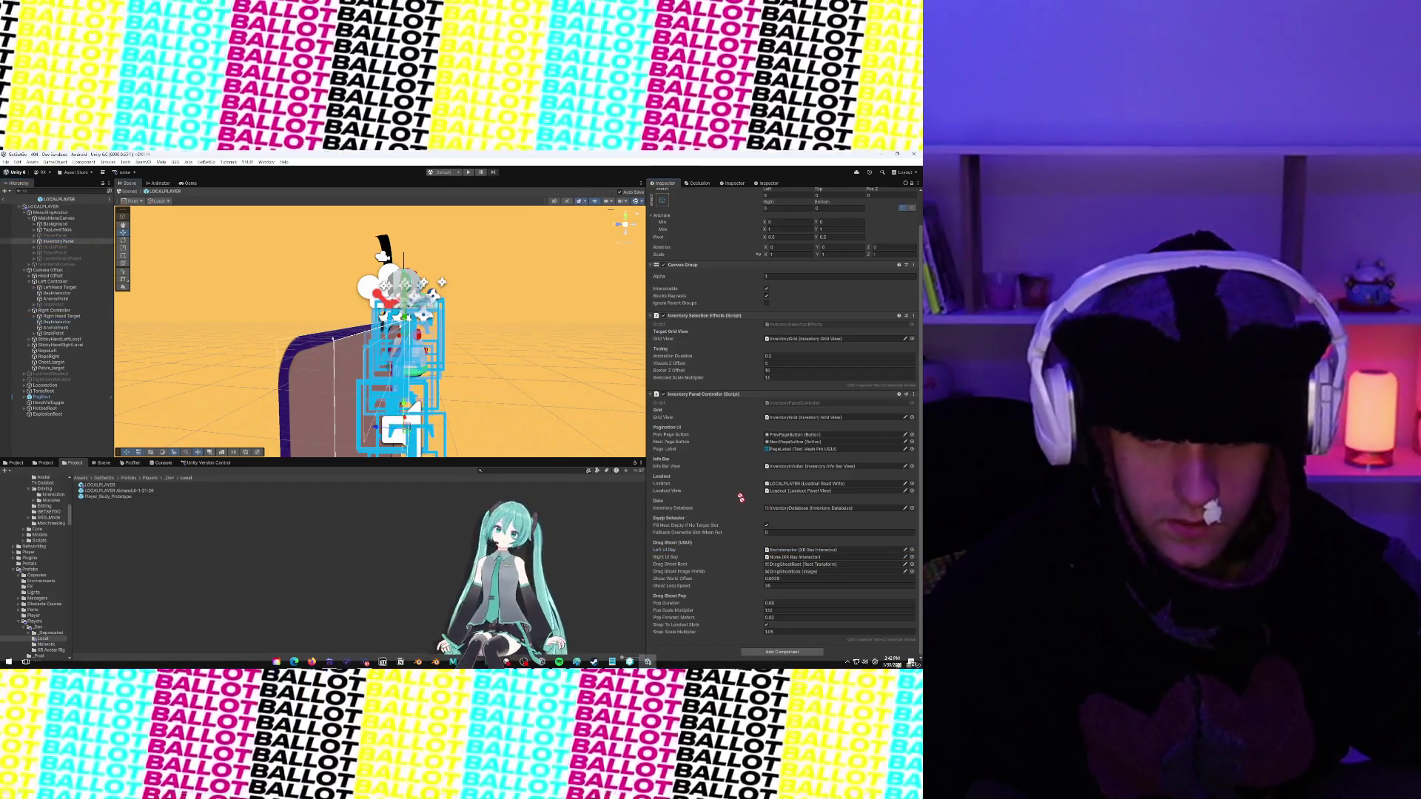
drag(741, 497, 786, 560)
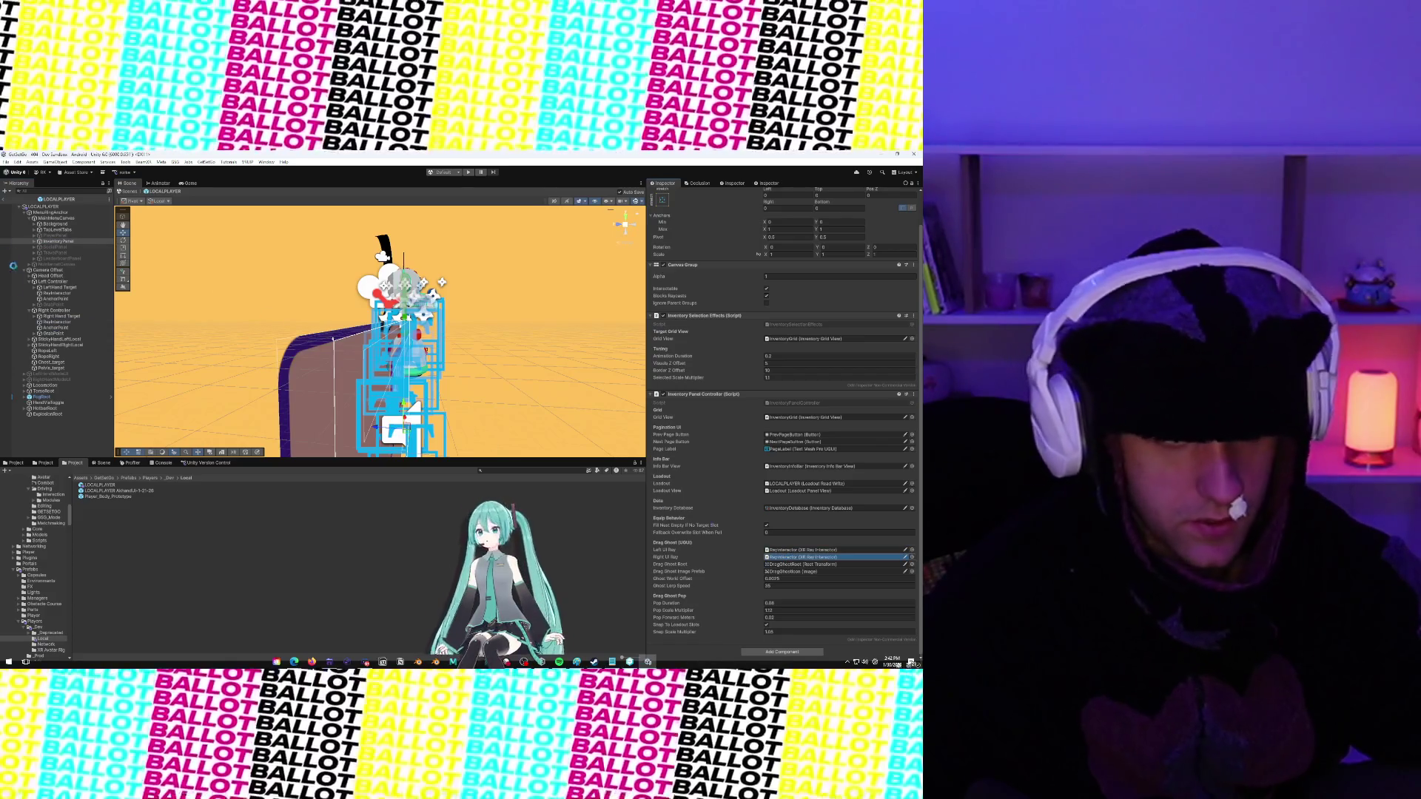
click(36, 318)
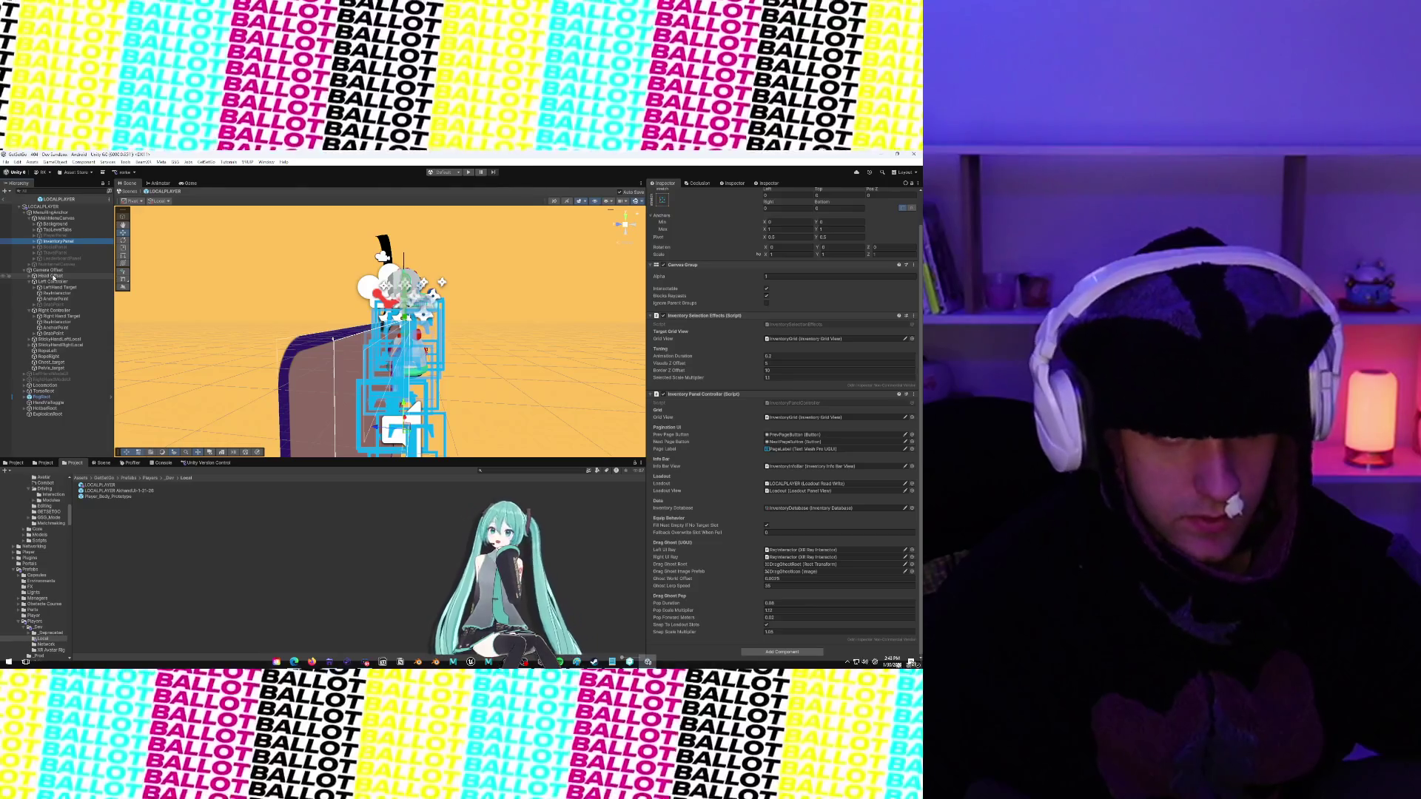
Select the Loadout object and set its Loadout reference to LOCALPLAYER
click(67, 190)
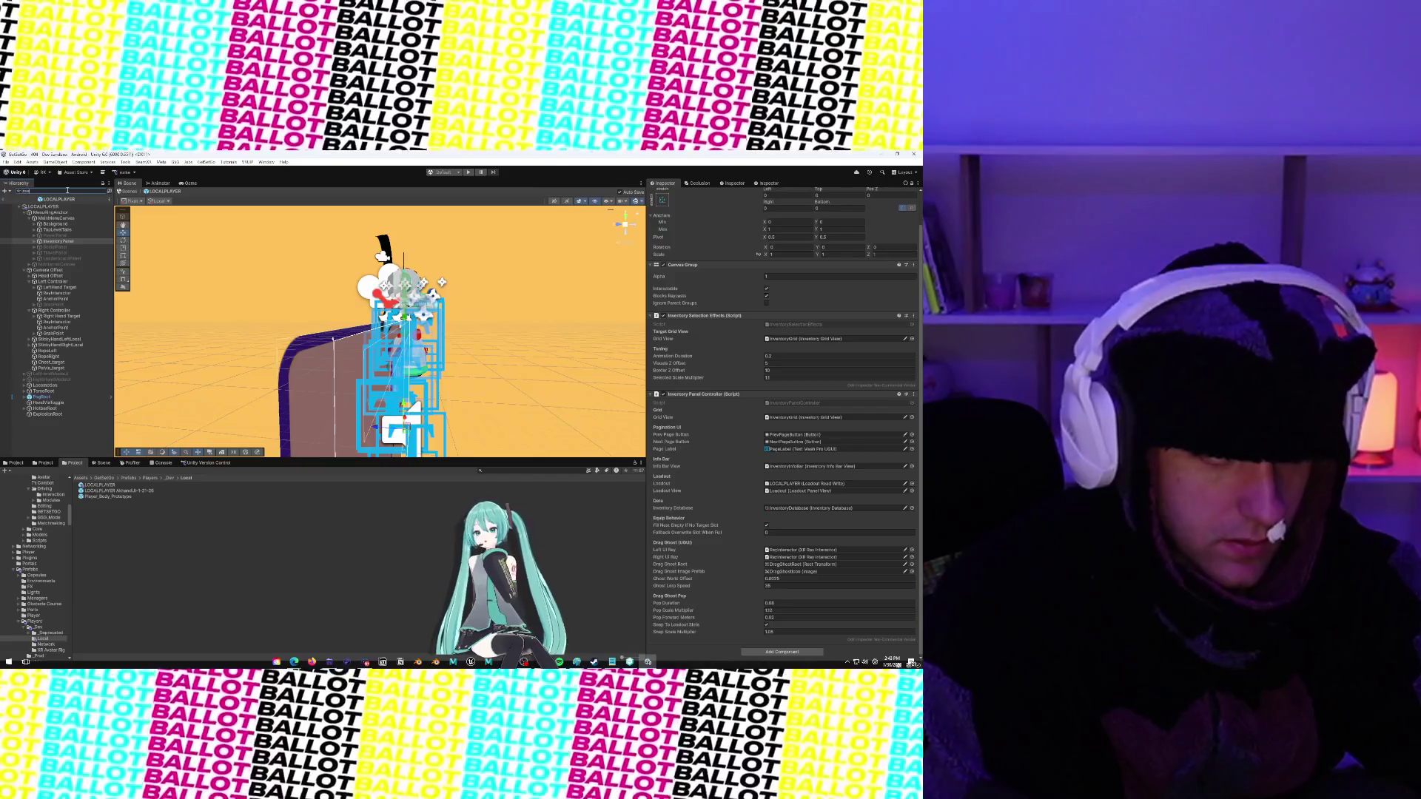
text(inve)
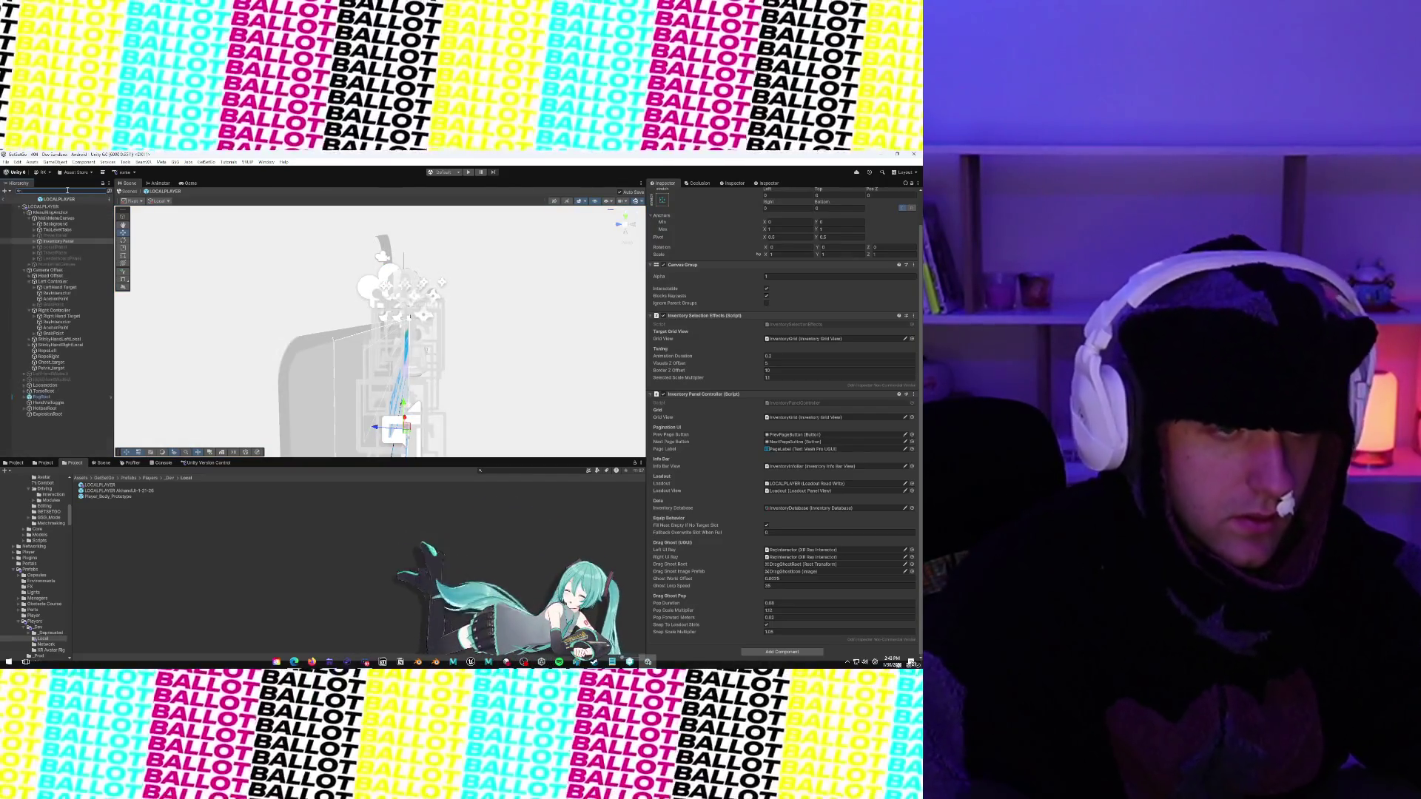
key(Escape)
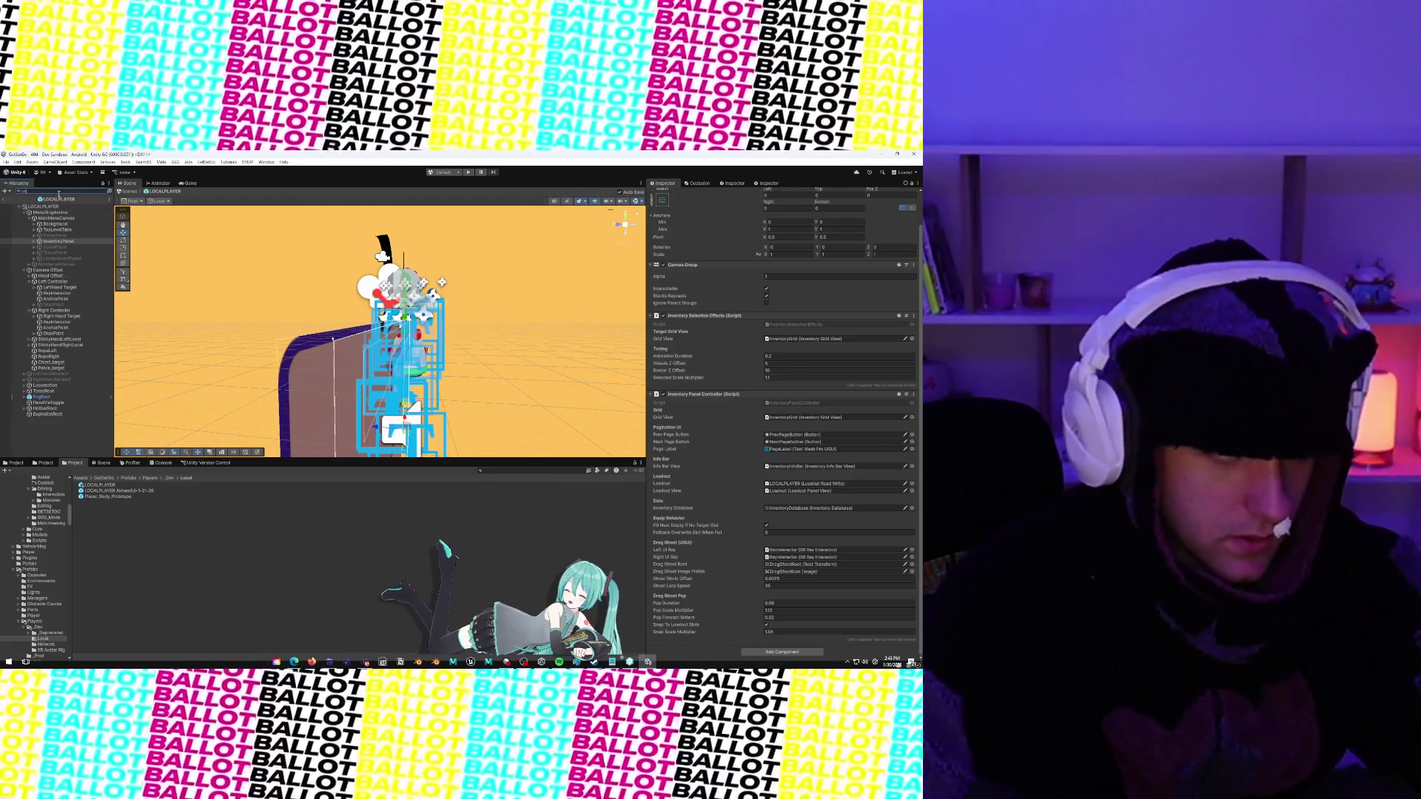
text(Lo)
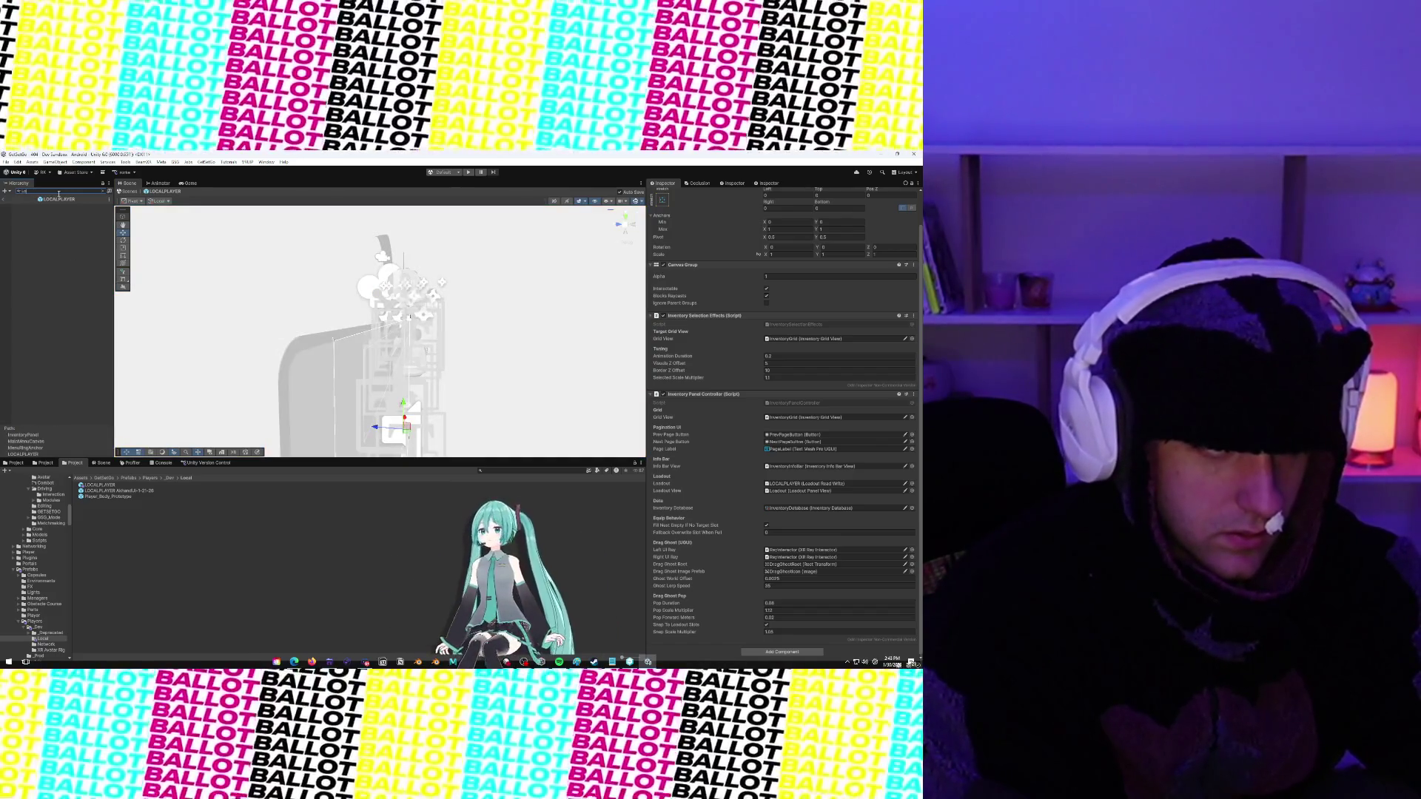
text(adout)
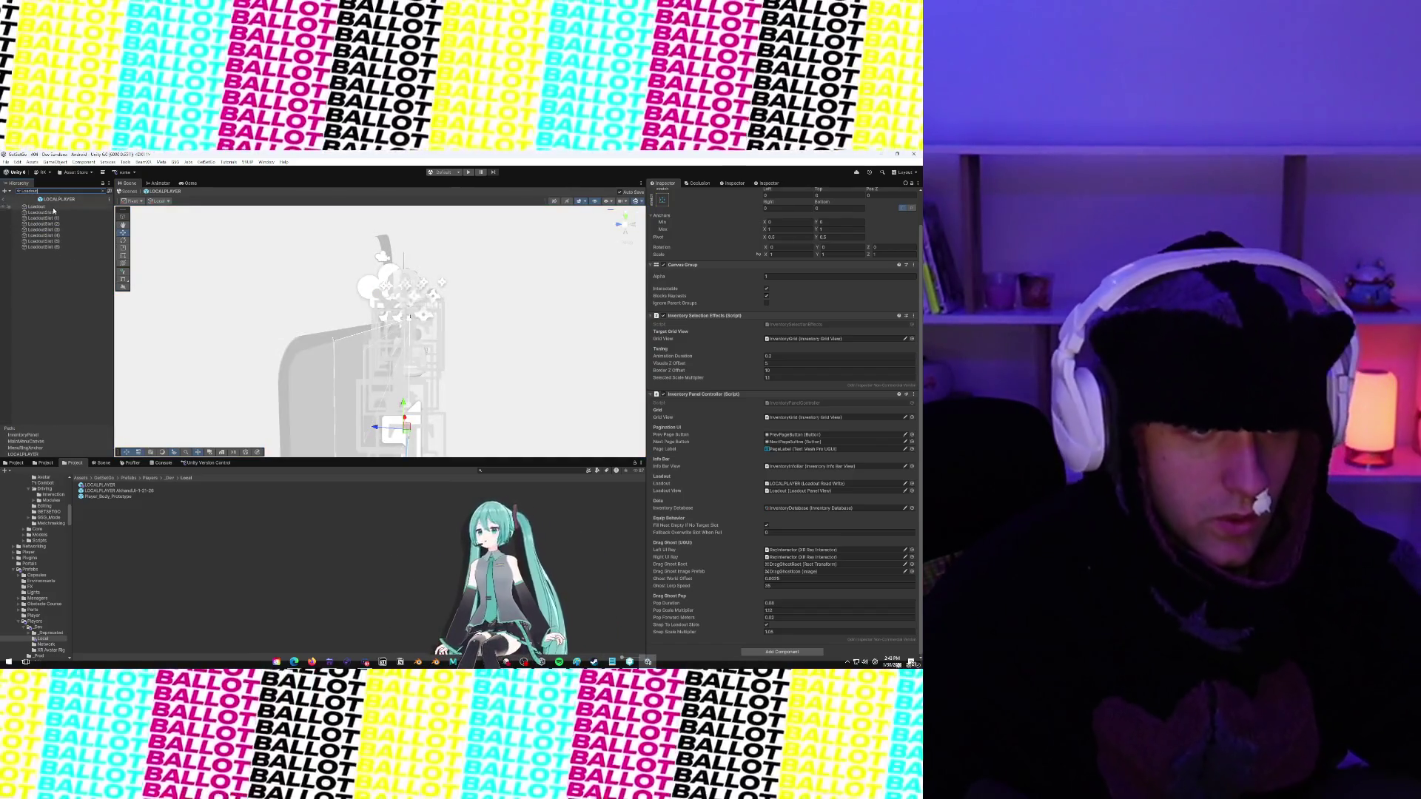
key(Down)
click(104, 193)
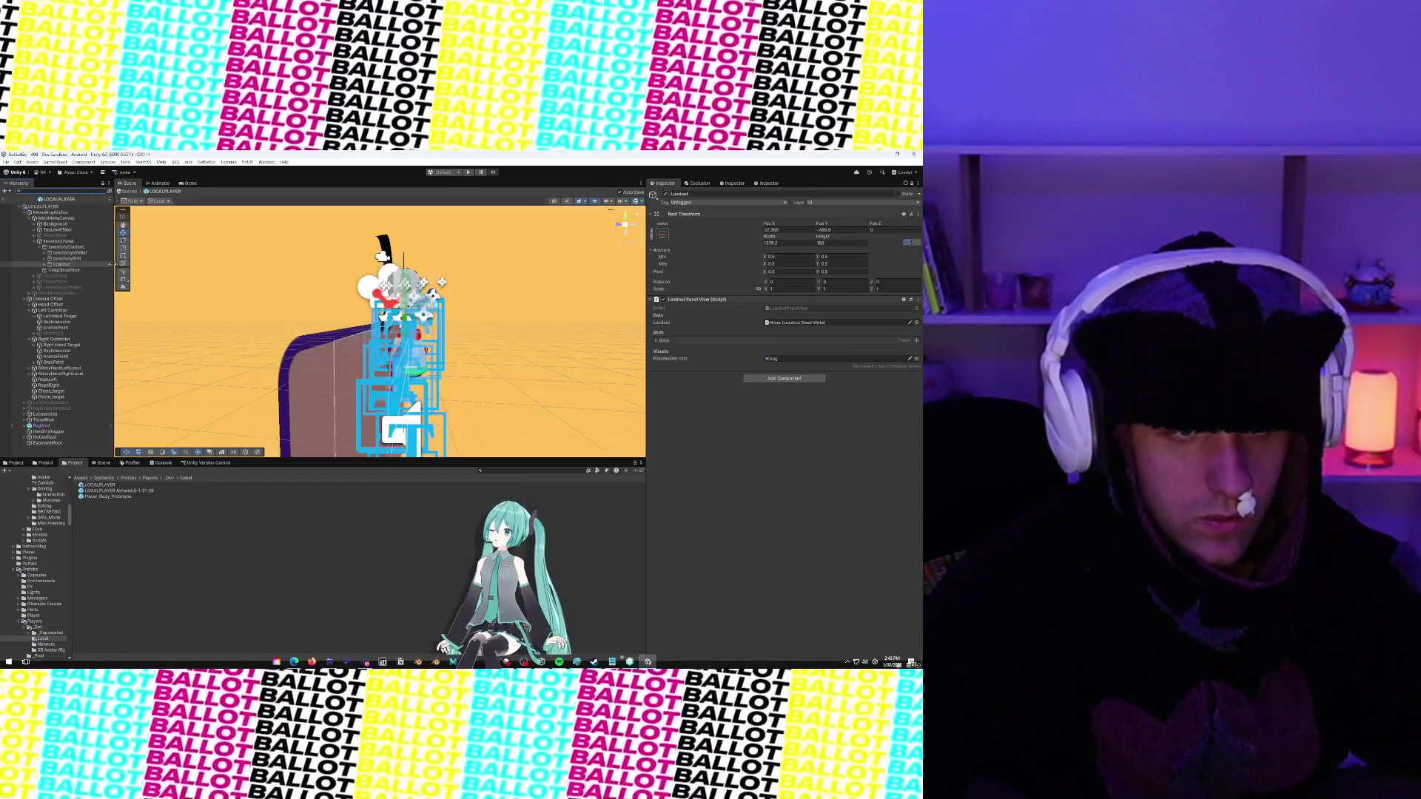
click(917, 323)
click(660, 346)
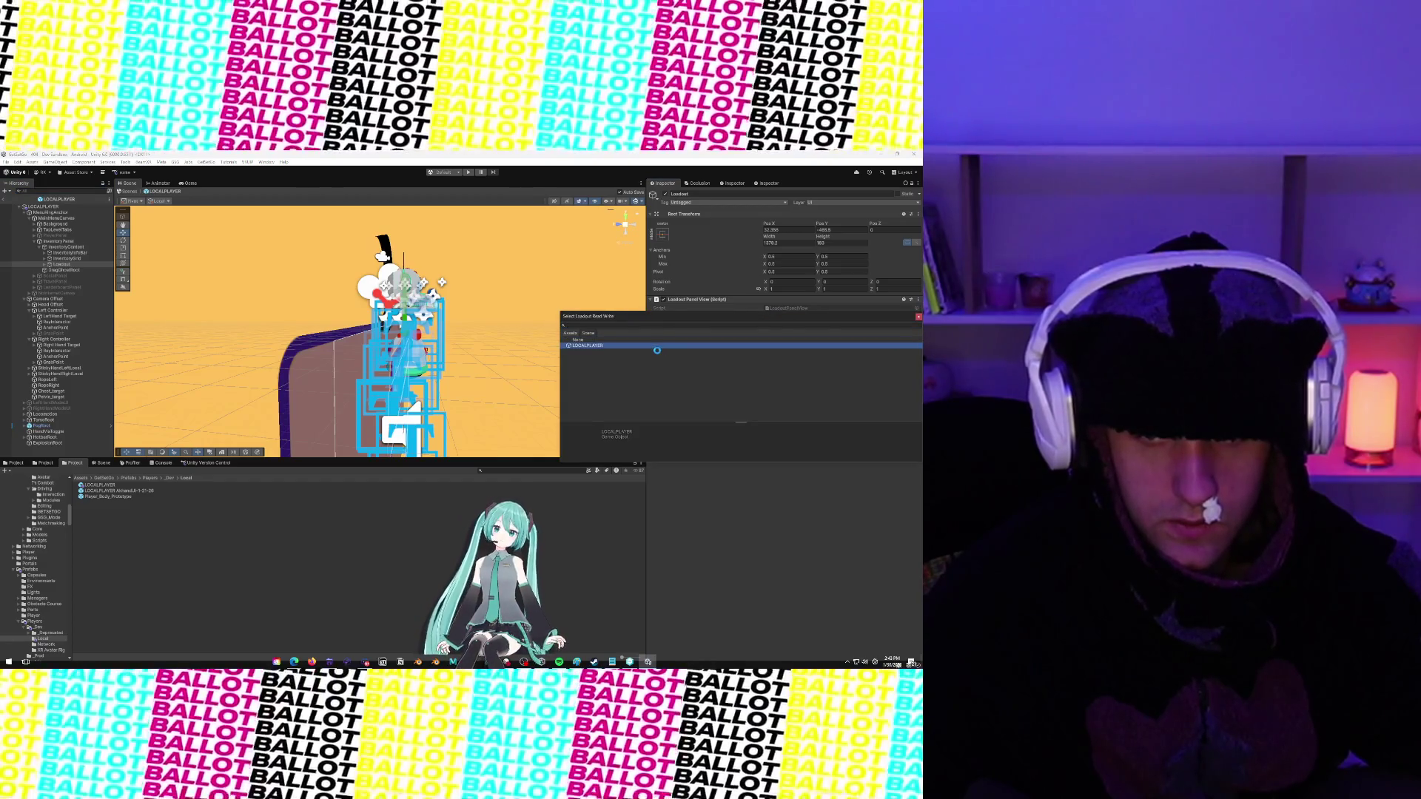
double_click(656, 347)
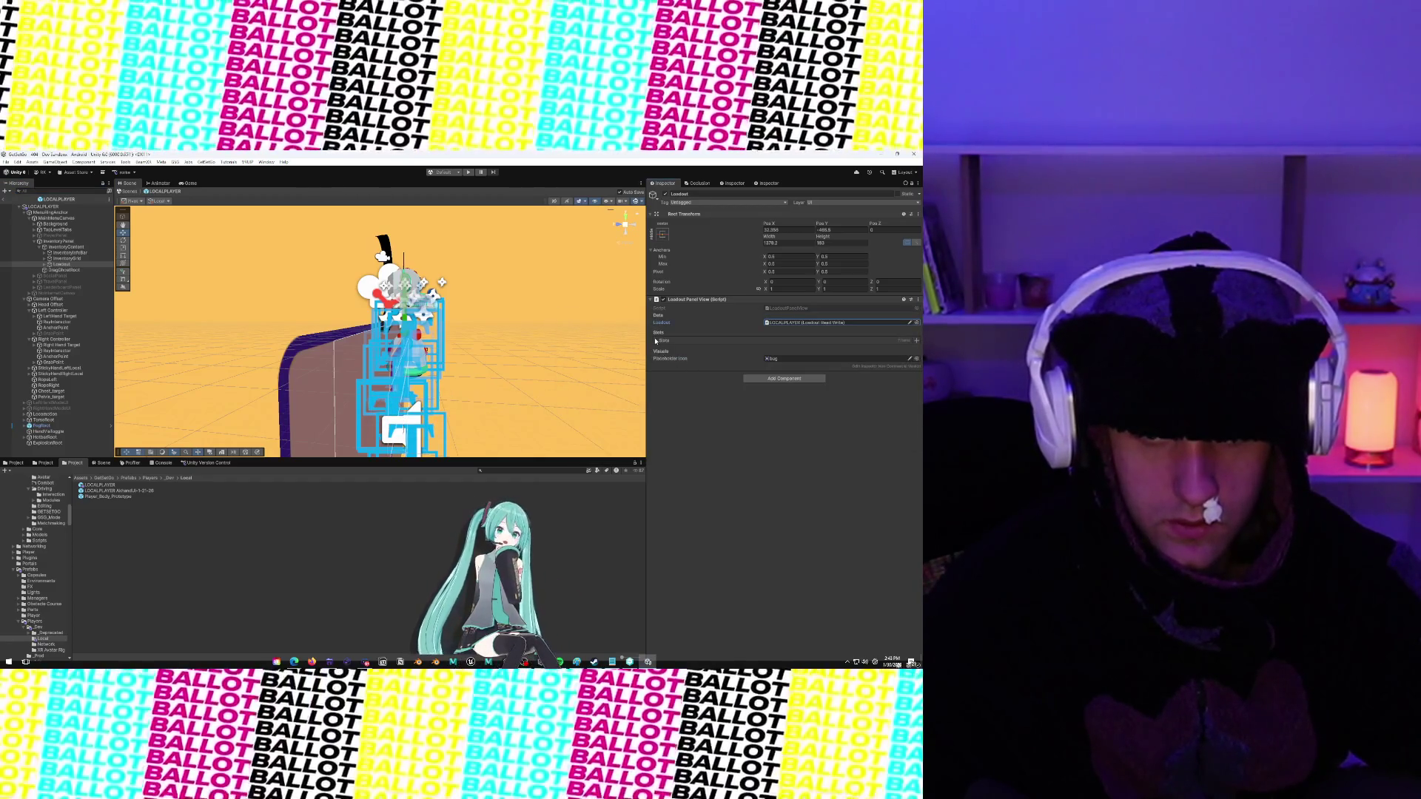
Expand the Slots list and ping each LoadoutSlot entry, through LoadoutSlot (6), in the Hierarchy
click(655, 341)
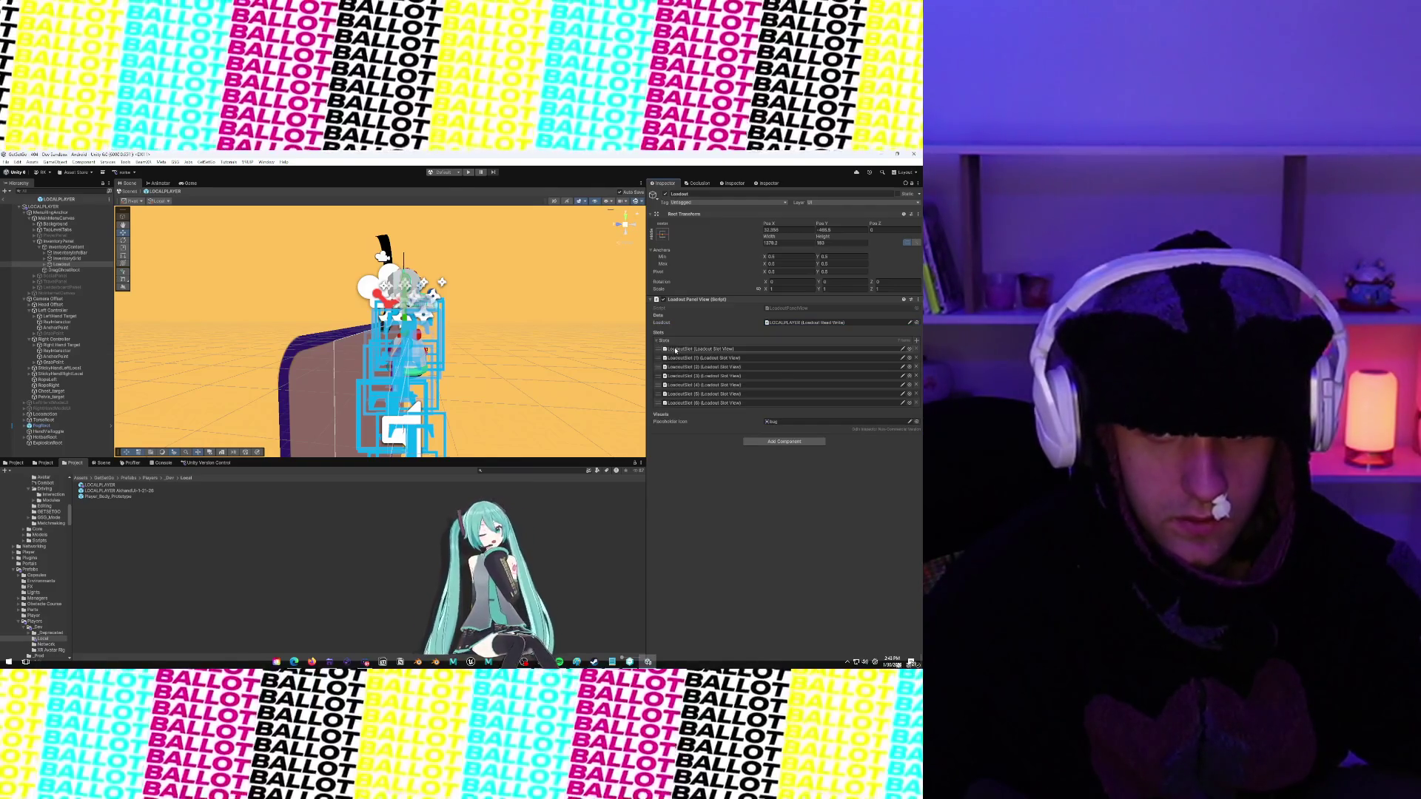
click(674, 358)
click(681, 366)
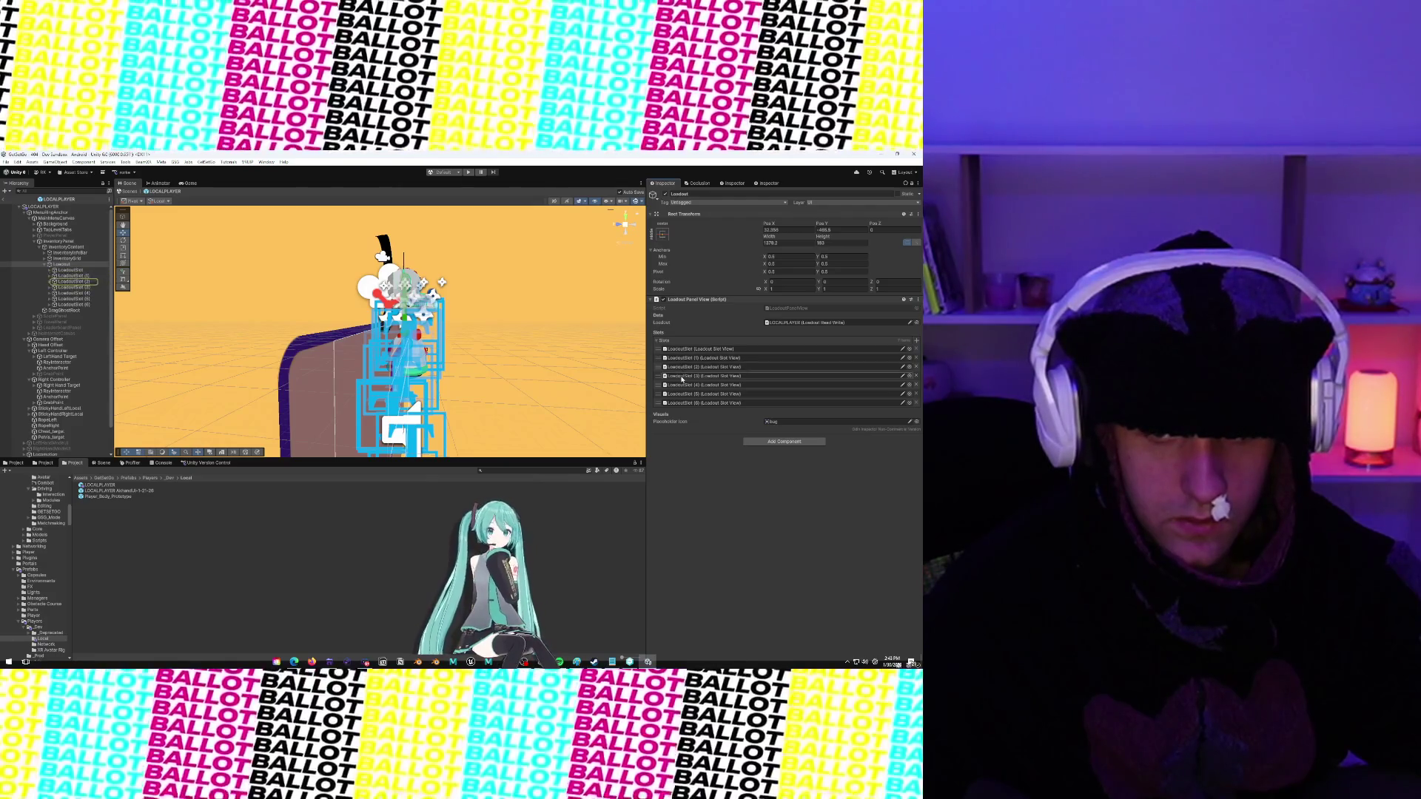
click(681, 376)
click(681, 385)
click(681, 393)
click(681, 402)
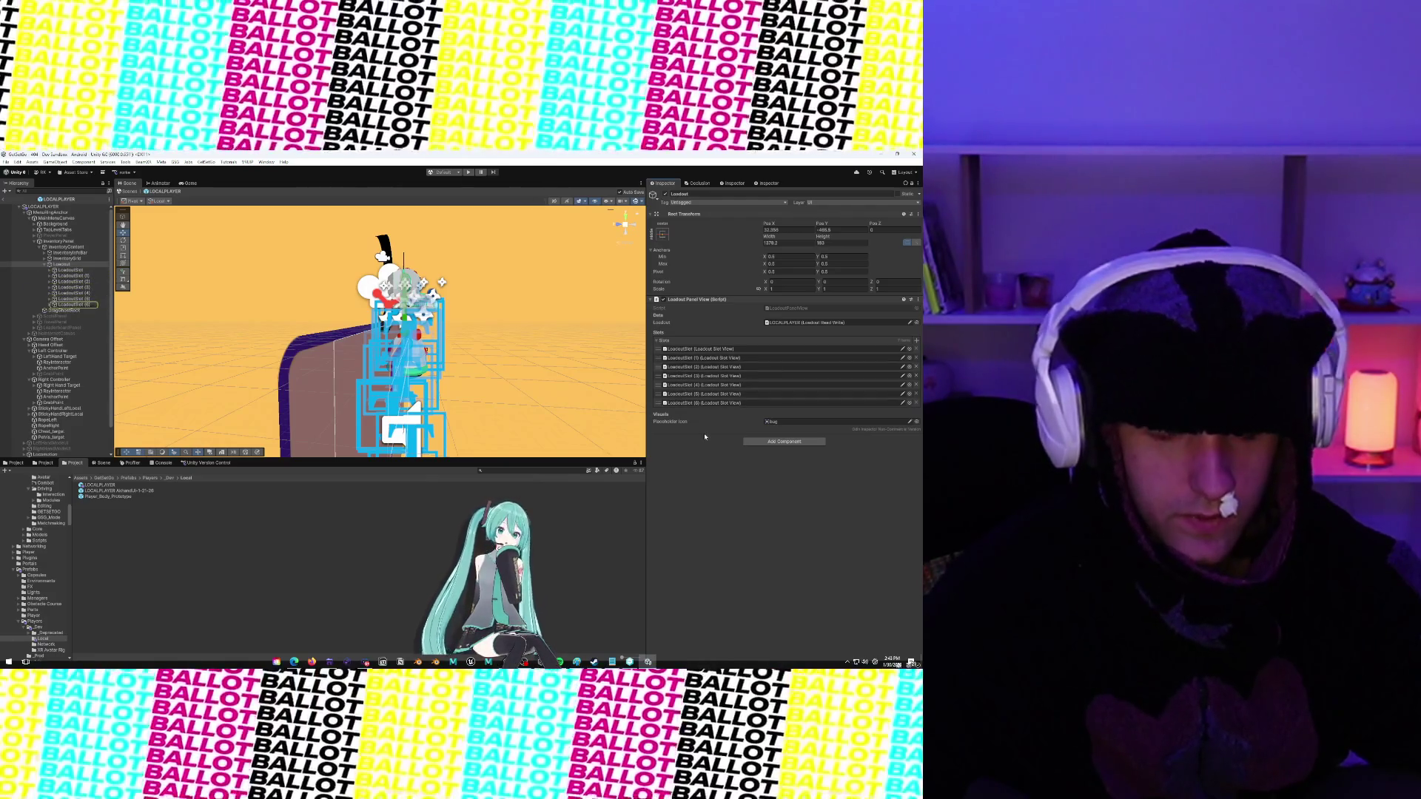
Inspect LOCALPLAYER's children: MenuRingAnchor, MainMenuCanvas, TopLevelTabs, Head Offset and DragGhostRoot
click(32, 207)
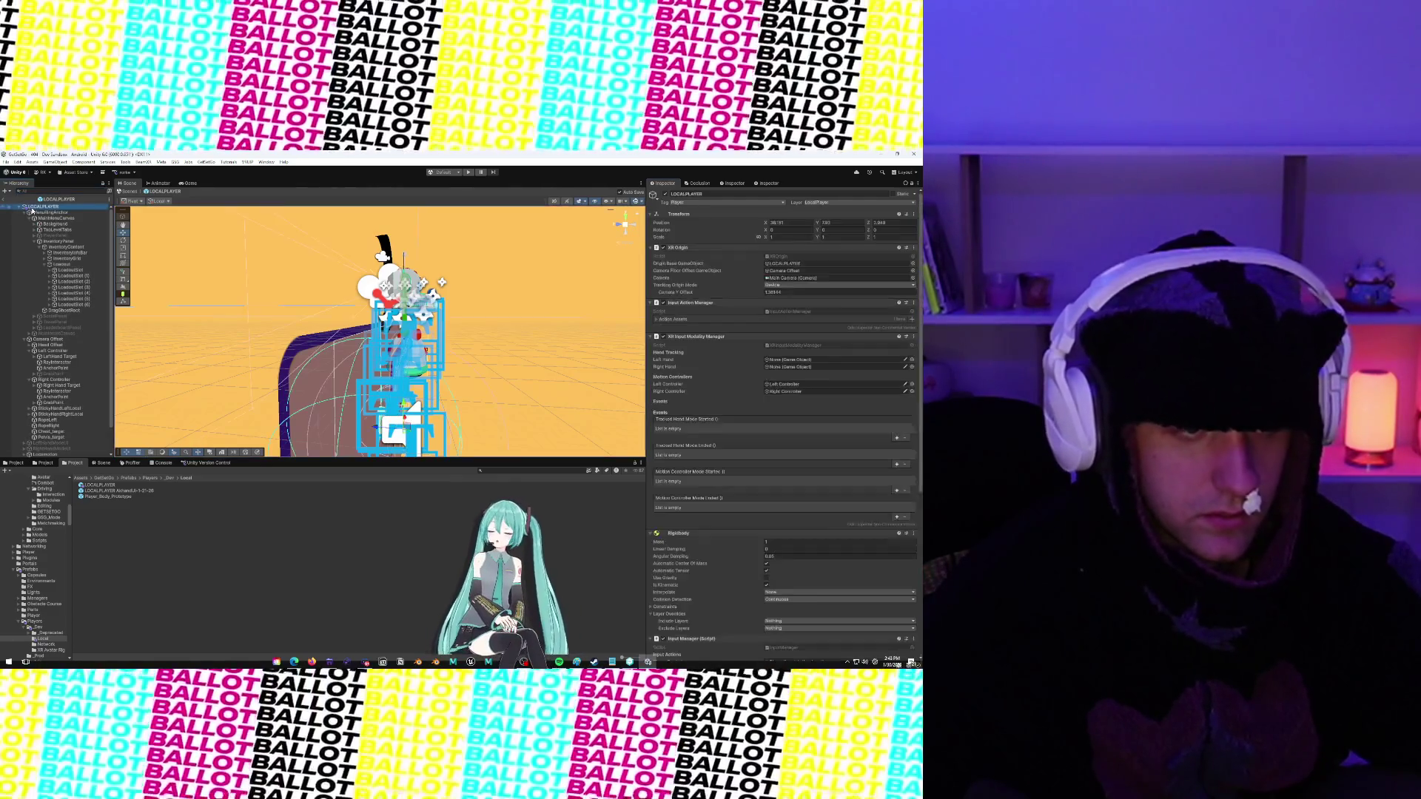
scroll(696, 361, down, 15)
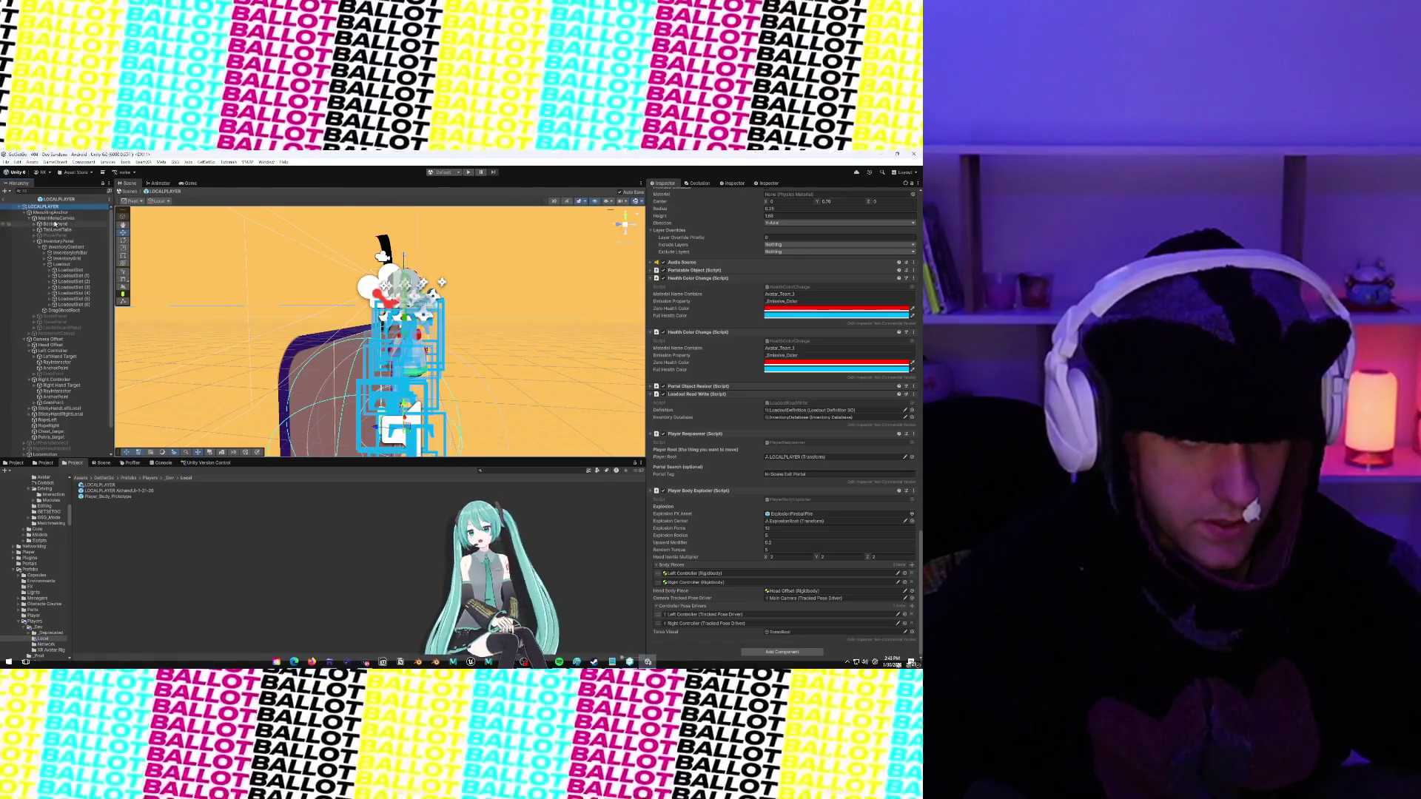
click(51, 212)
click(58, 218)
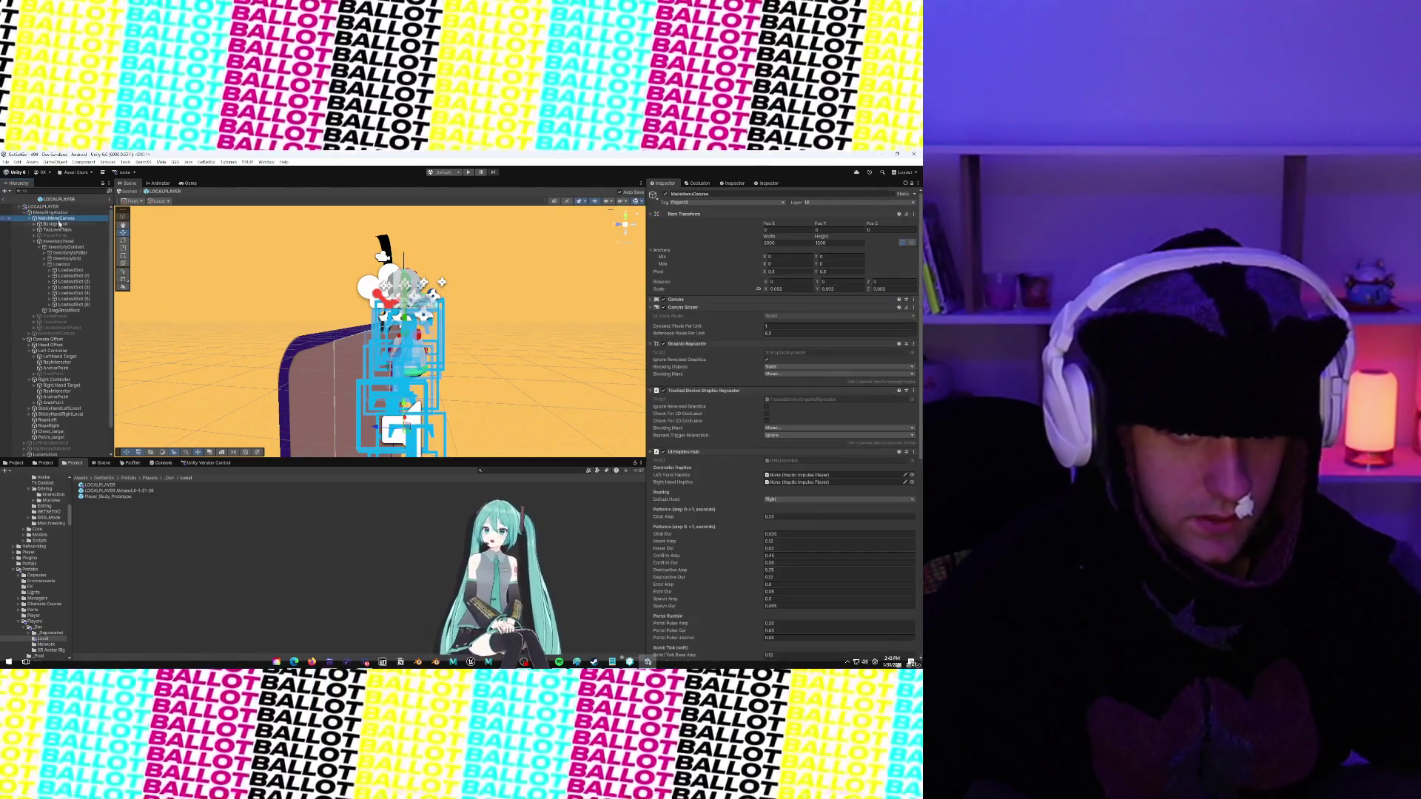
click(58, 229)
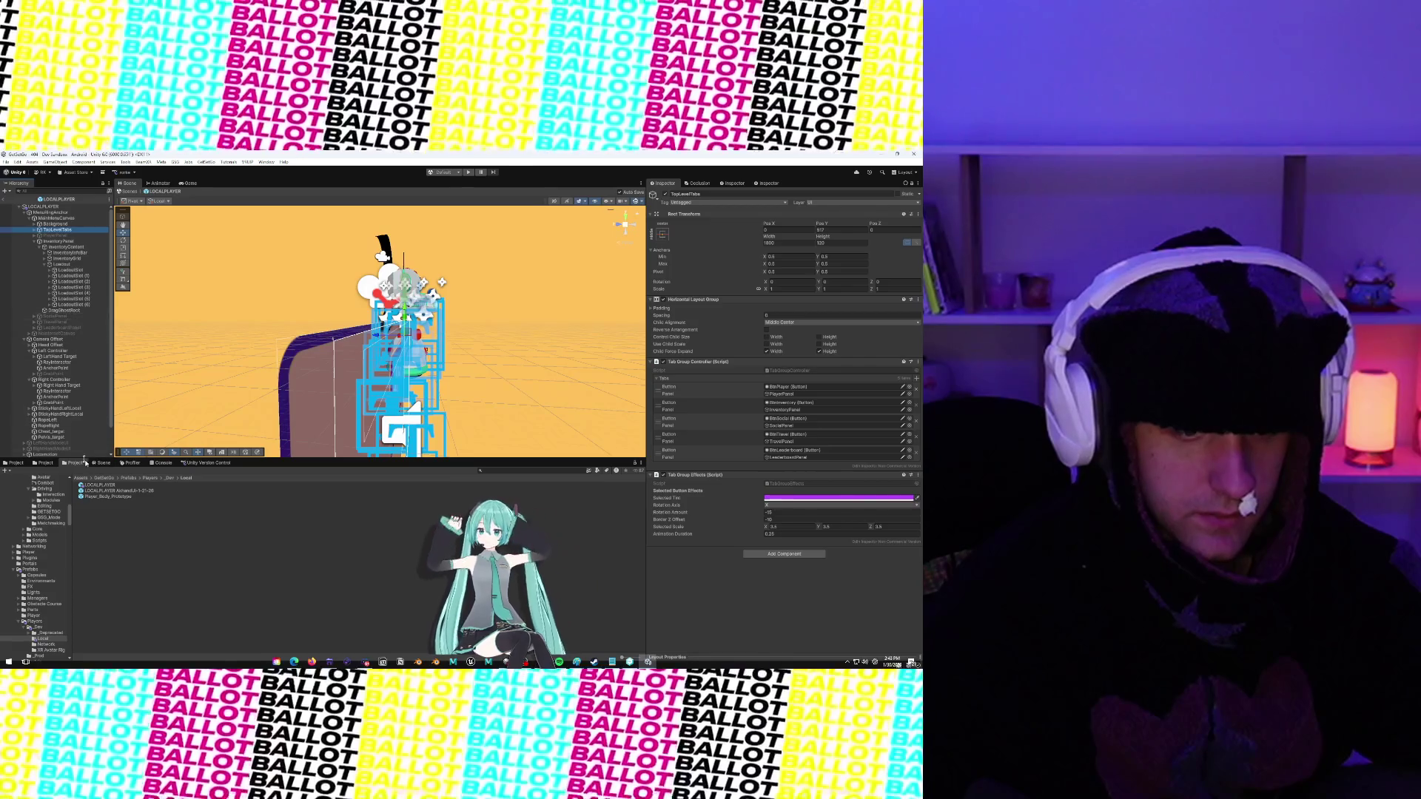
click(58, 345)
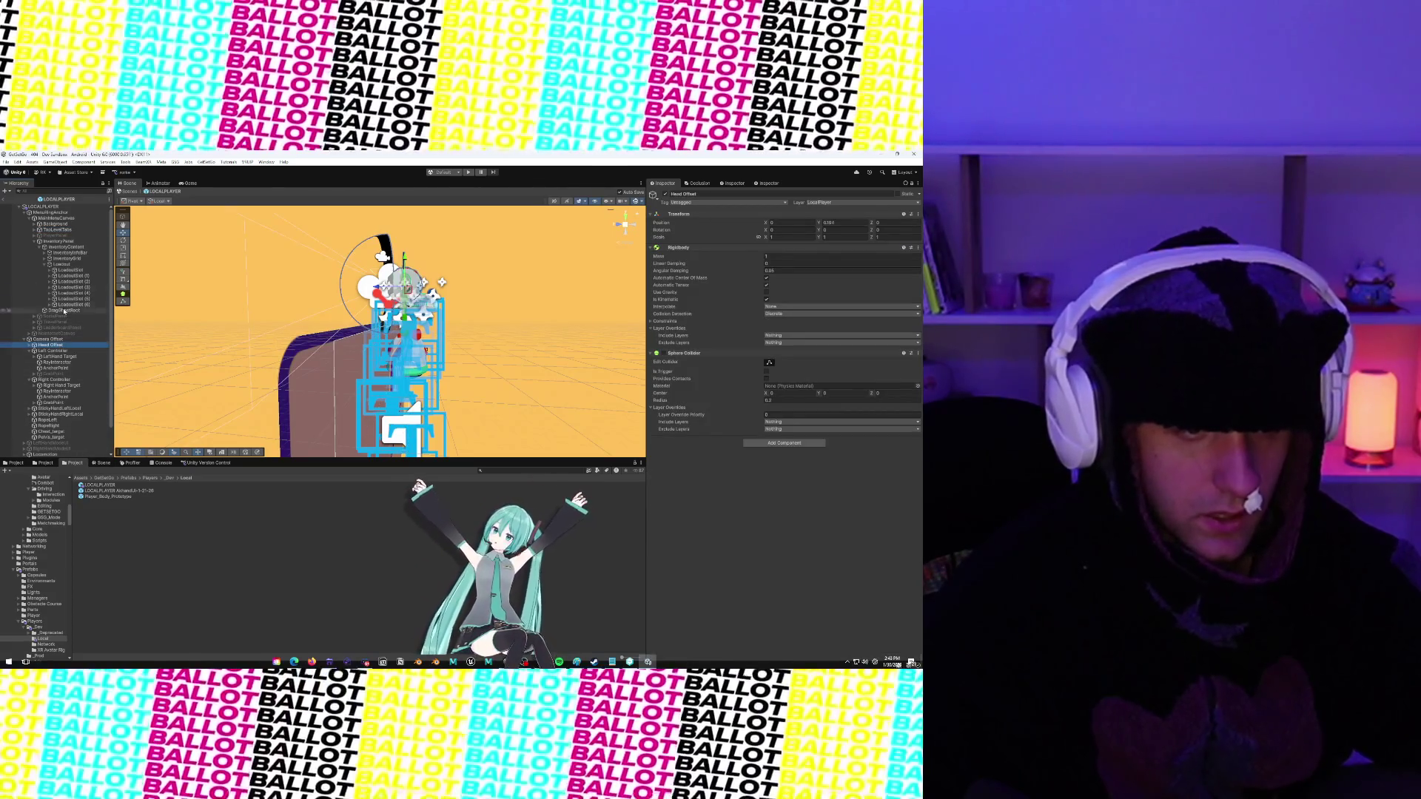
click(63, 310)
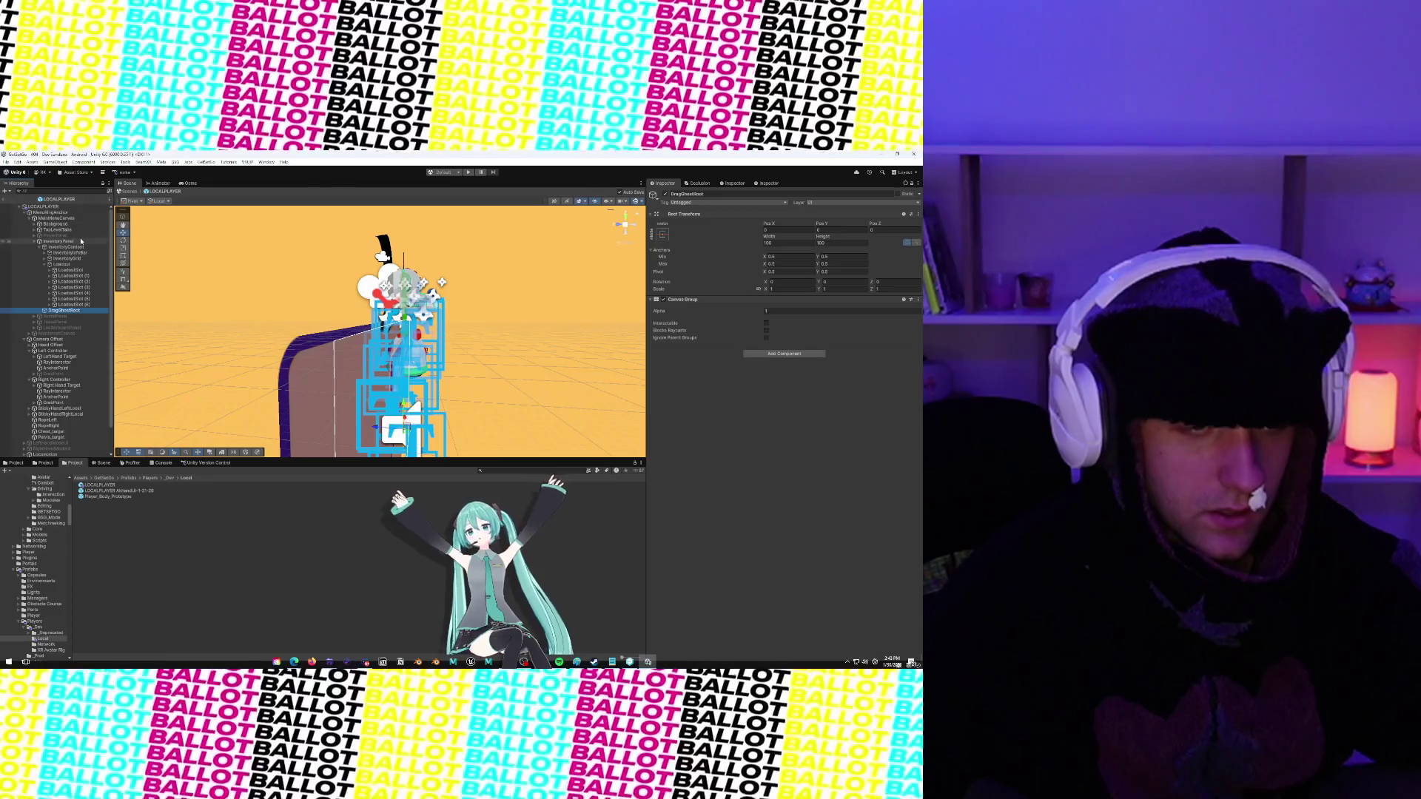
Select MainMenuCanvas and scroll its Inspector down to the Main Menu Controller
click(44, 206)
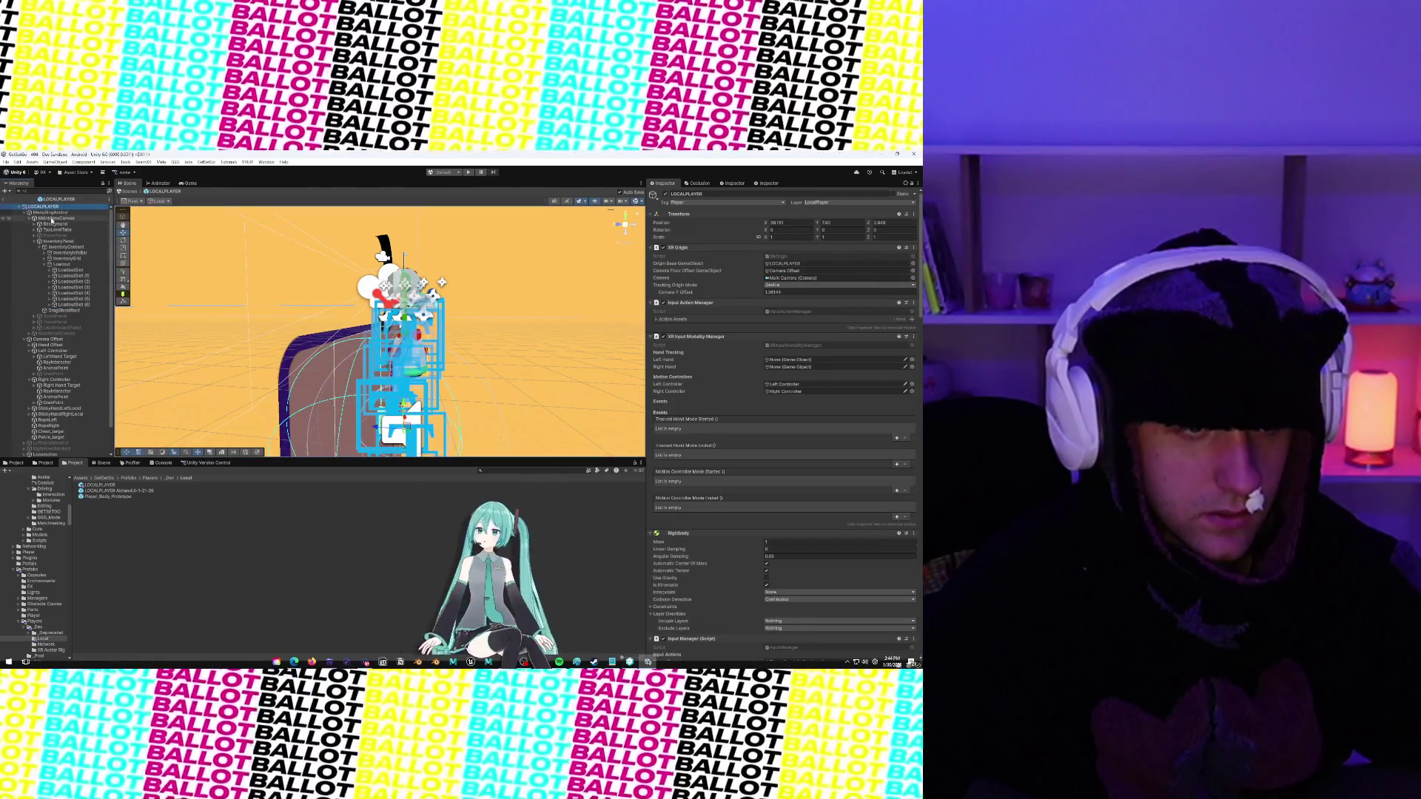
key(Down)
key(Down)
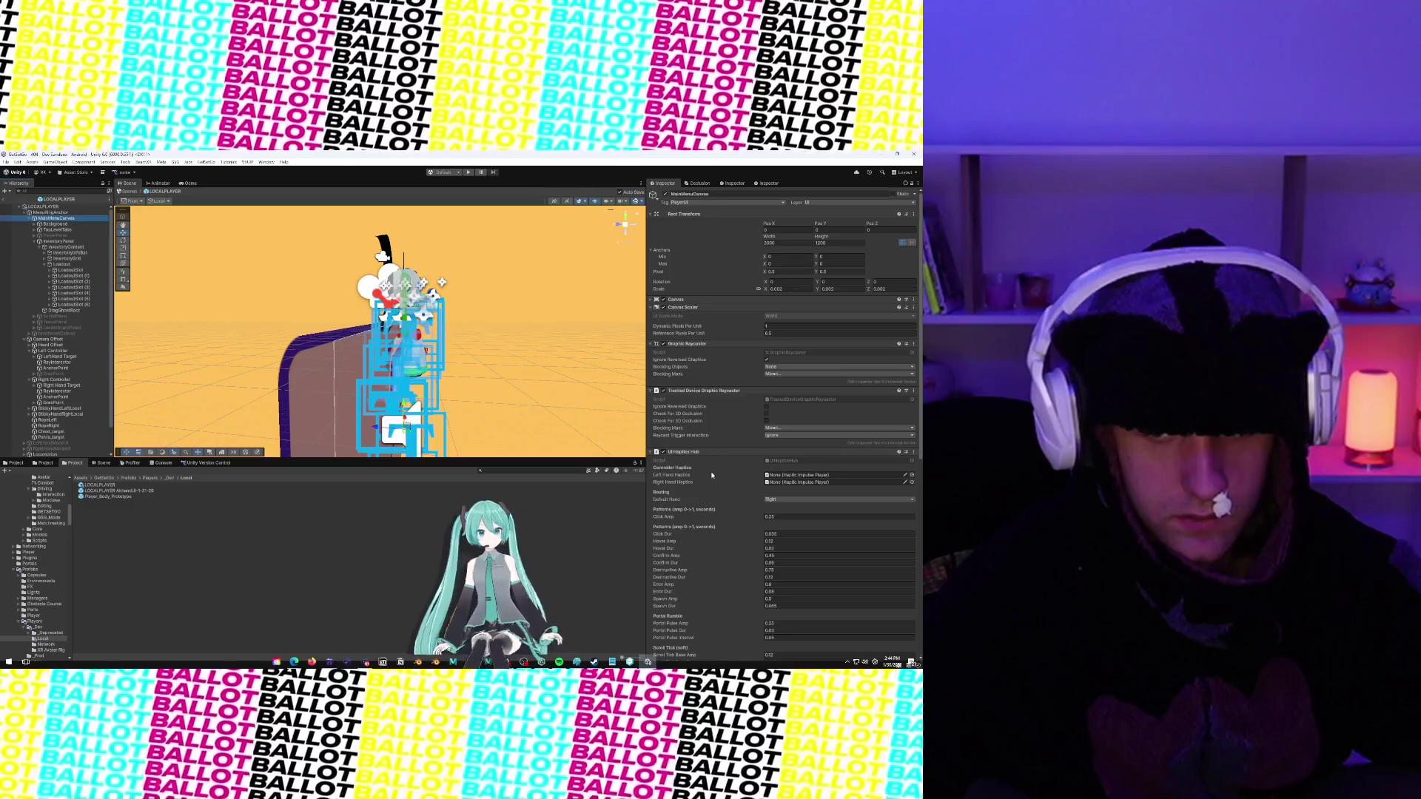
scroll(699, 460, down, 6)
scroll(710, 469, down, 3)
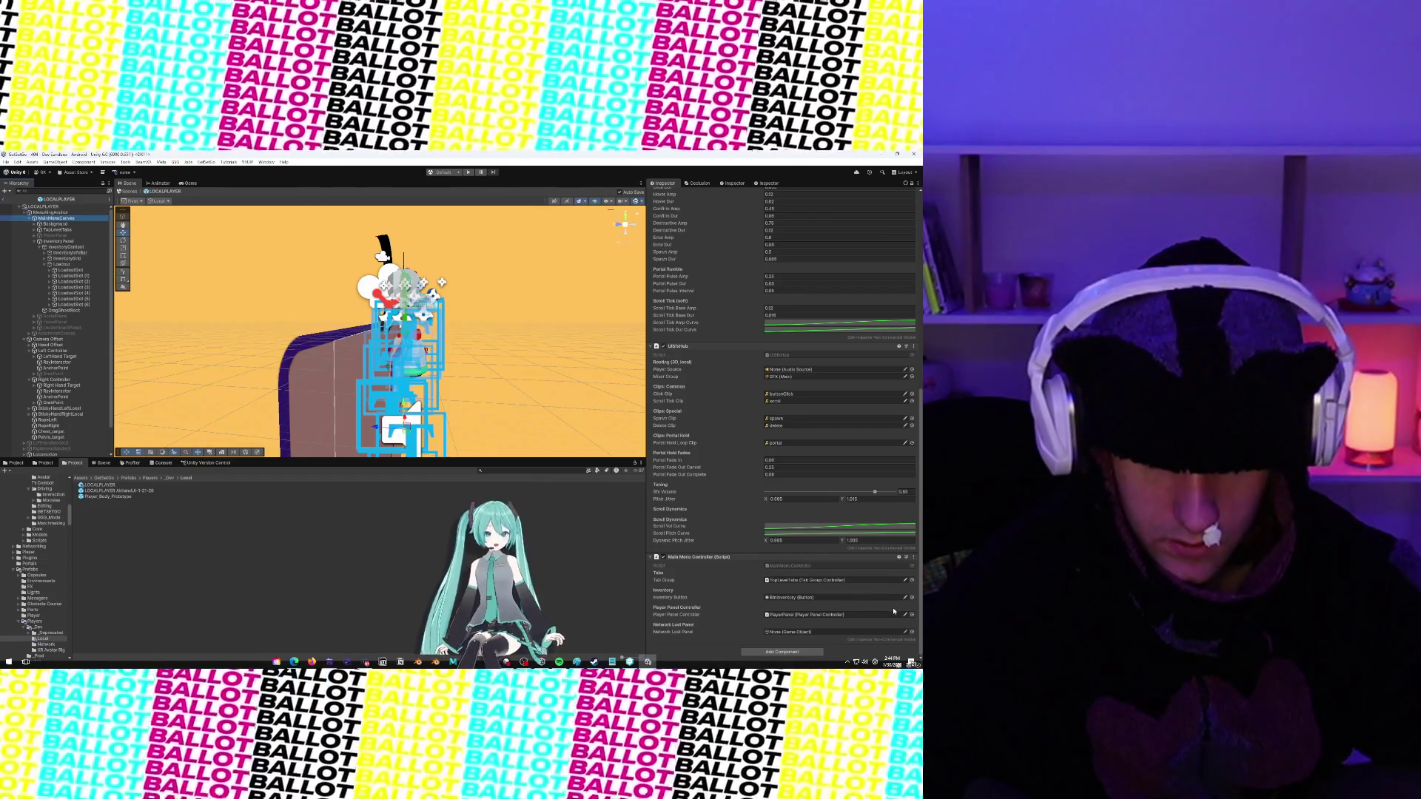
Assign NoInternetCanvas, found by searching 'noint', as the Network Lost Panel reference
click(913, 633)
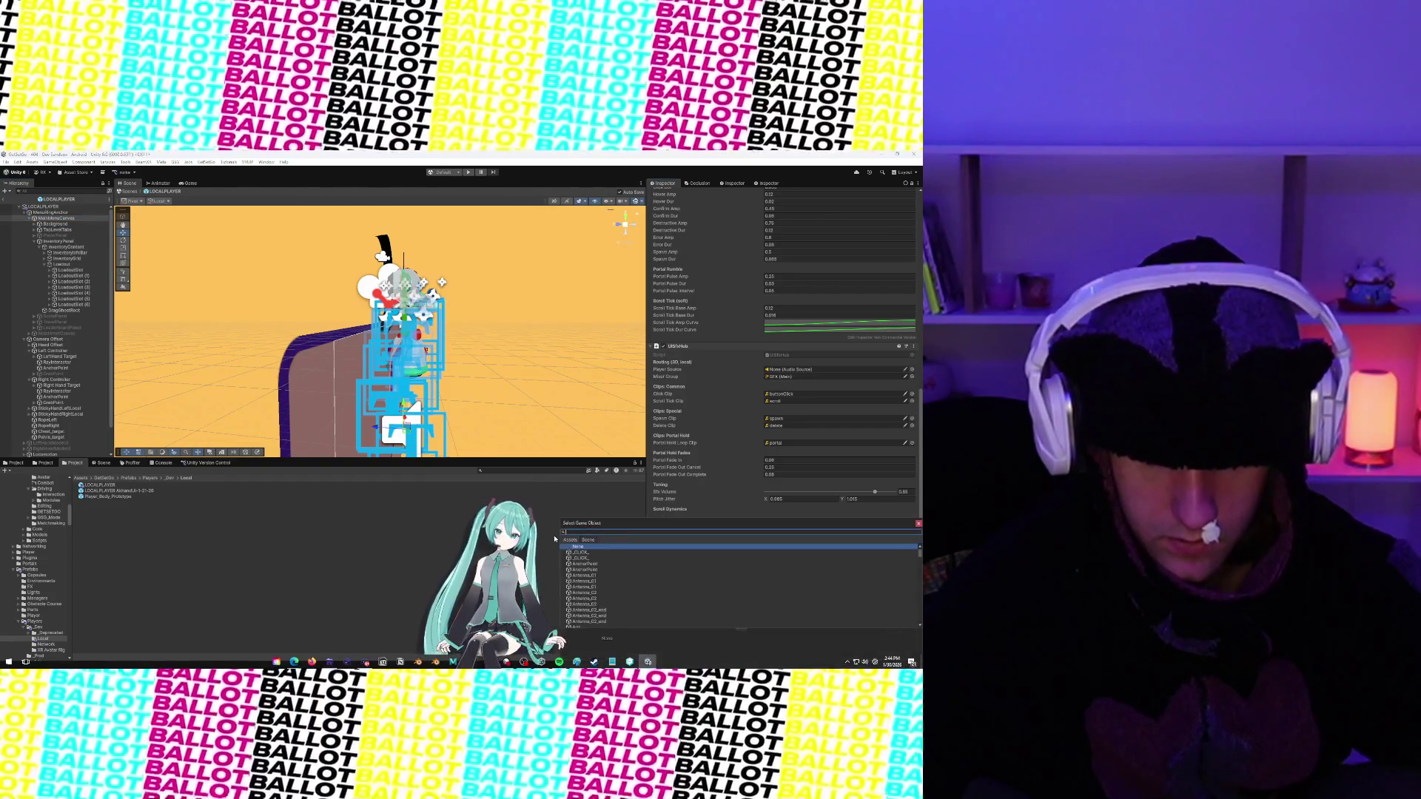
text(menu)
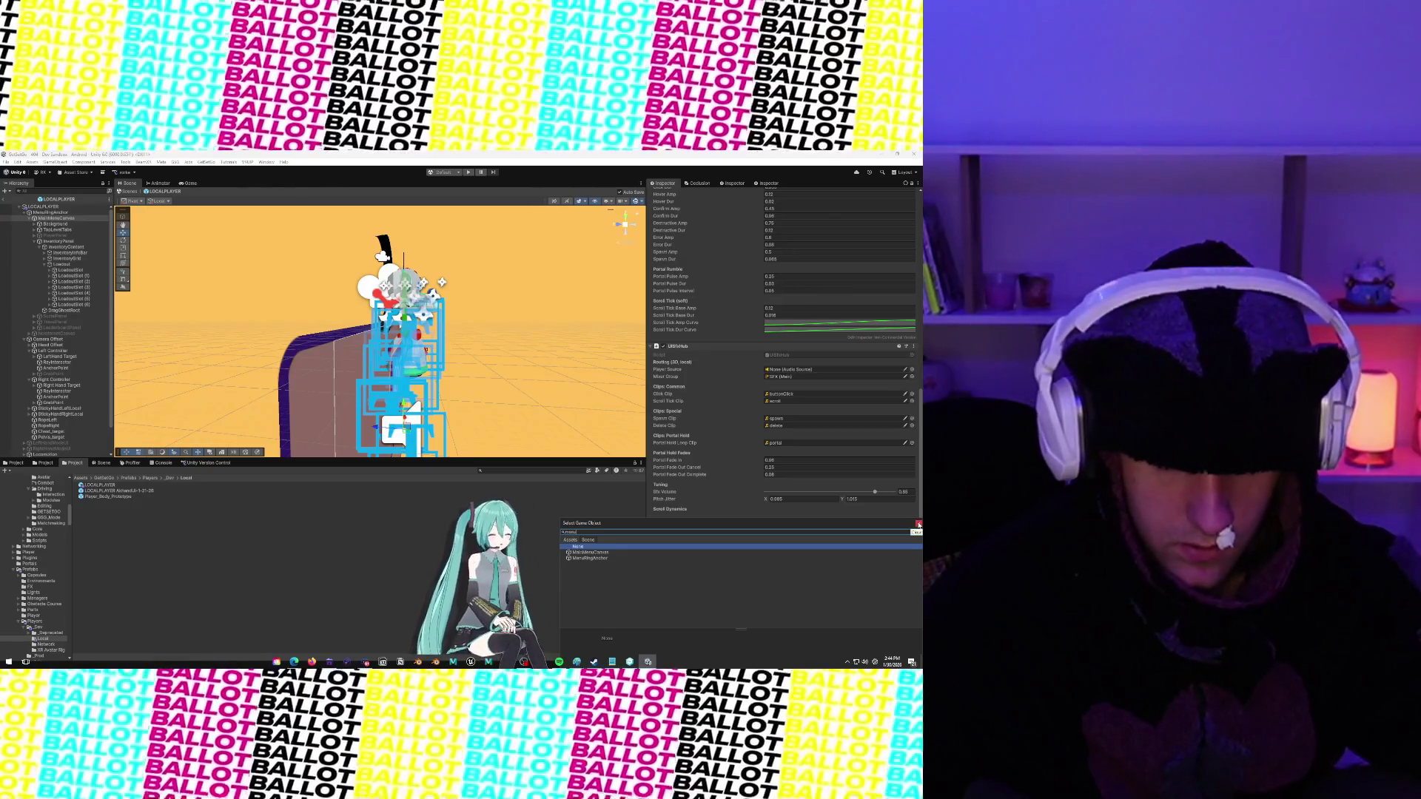
click(918, 531)
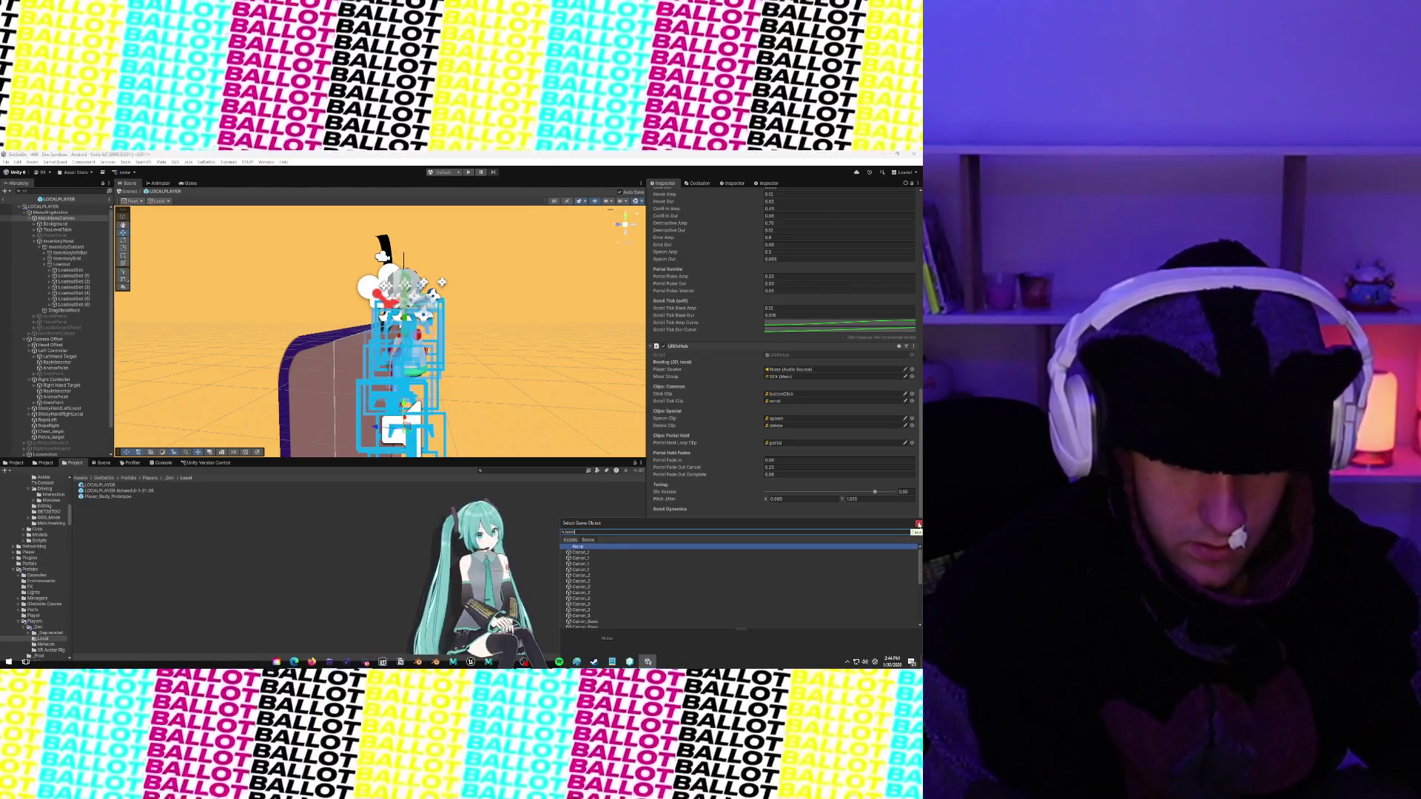
text(noint)
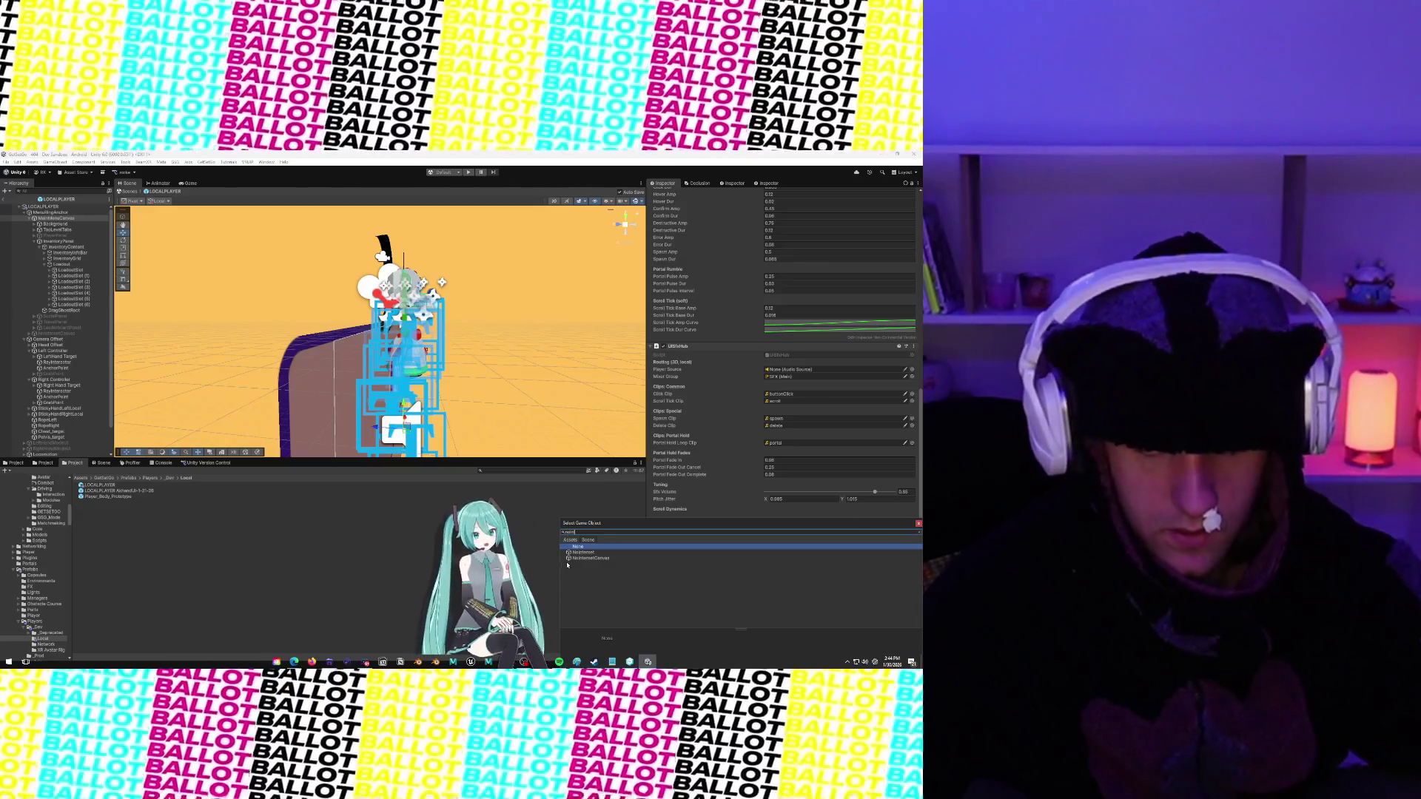
click(590, 558)
double_click(590, 558)
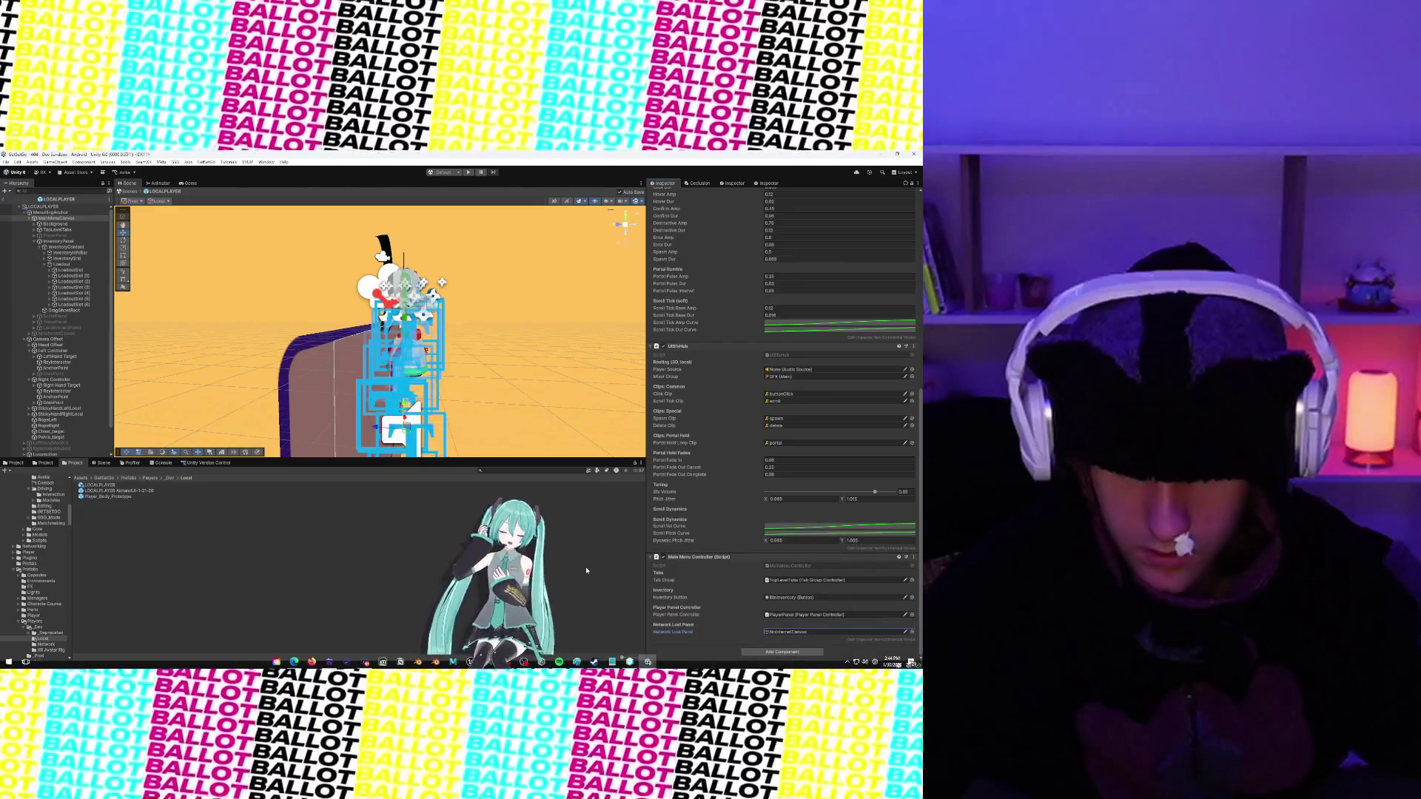
Scroll through LOCALPLAYER's component stack, then search the Hierarchy for 'MenuTg'
click(69, 212)
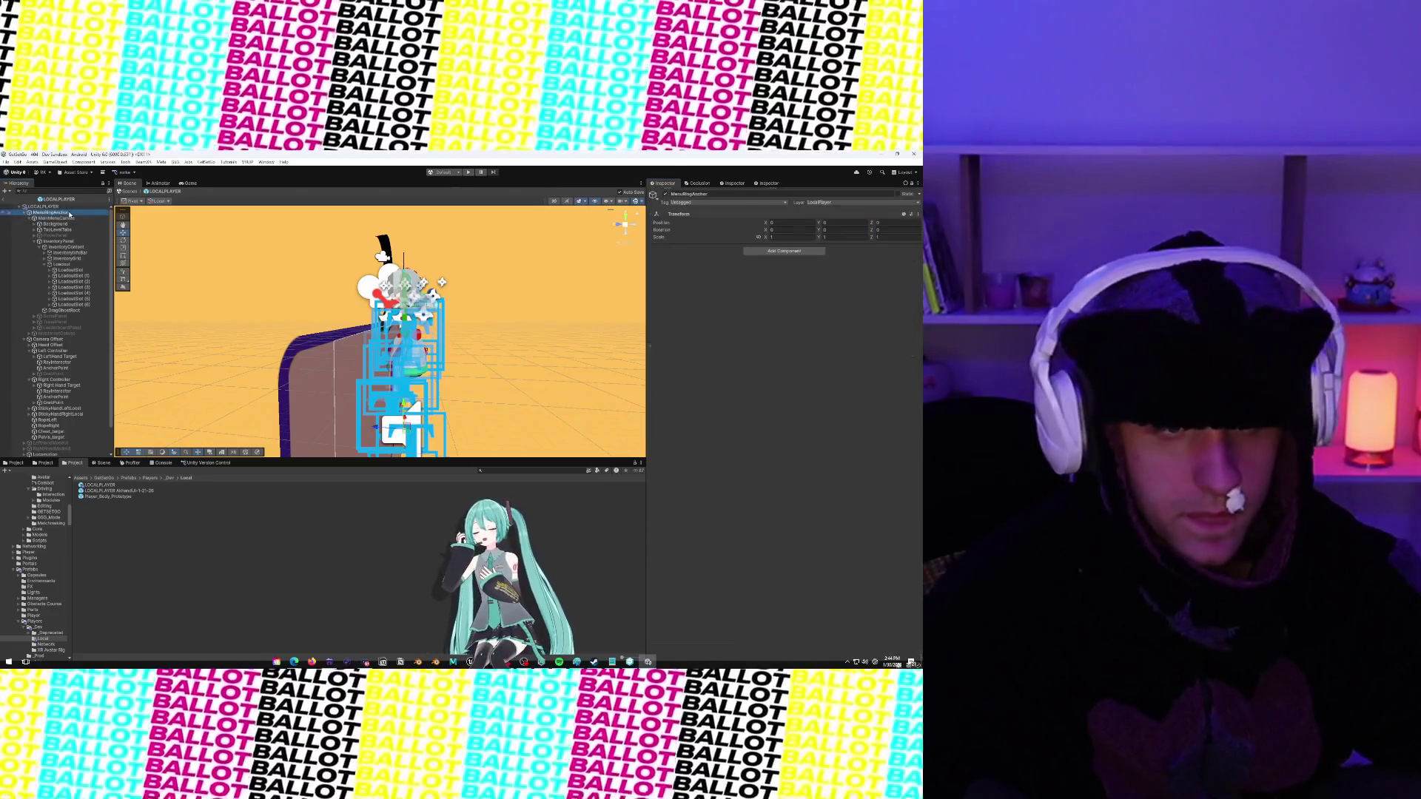
click(59, 206)
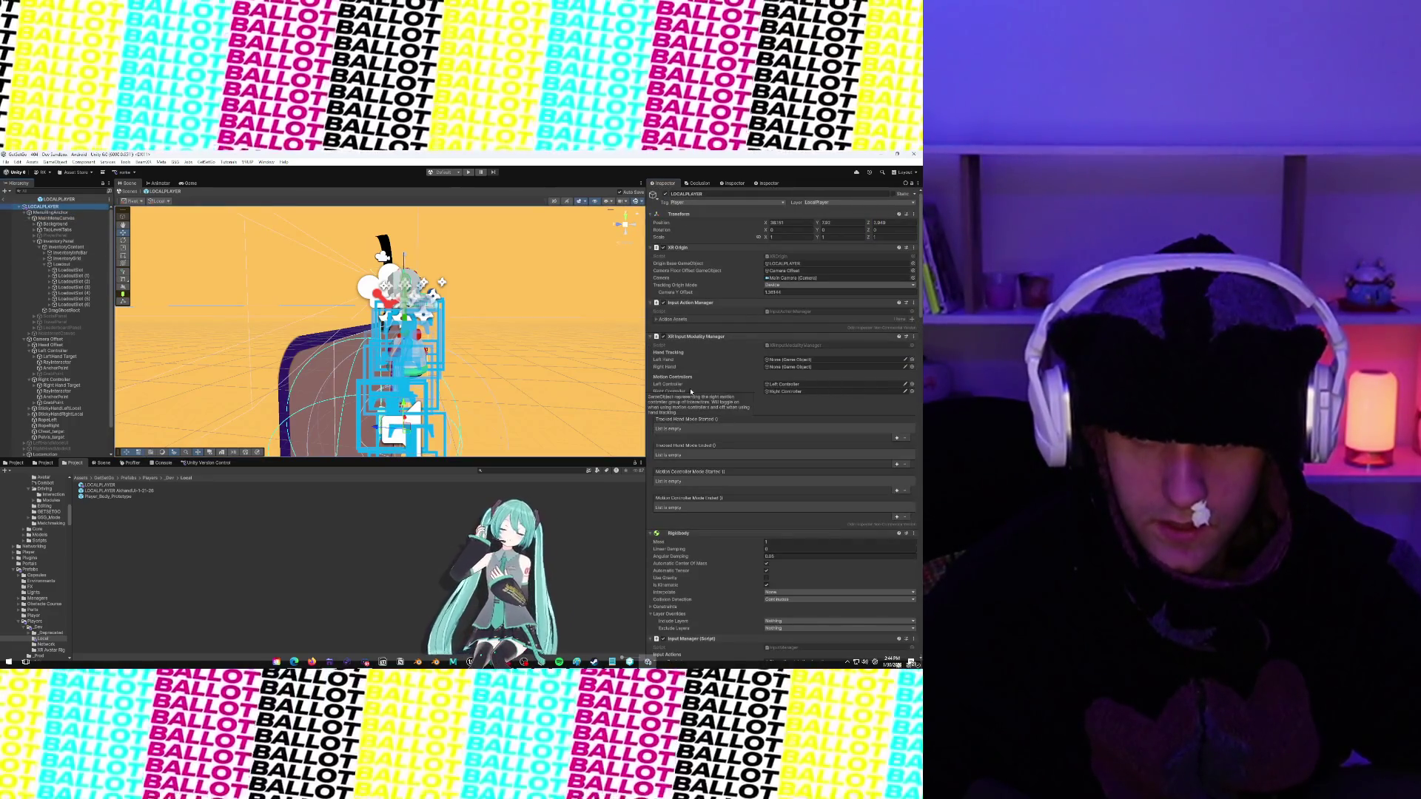
scroll(753, 392, down, 5)
scroll(753, 392, down, 2)
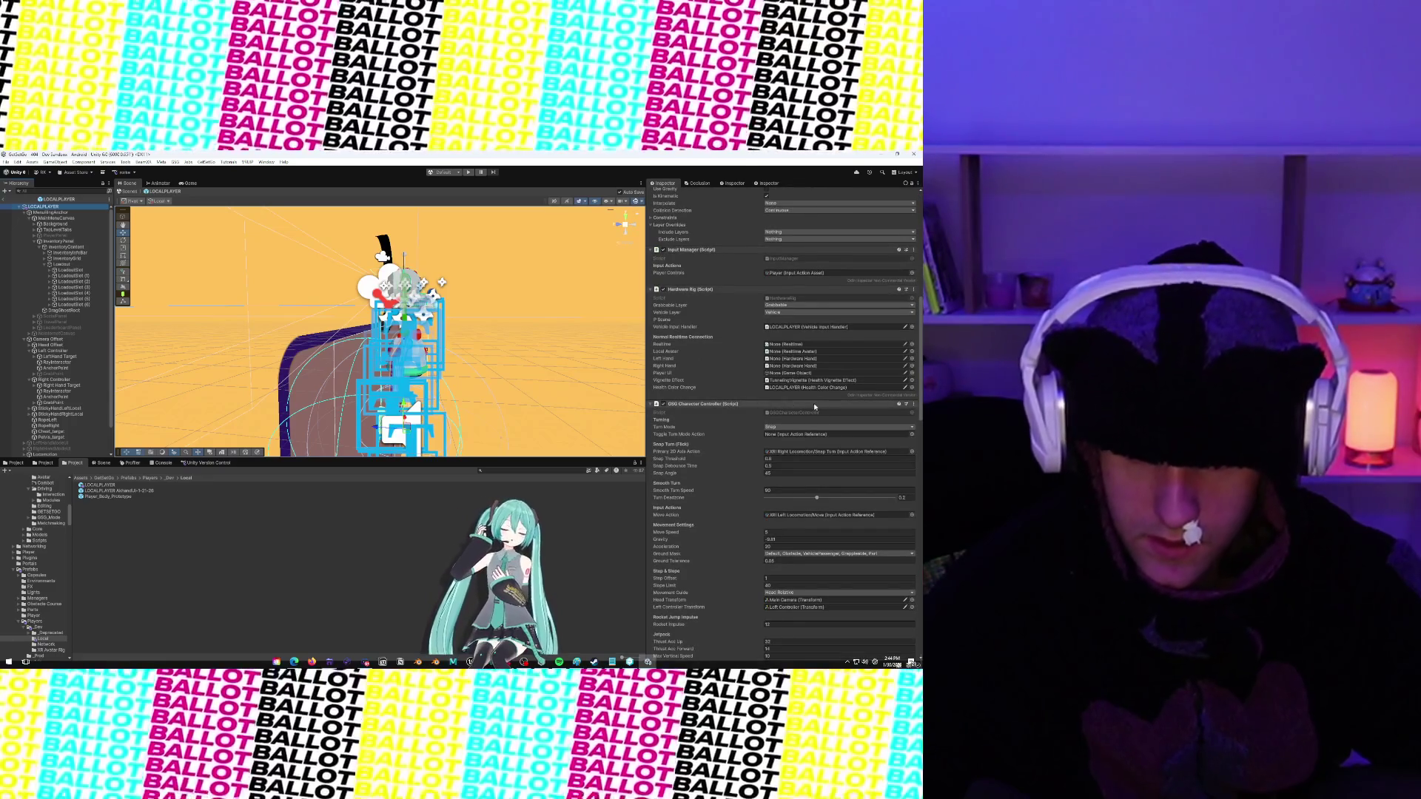
scroll(814, 406, down, 10)
scroll(712, 439, down, 5)
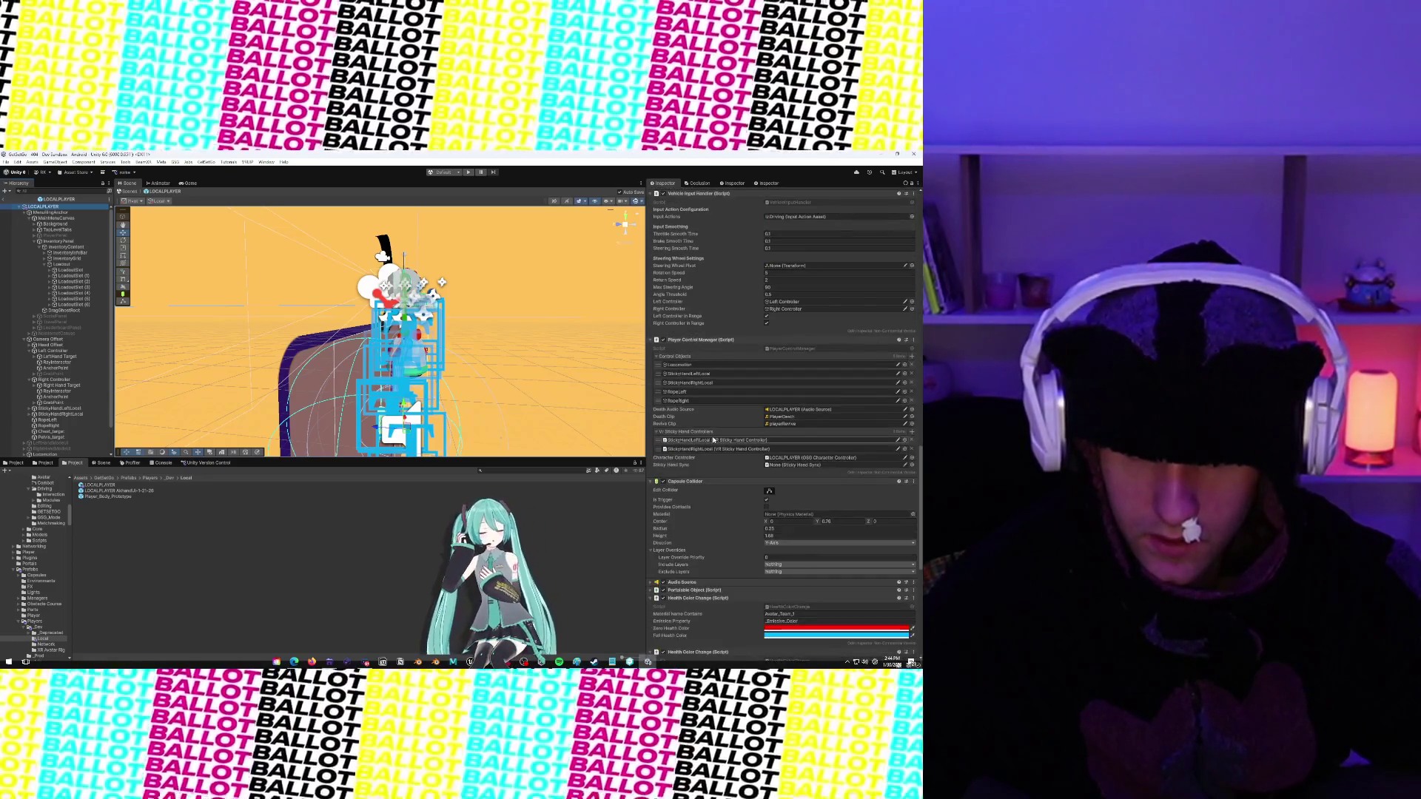
scroll(712, 438, down, 4)
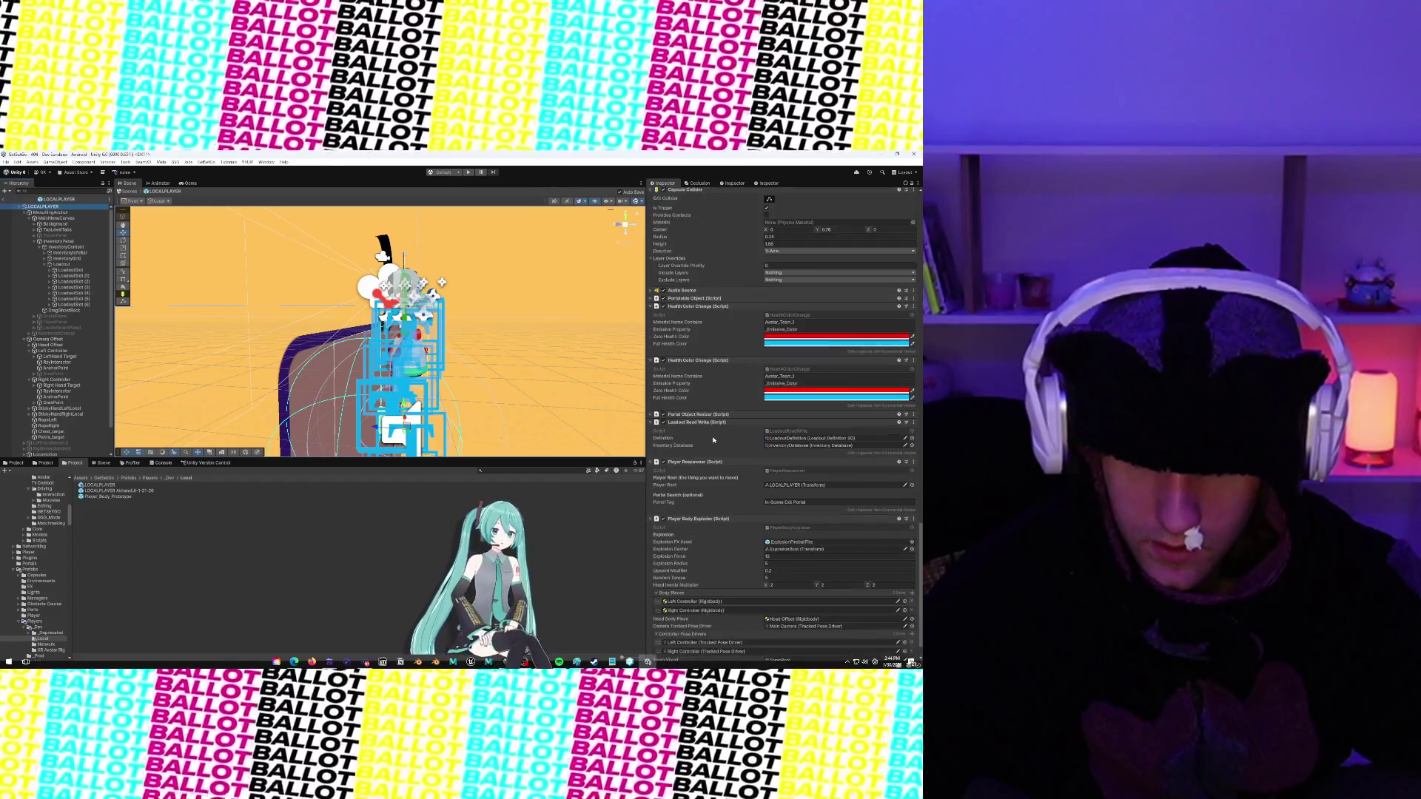
scroll(712, 439, down, 1)
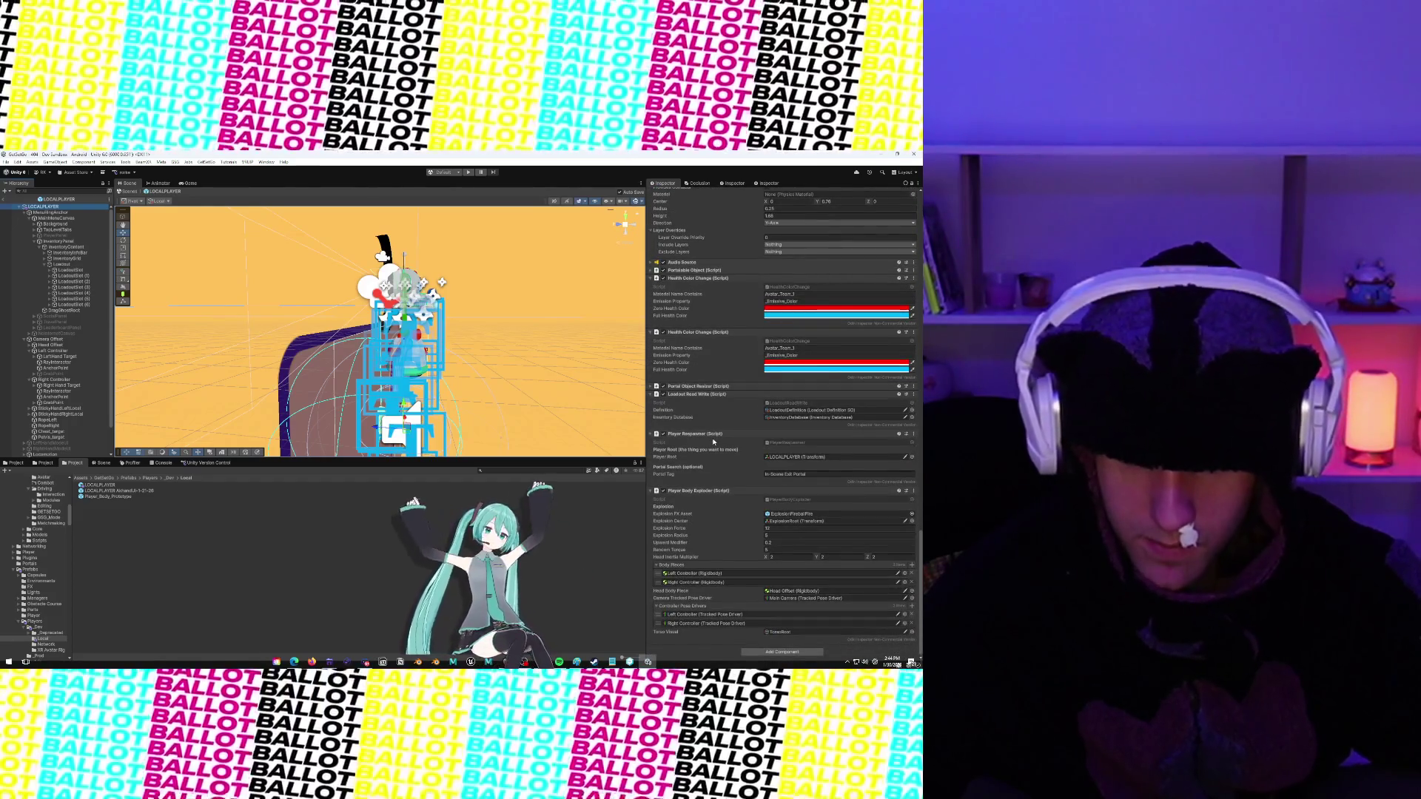
scroll(712, 442, up, 4)
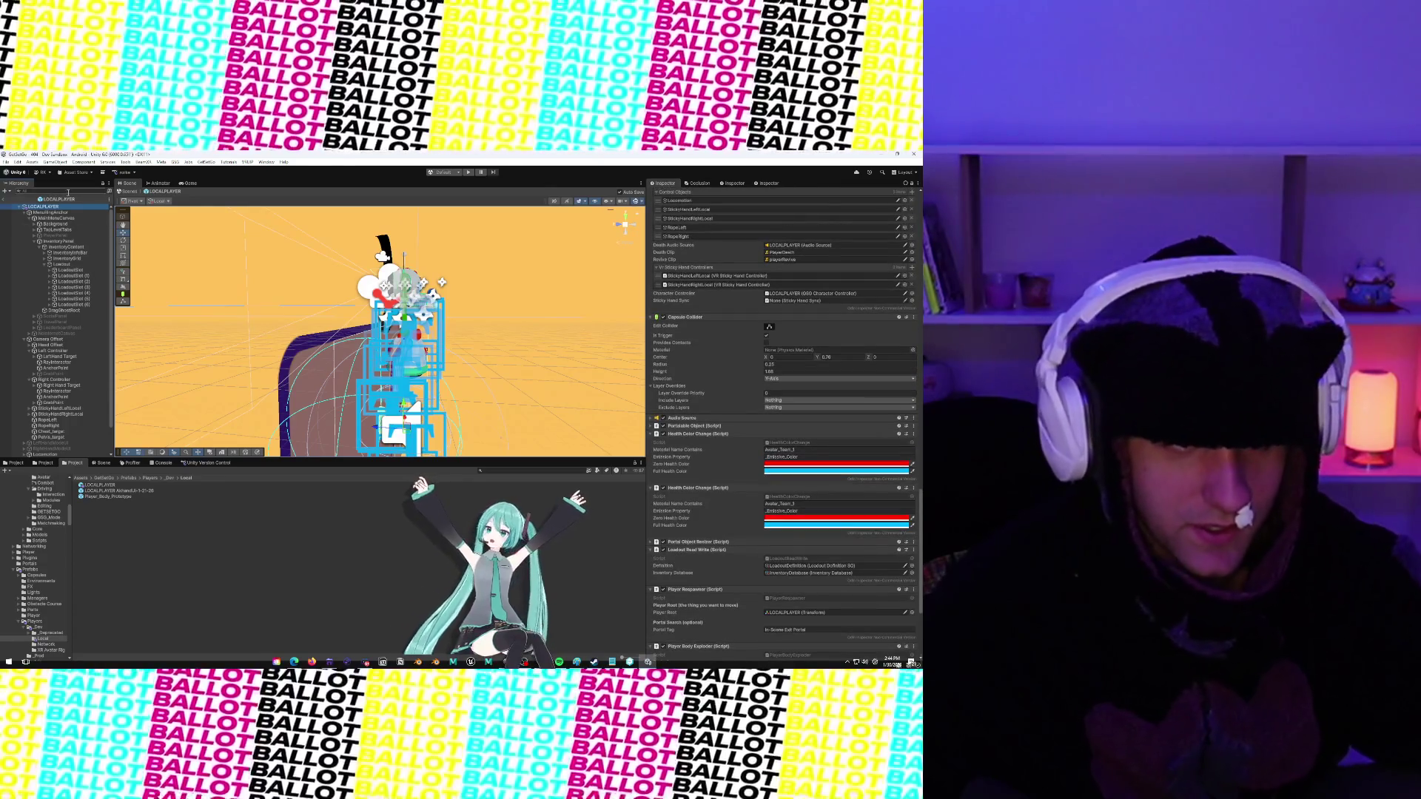
text(MenuTg)
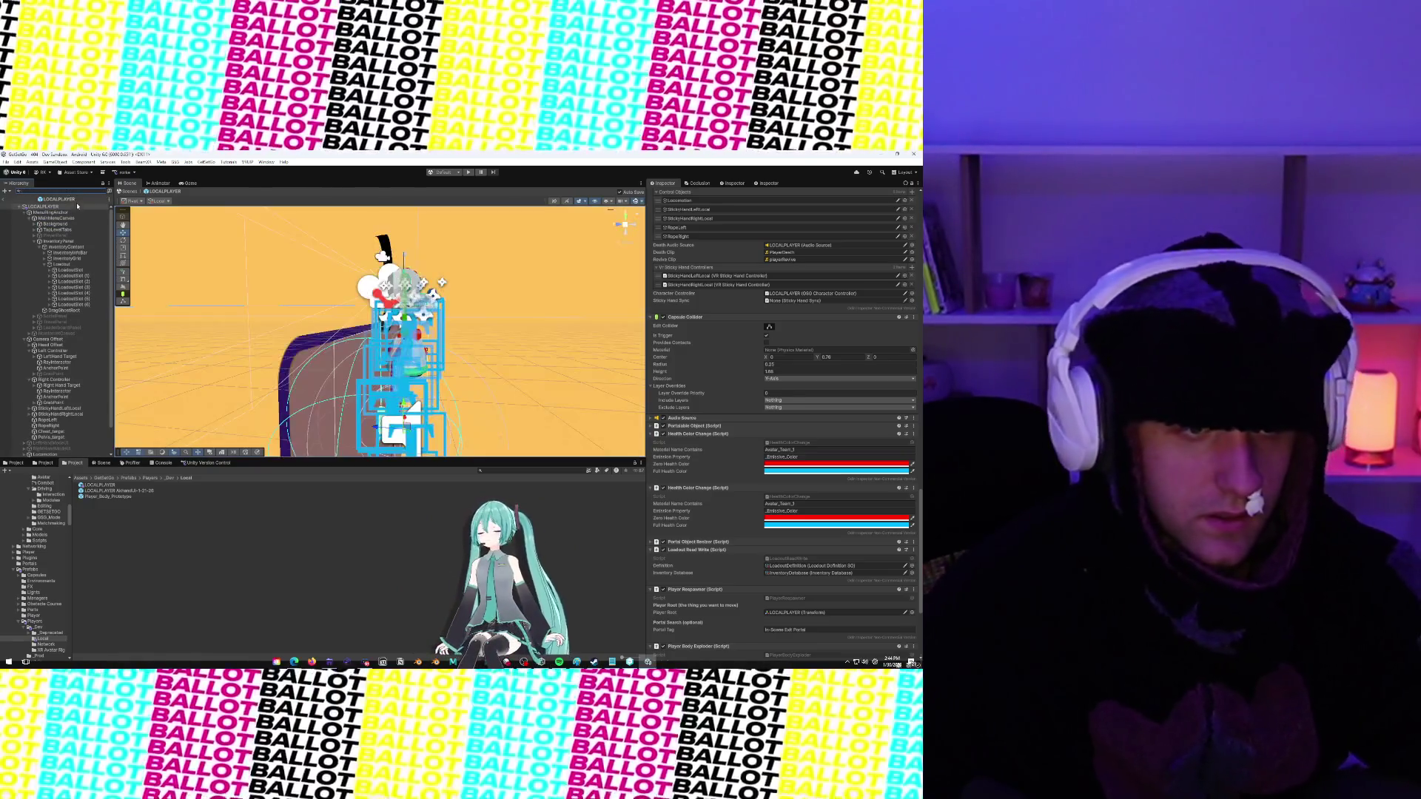
Clear the Hierarchy search and select the Left Controller to view its components
click(70, 214)
click(70, 219)
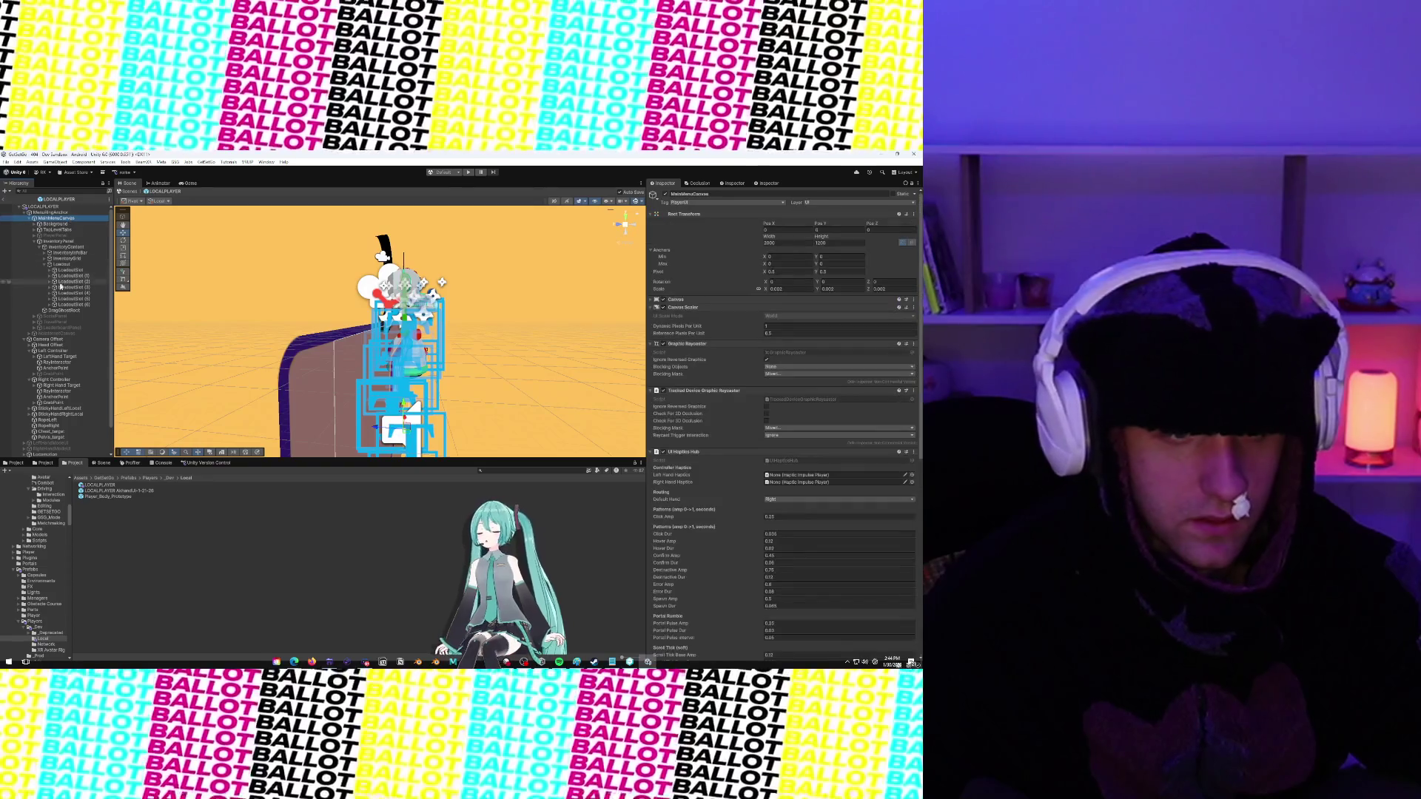
click(64, 352)
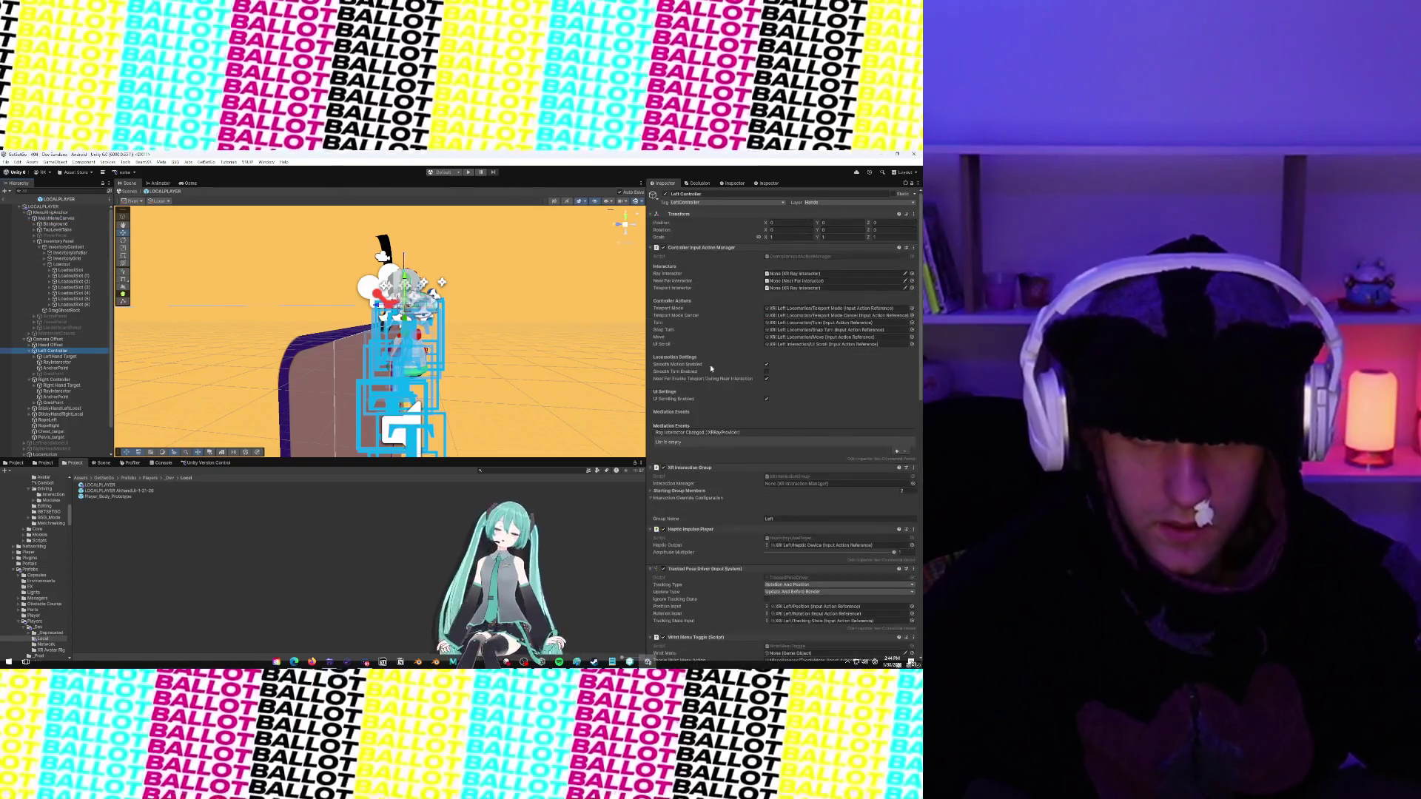
scroll(708, 365, down, 5)
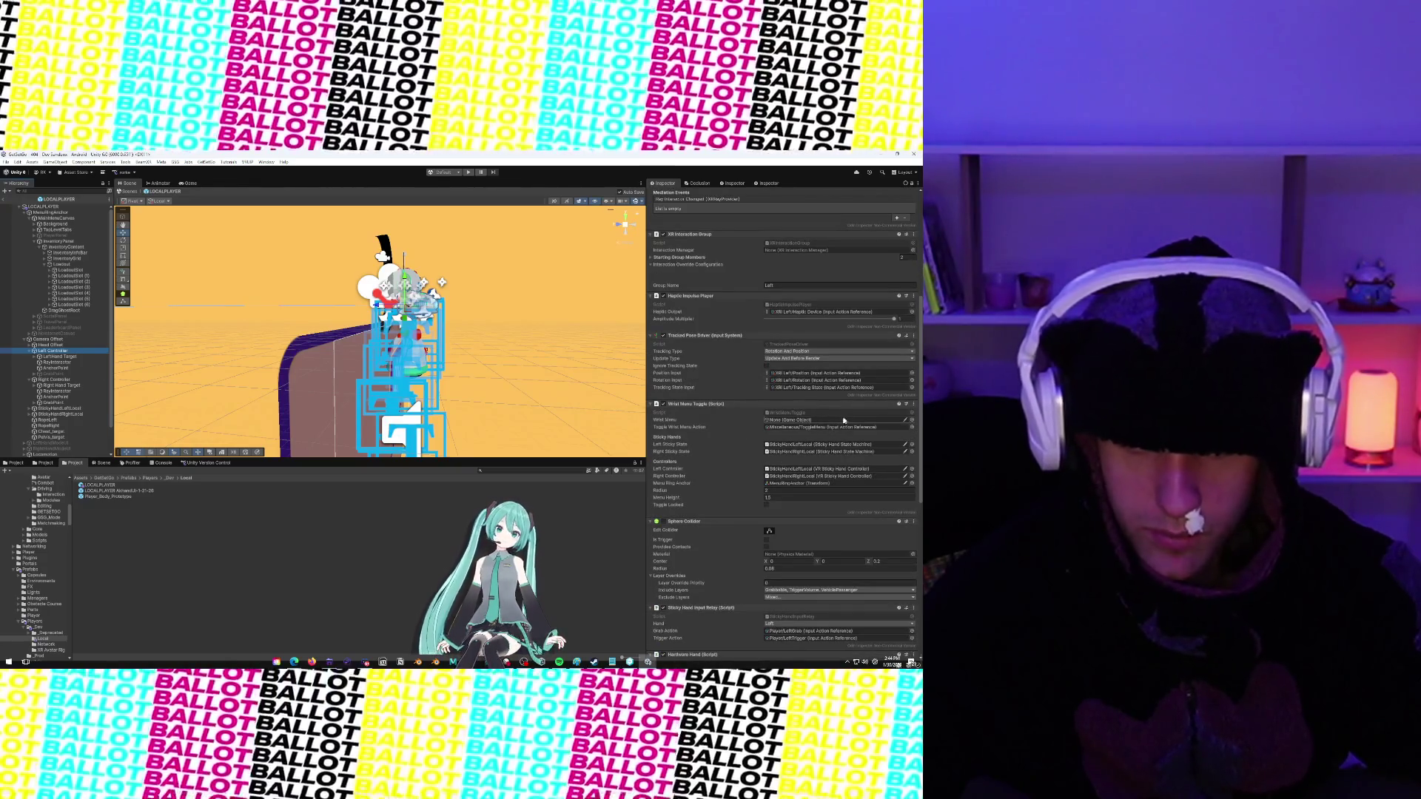
Set the Wrist Menu Toggle's Wrist Menu reference to MenuRingAnchor and verify it
drag(88, 254, 785, 421)
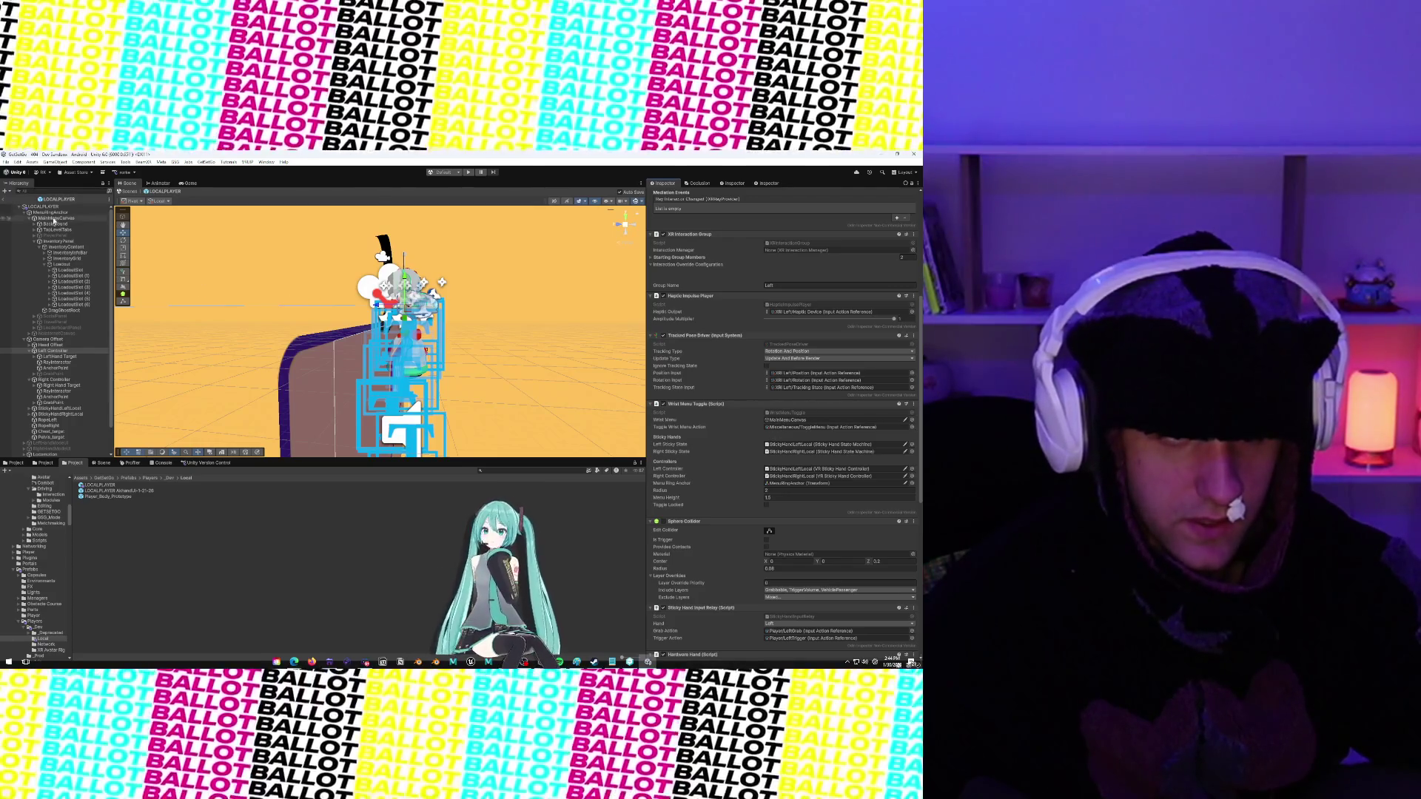
drag(763, 434, 781, 419)
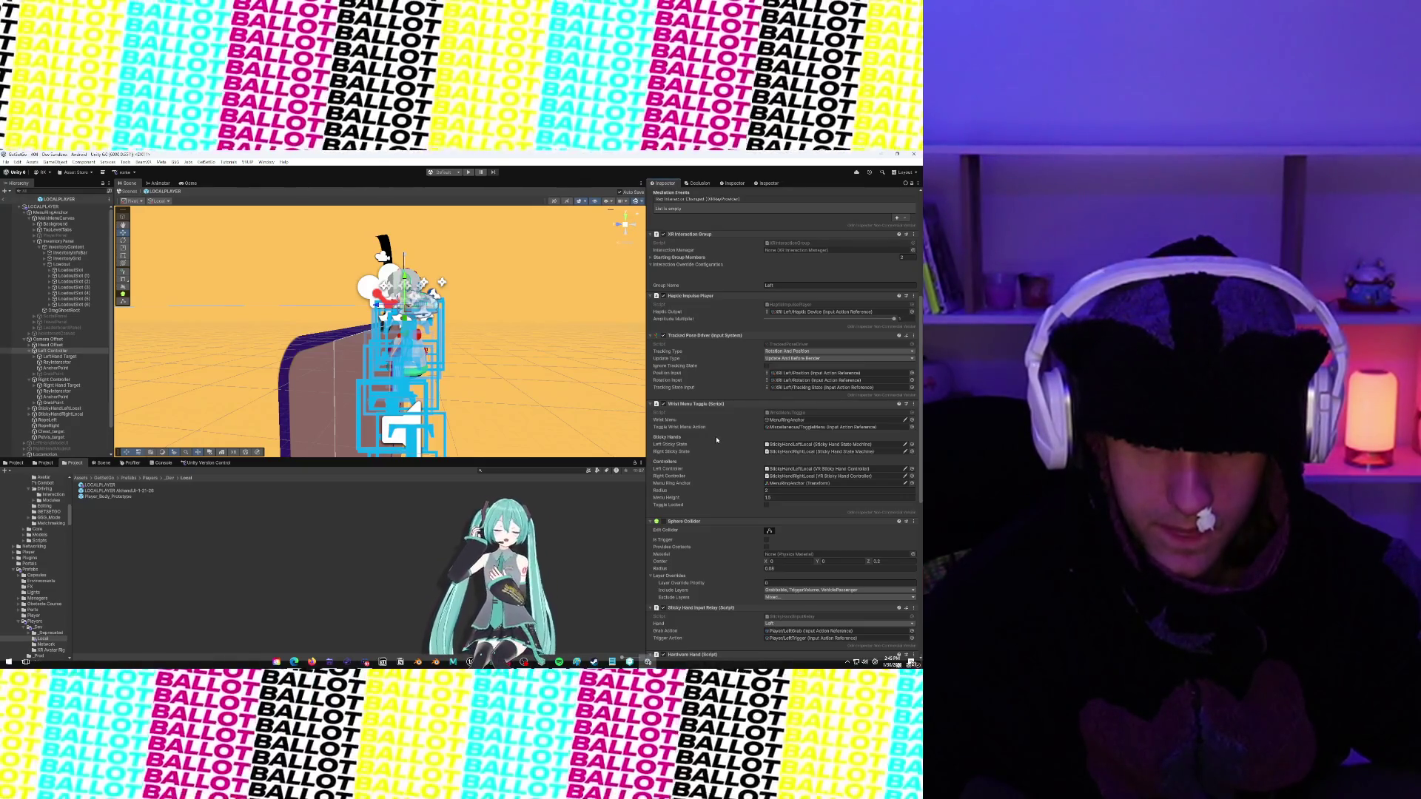
click(663, 420)
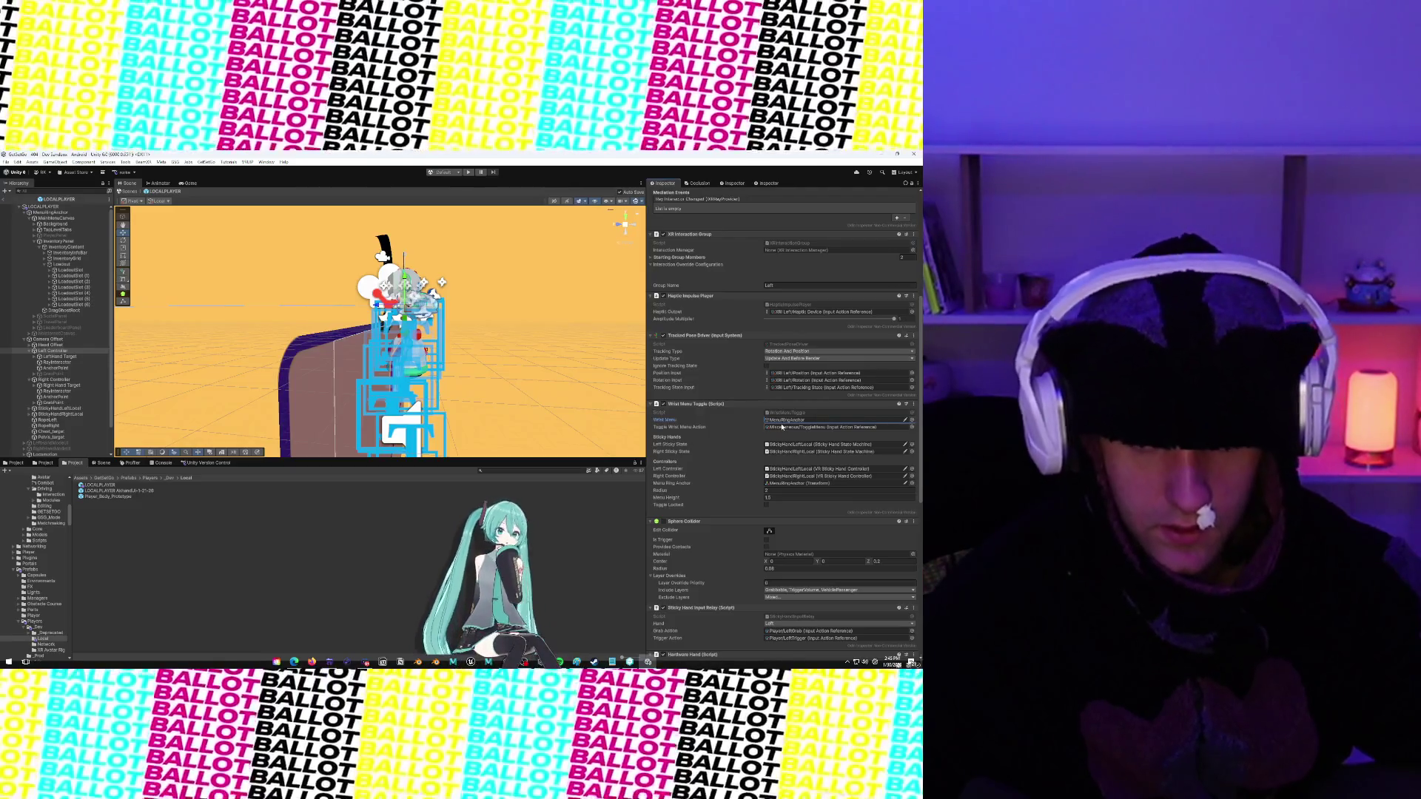
scroll(721, 451, down, 10)
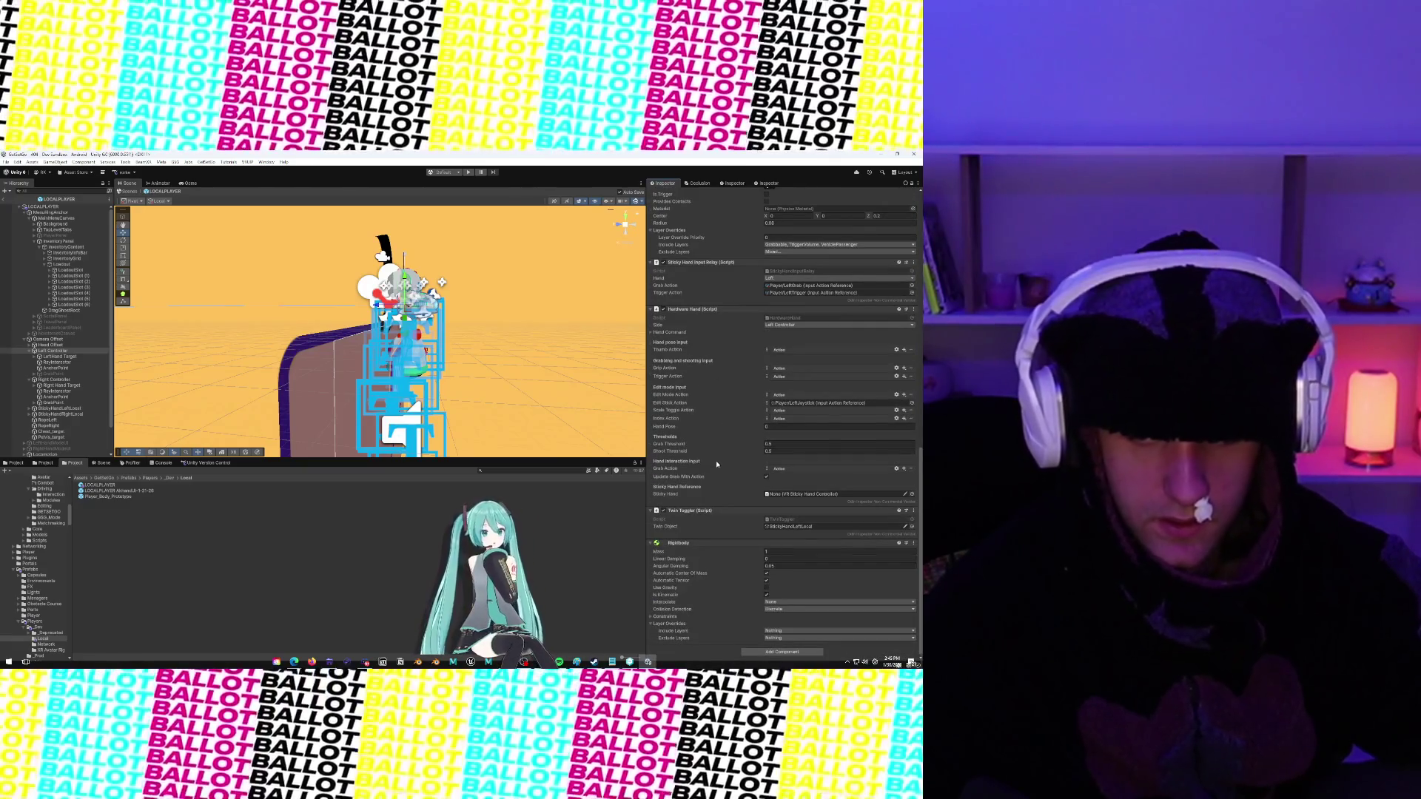
scroll(717, 464, up, 15)
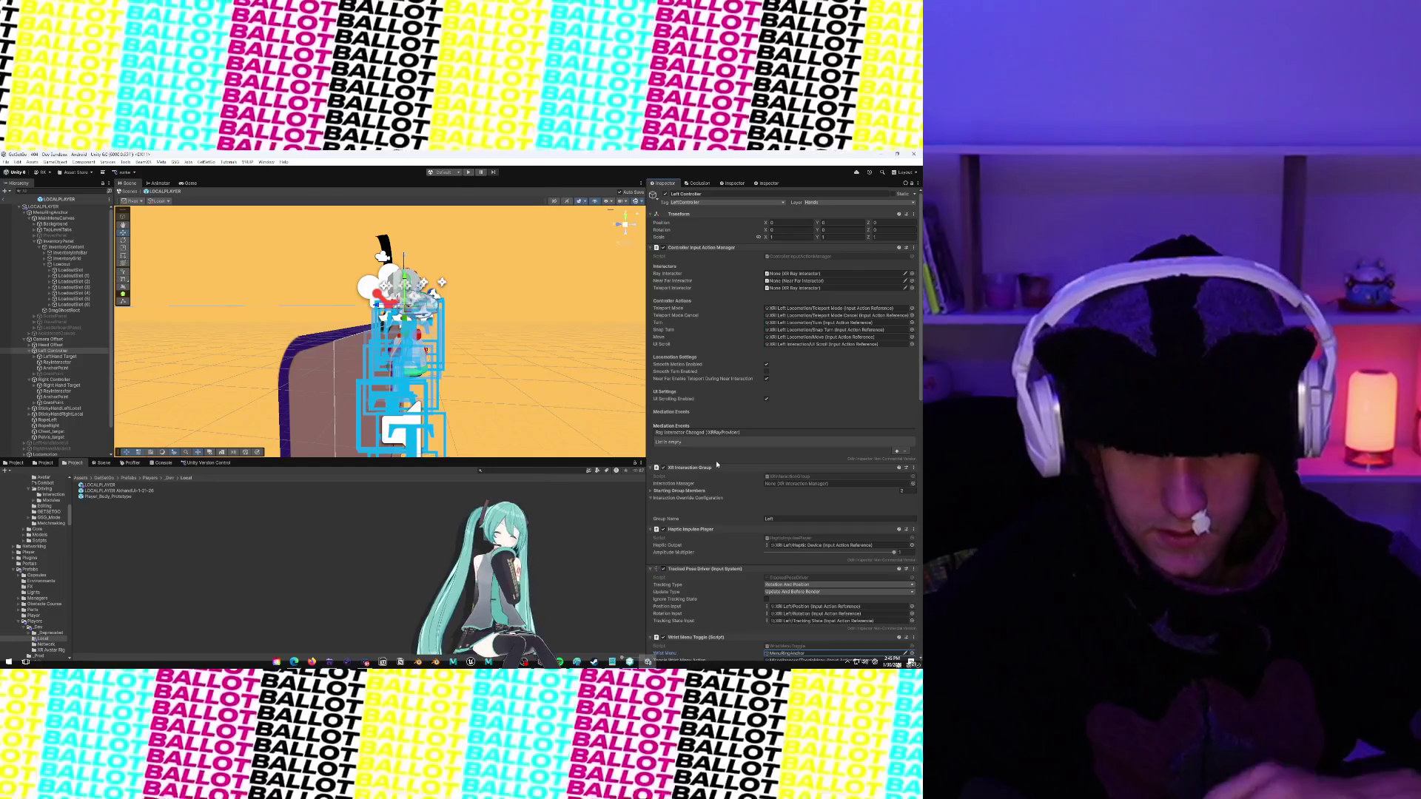
scroll(716, 464, down, 13)
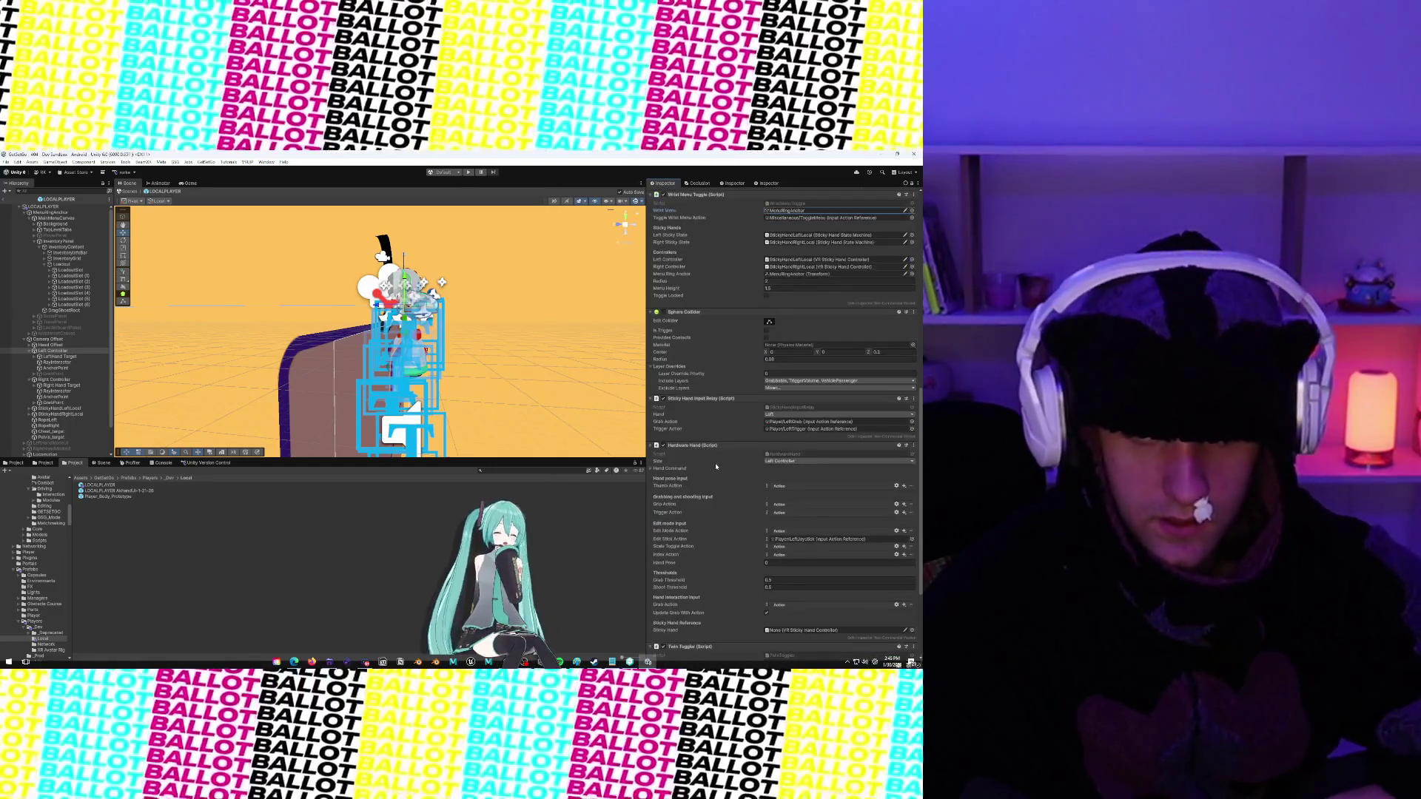
scroll(716, 466, up, 4)
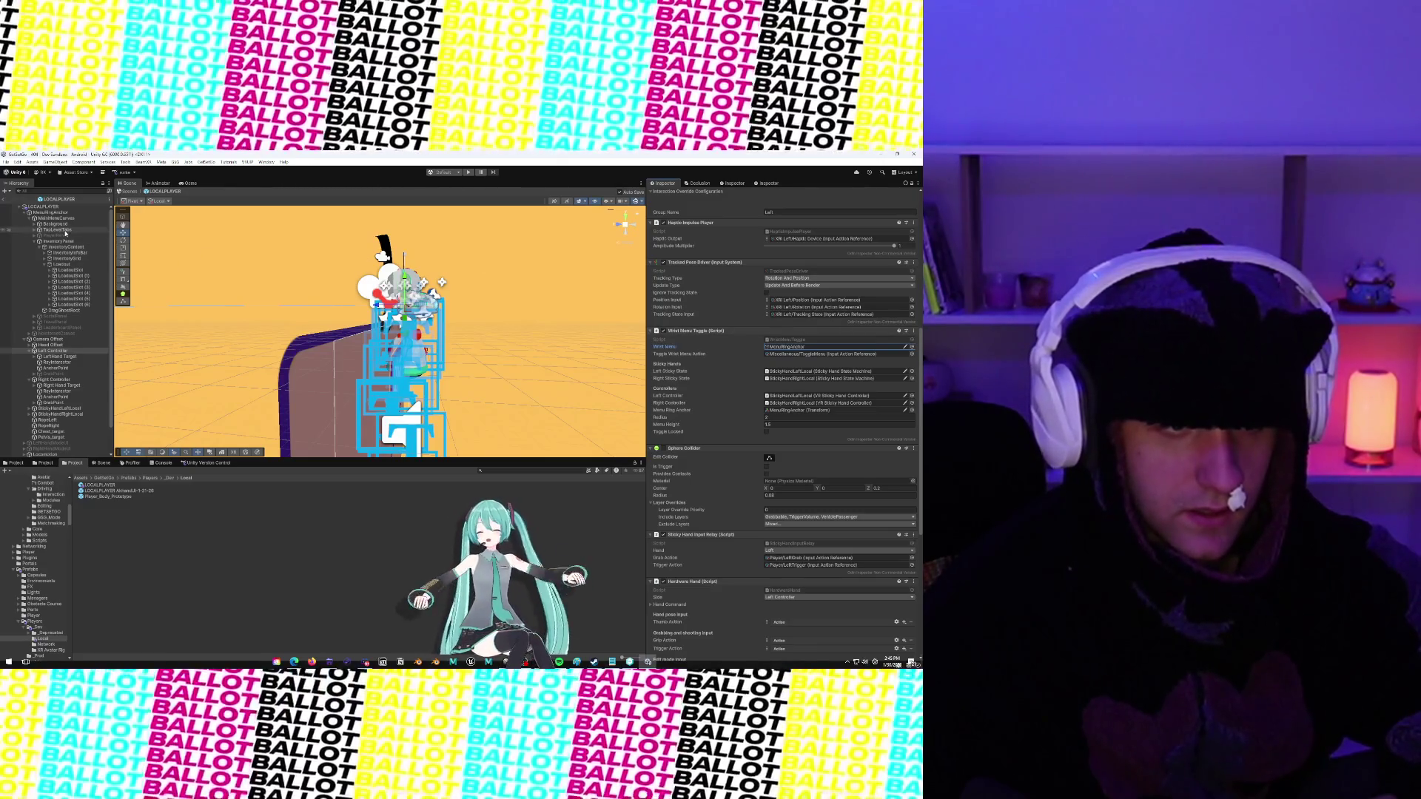
mouse_move(65, 222)
mouse_down()
mouse_move(769, 400)
mouse_move(799, 385)
mouse_move(794, 347)
mouse_up()
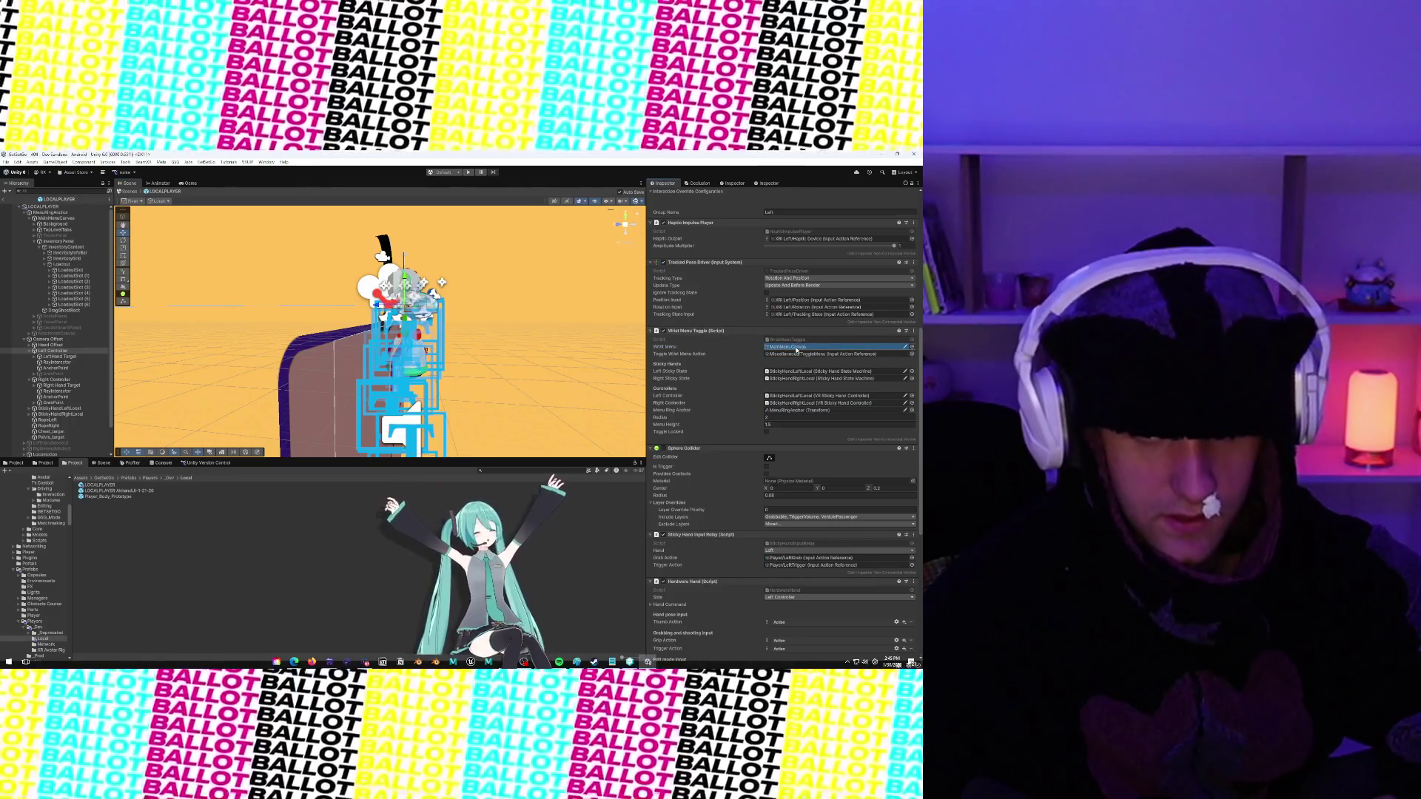
click(688, 342)
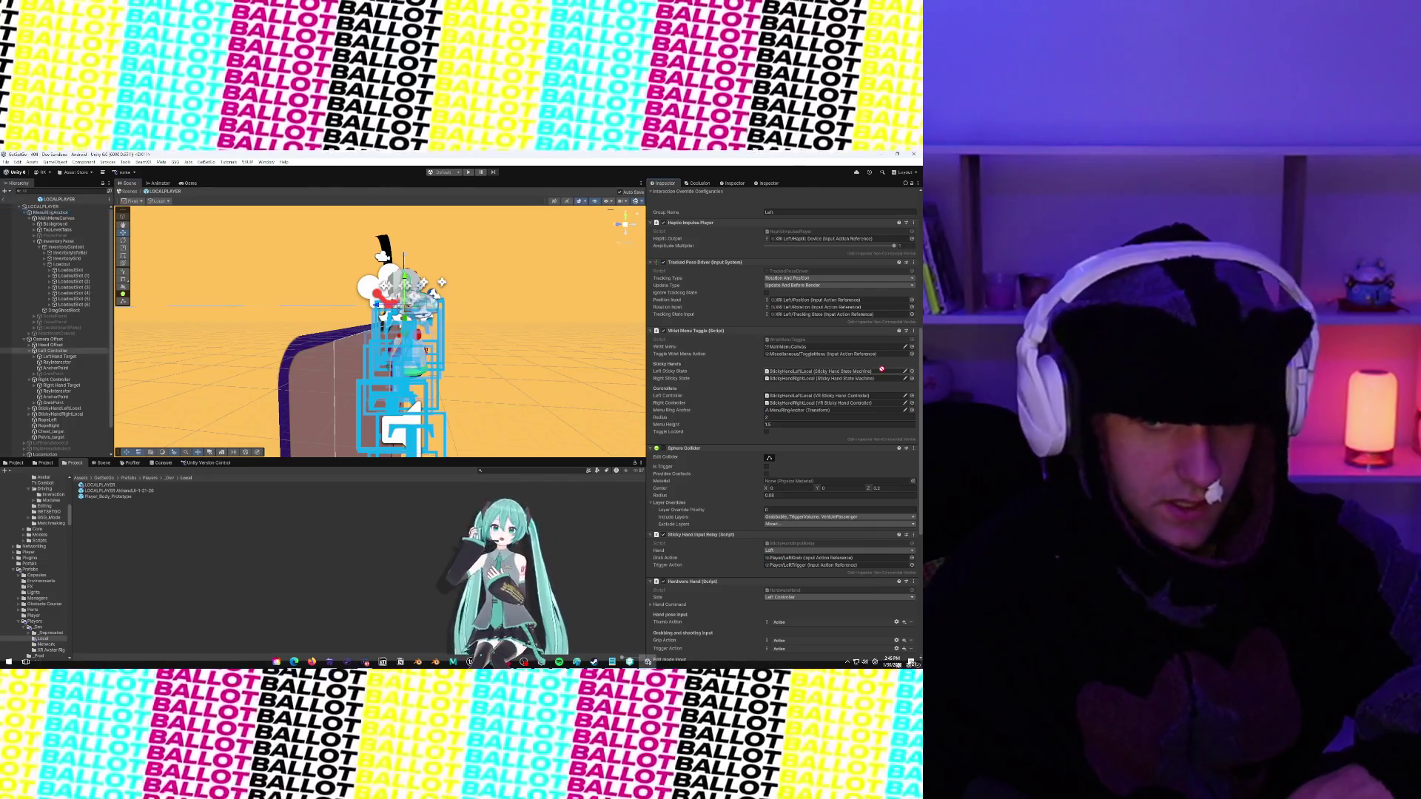
click(831, 347)
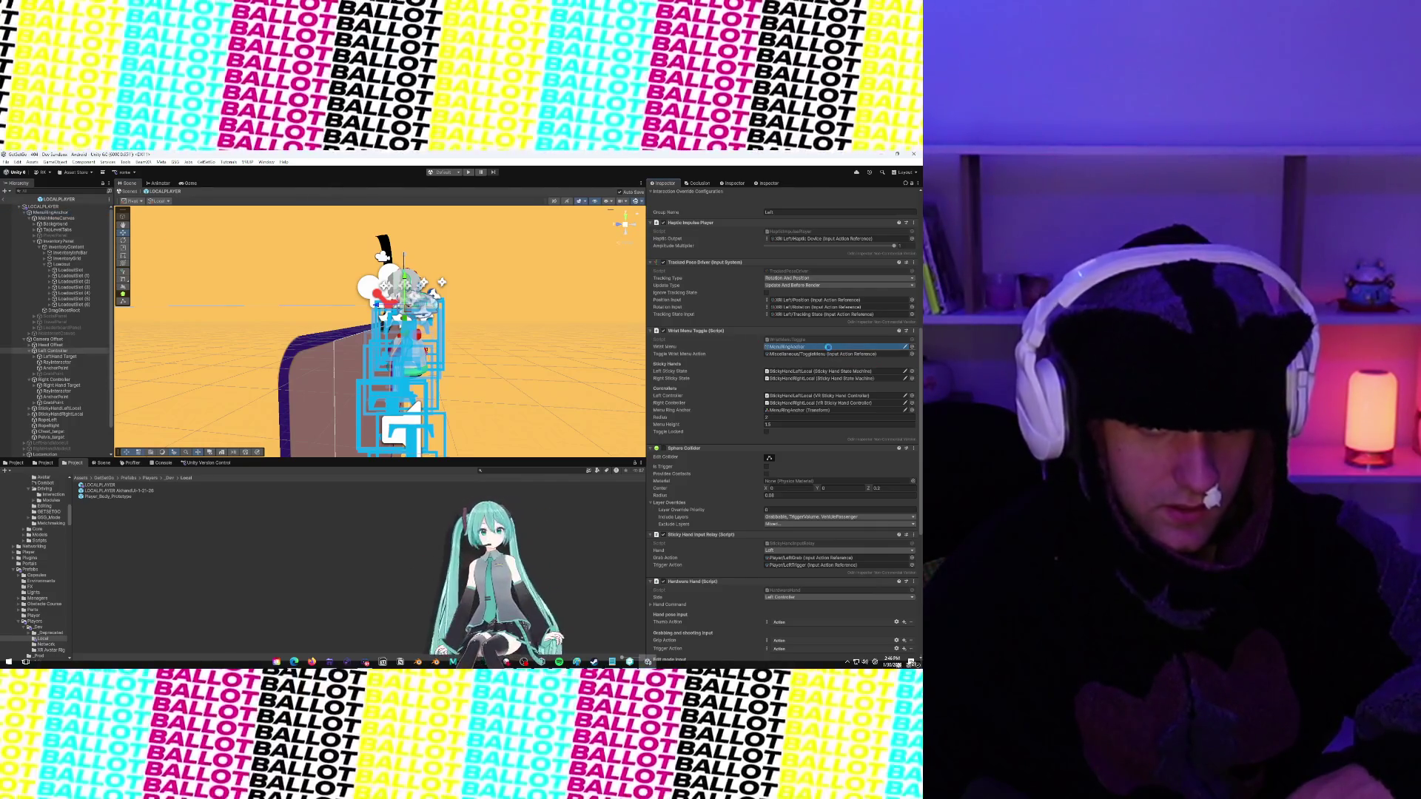
click(653, 354)
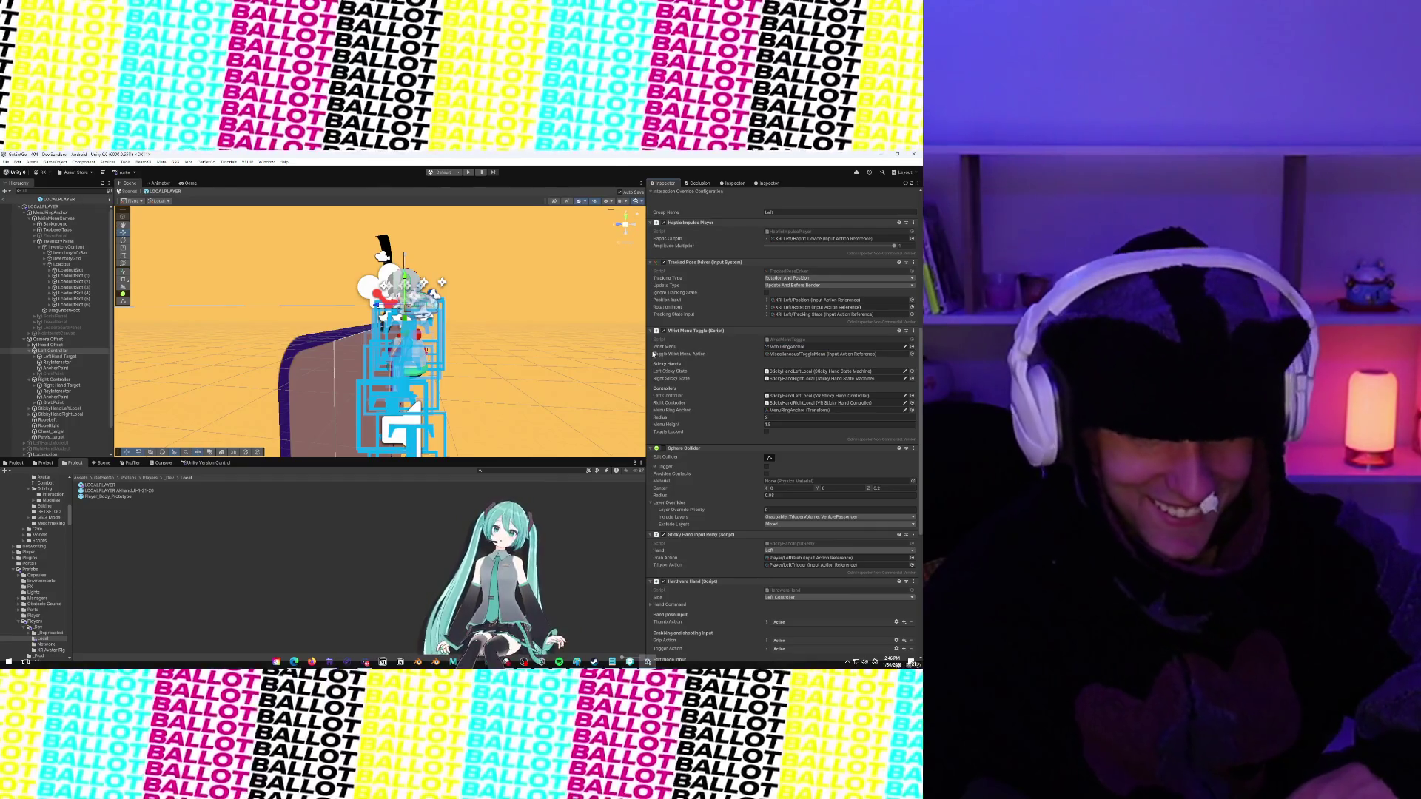
click(665, 348)
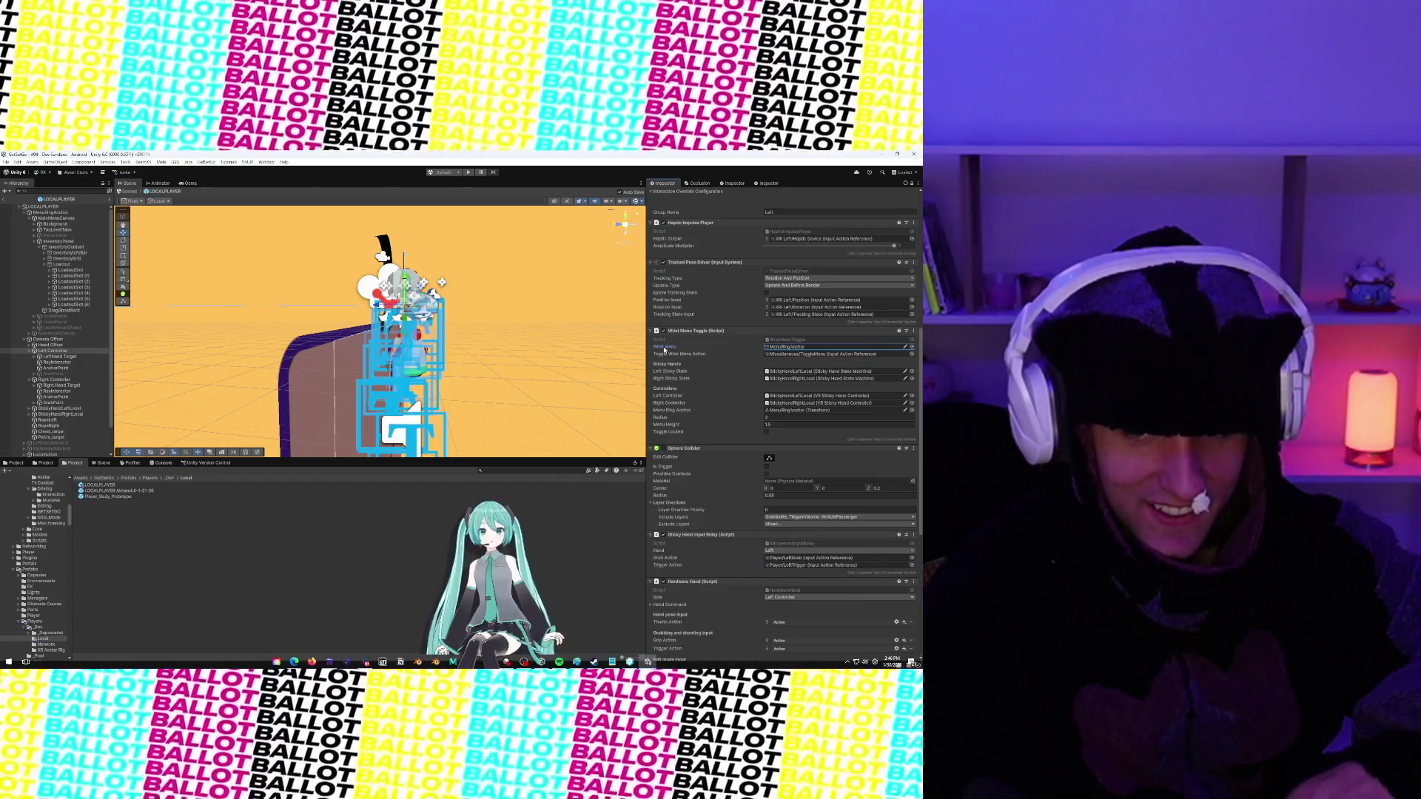
scroll(666, 370, down, 7)
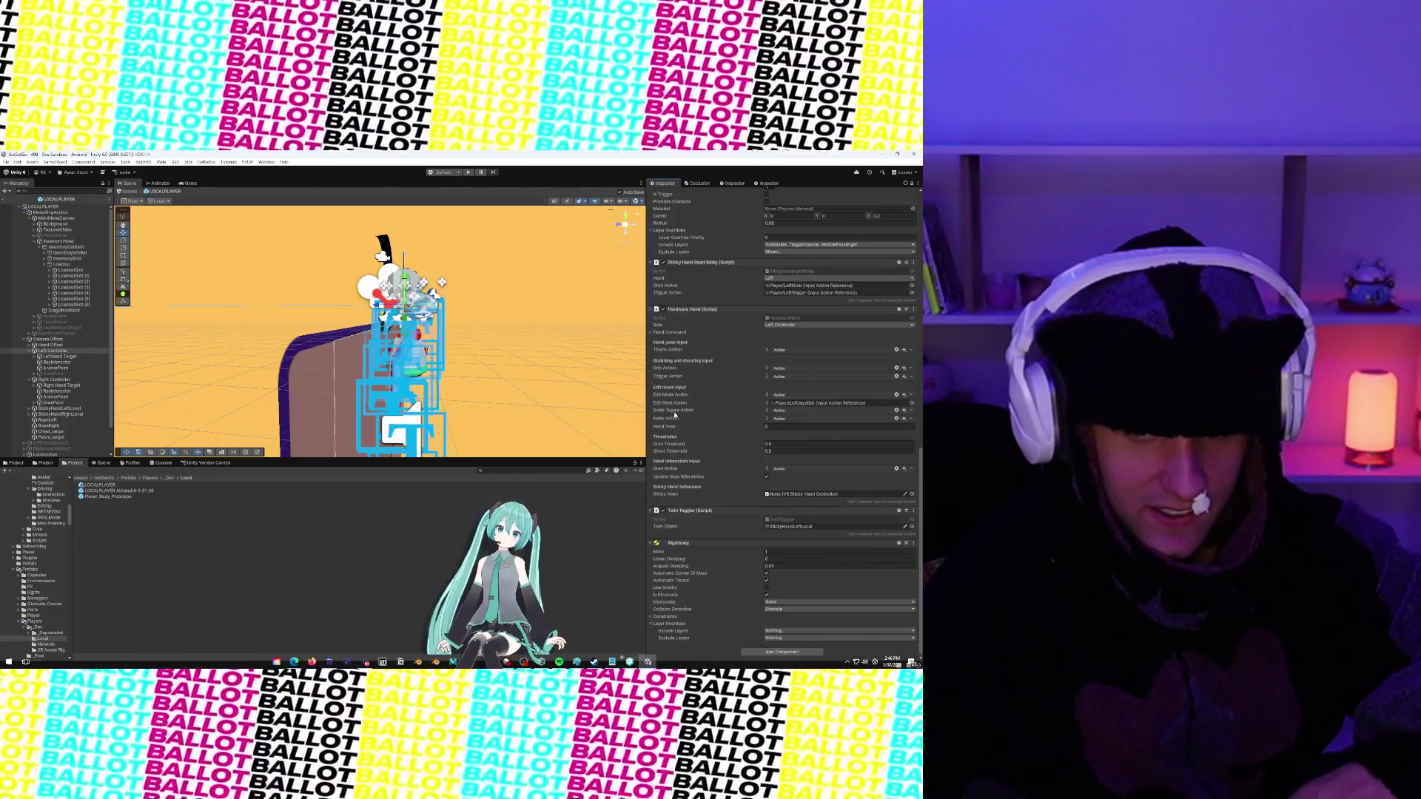
scroll(674, 415, up, 15)
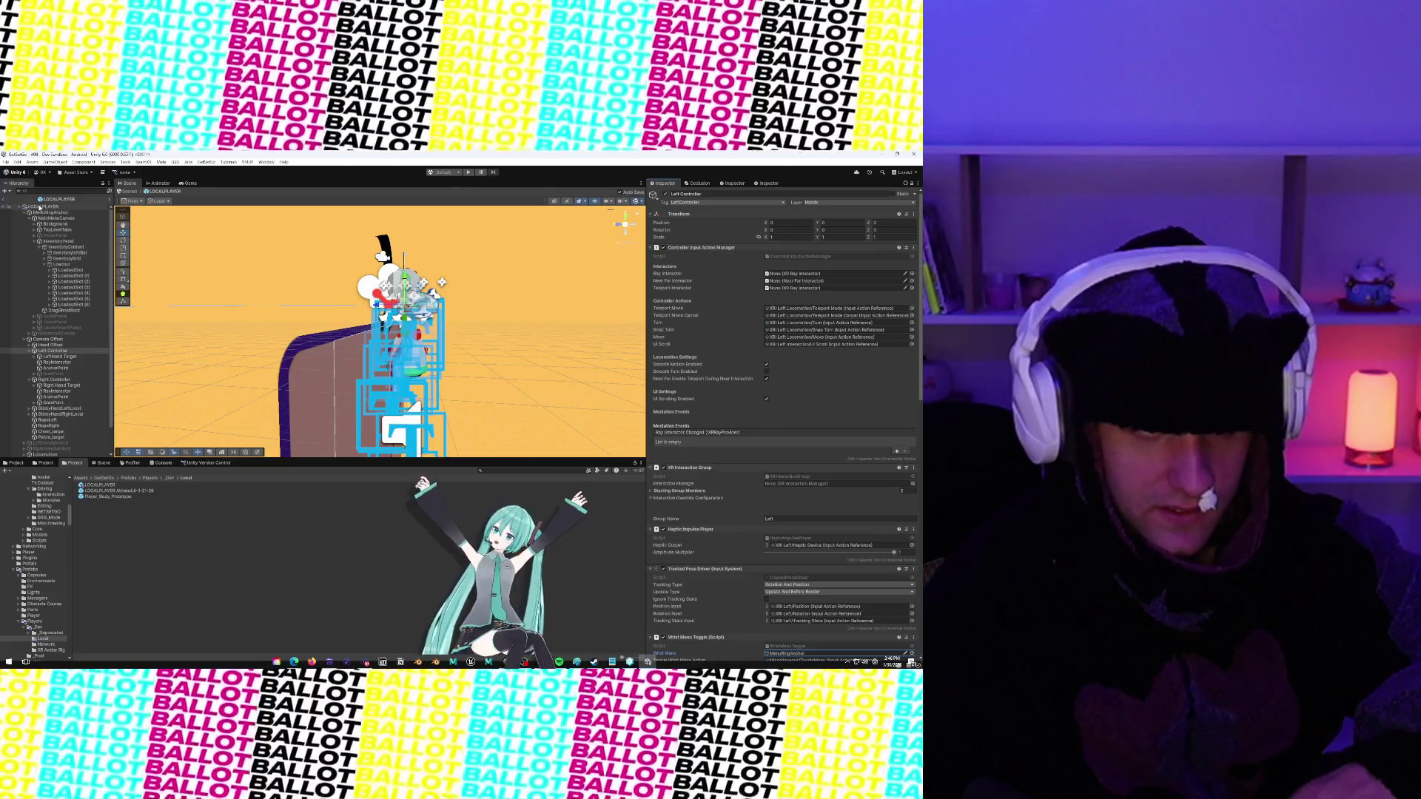
Inspect the LOCALPLAYER root, then the FogRoot and HotbarRoot objects
click(40, 207)
scroll(705, 418, down, 10)
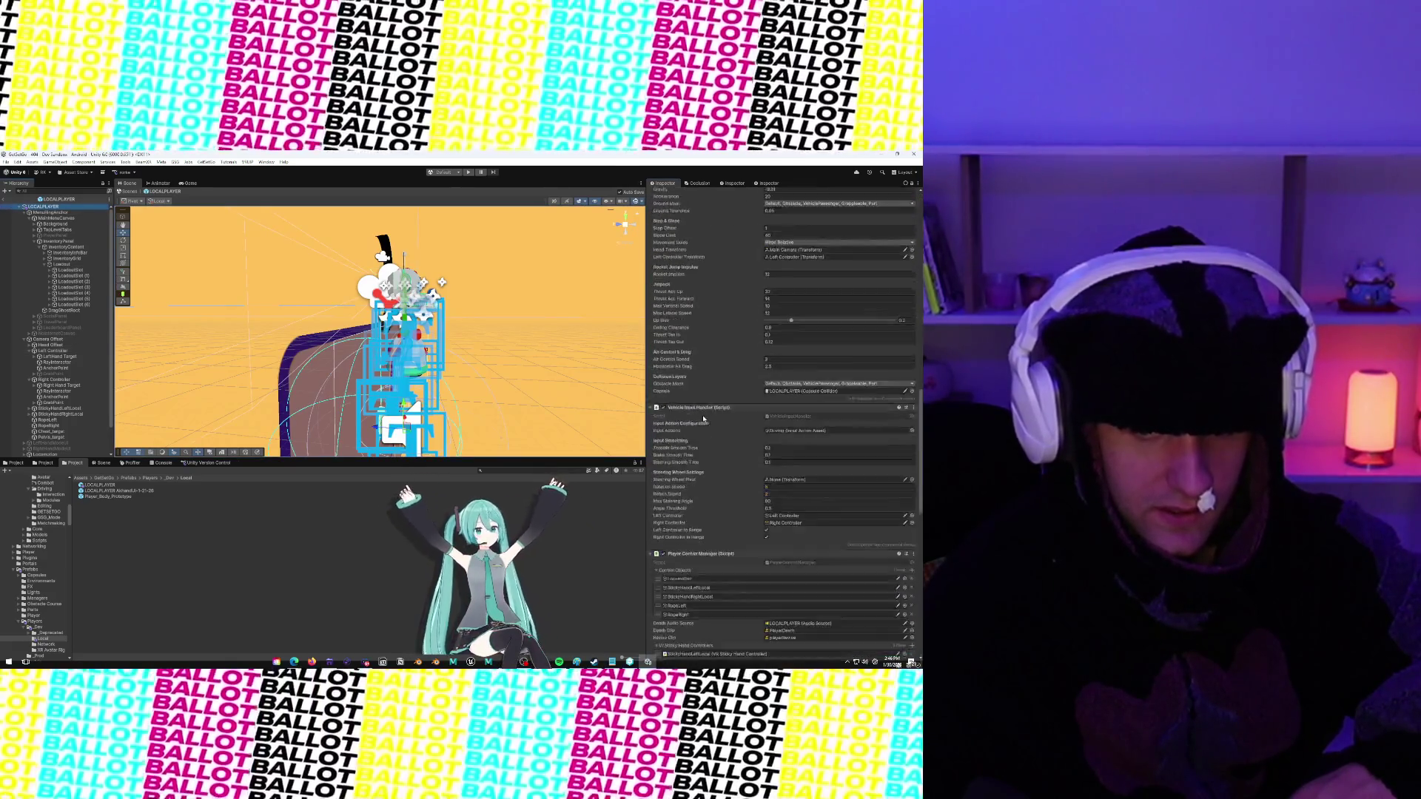
scroll(34, 384, down, 2)
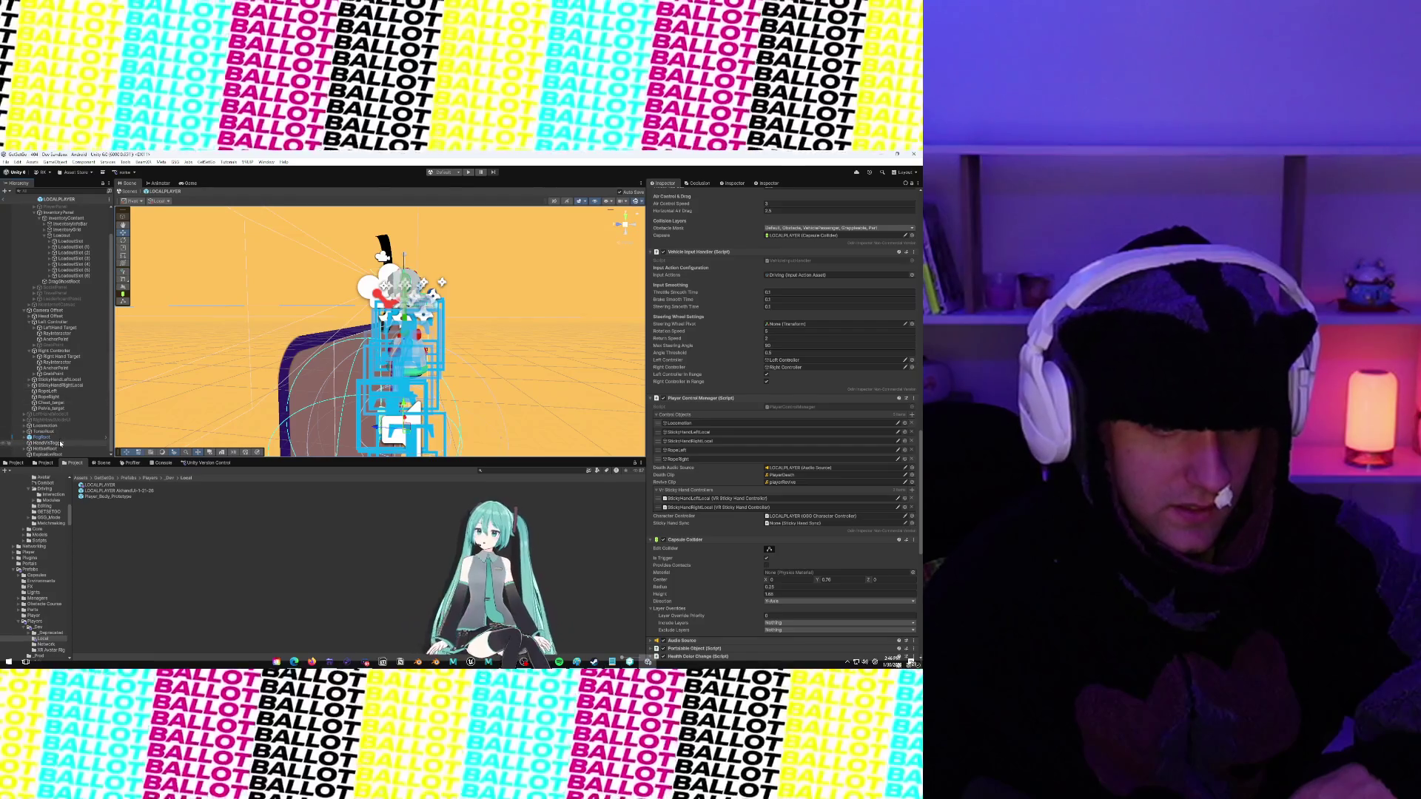
click(43, 437)
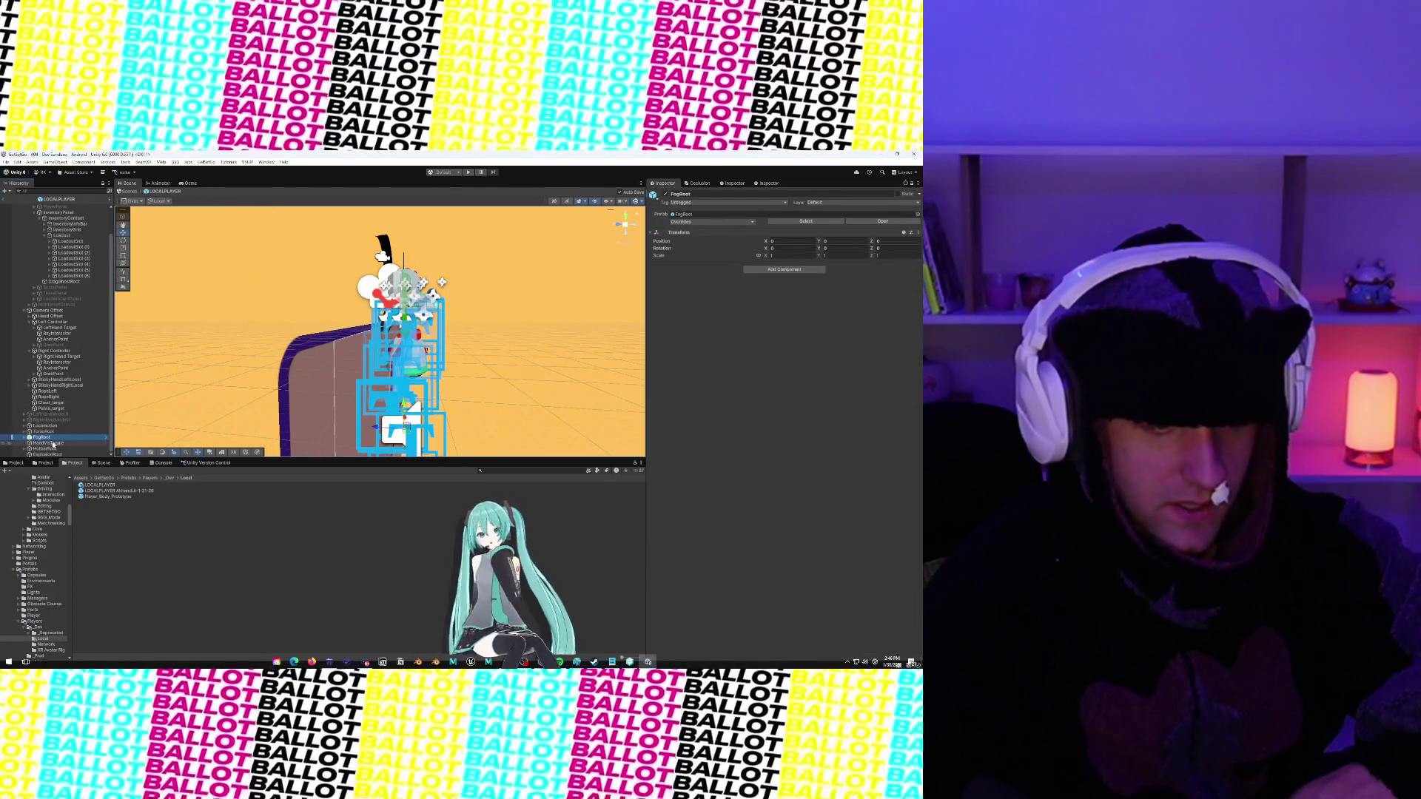
click(54, 449)
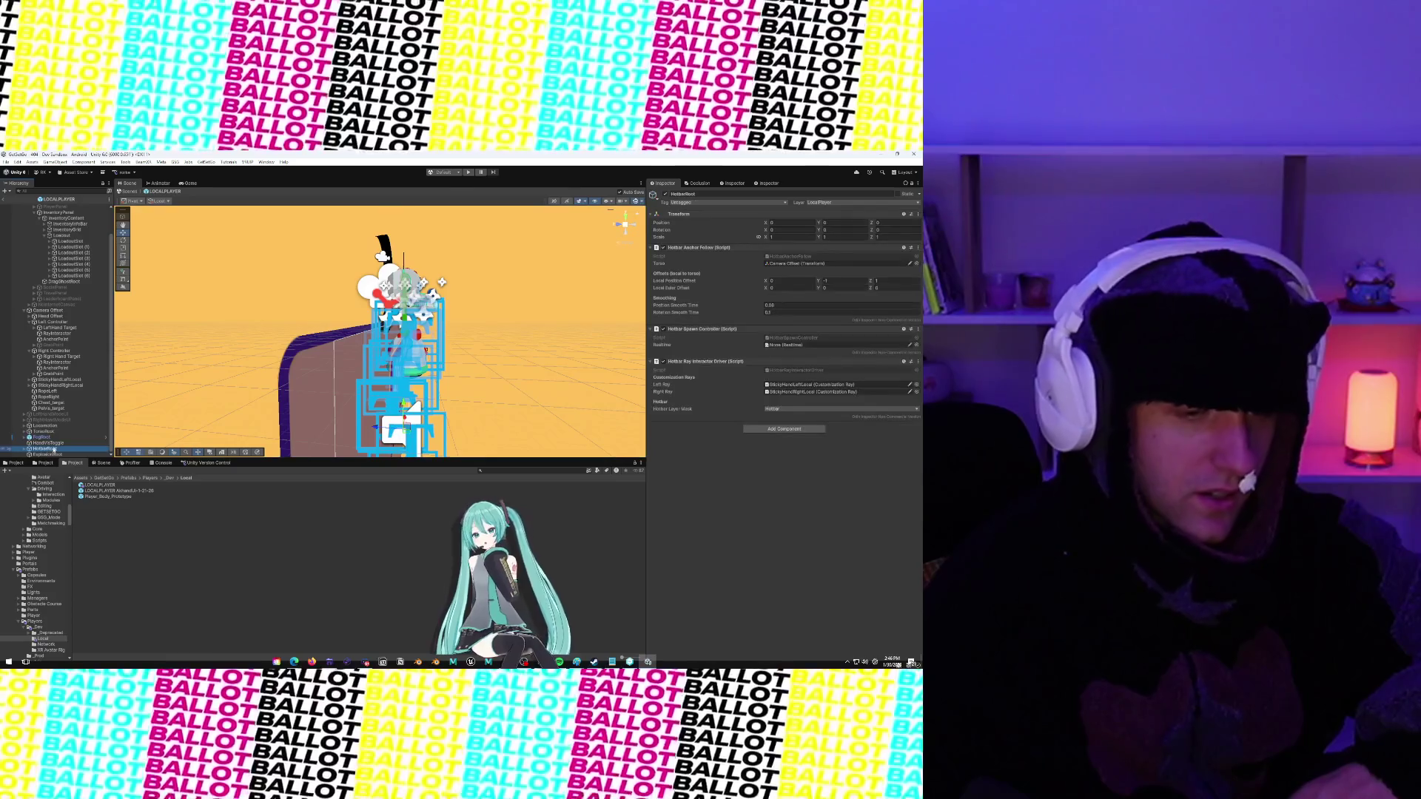
click(54, 443)
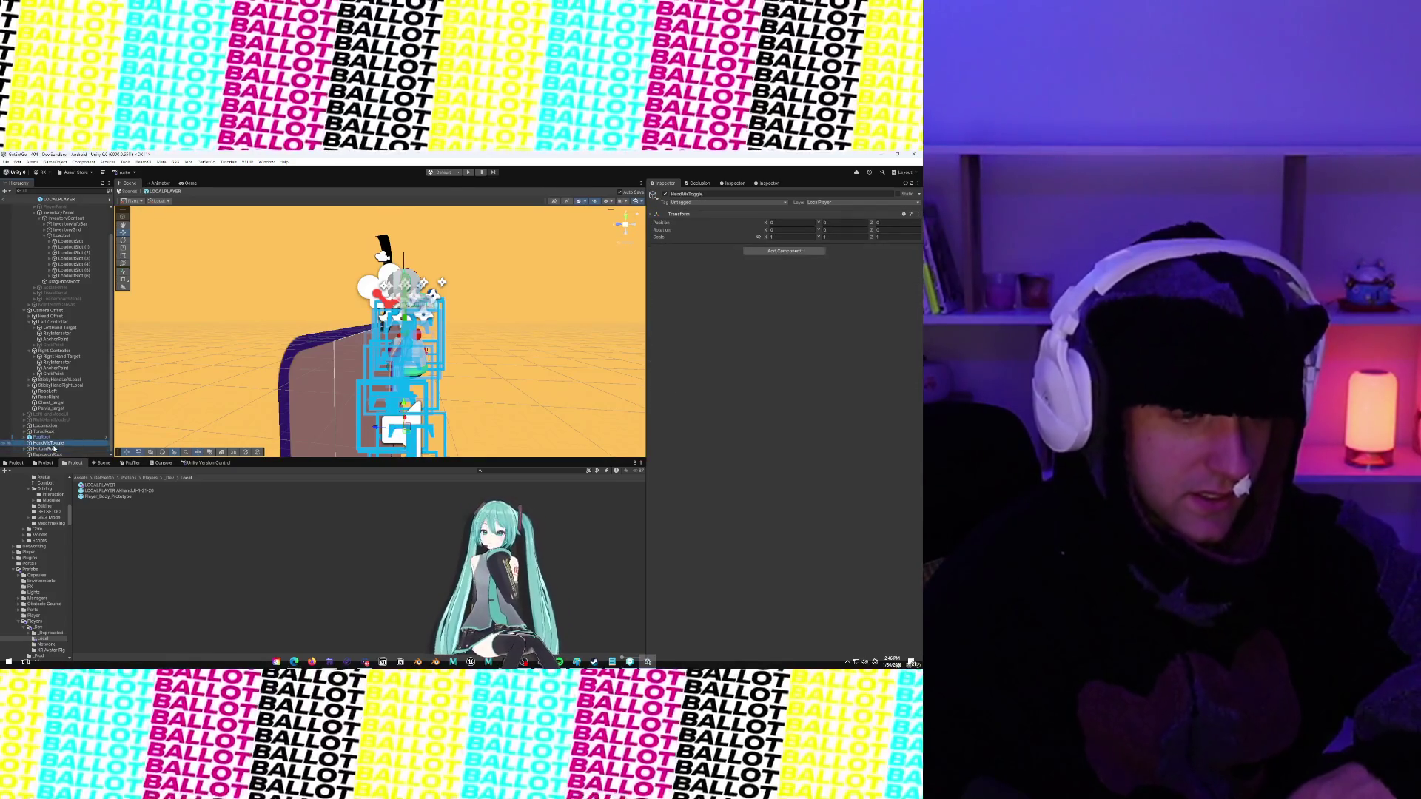
click(54, 449)
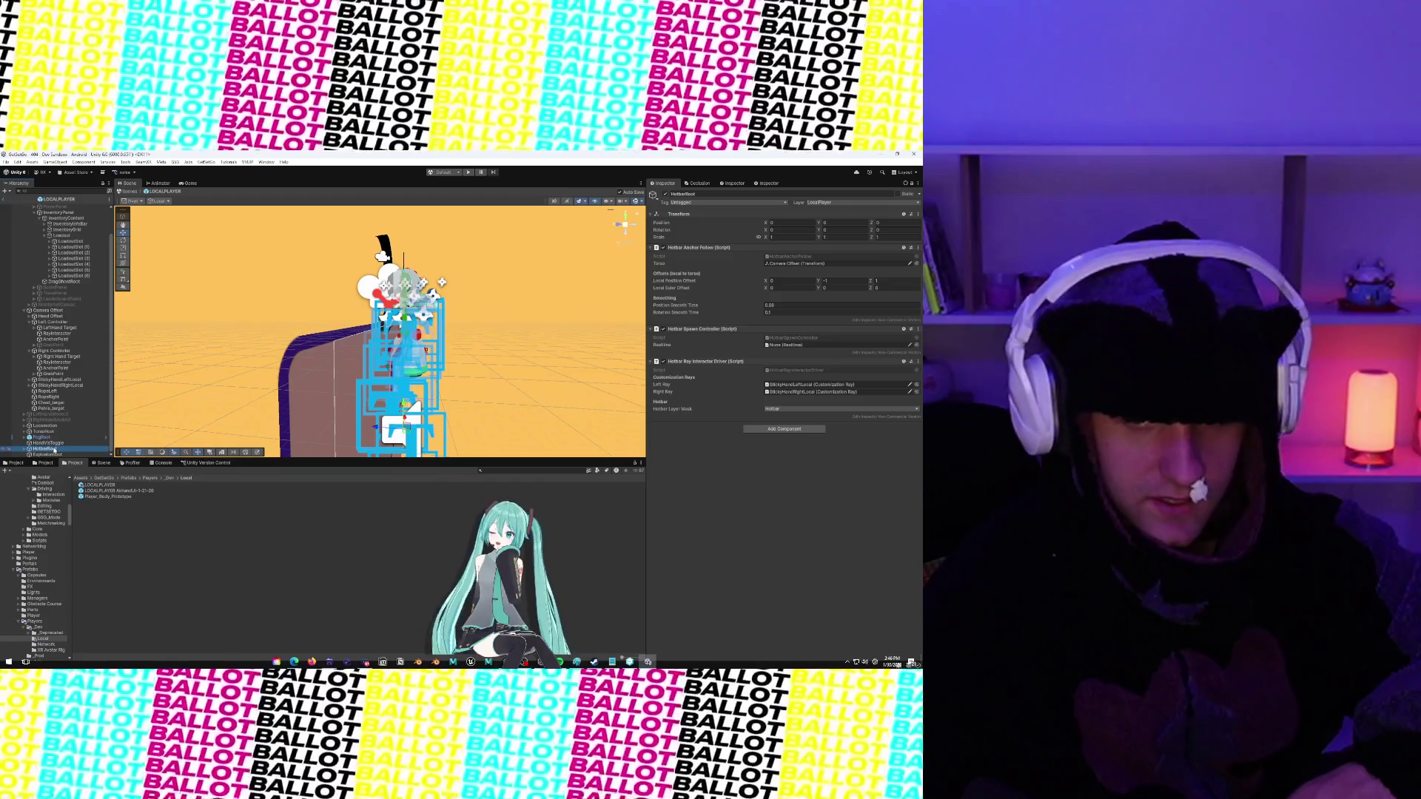
click(42, 437)
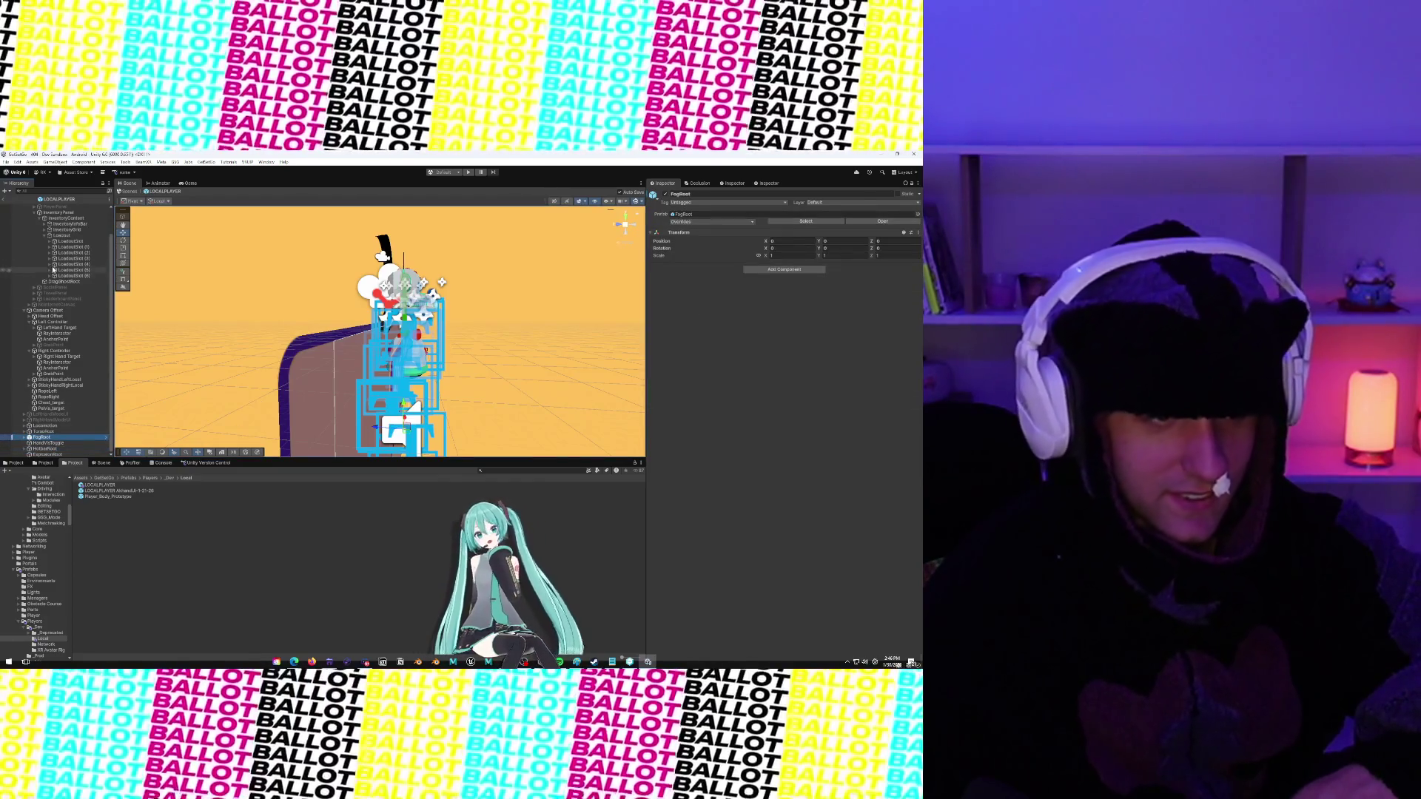
scroll(57, 258, up, 2)
Reselect LOCALPLAYER and collapse Loadout Read Write, Player Respawner and Player Body Exploder
click(52, 207)
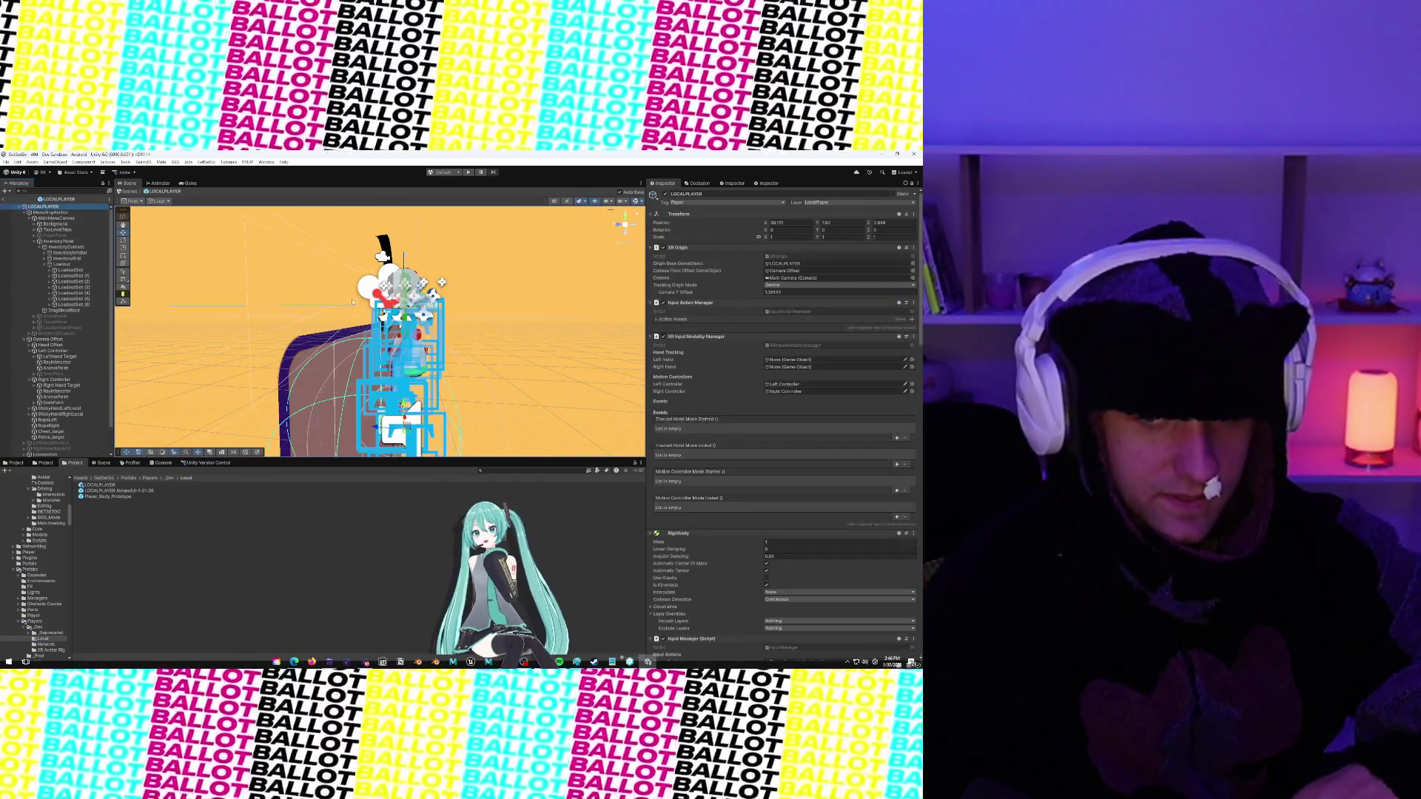
scroll(726, 487, down, 3)
scroll(726, 487, down, 10)
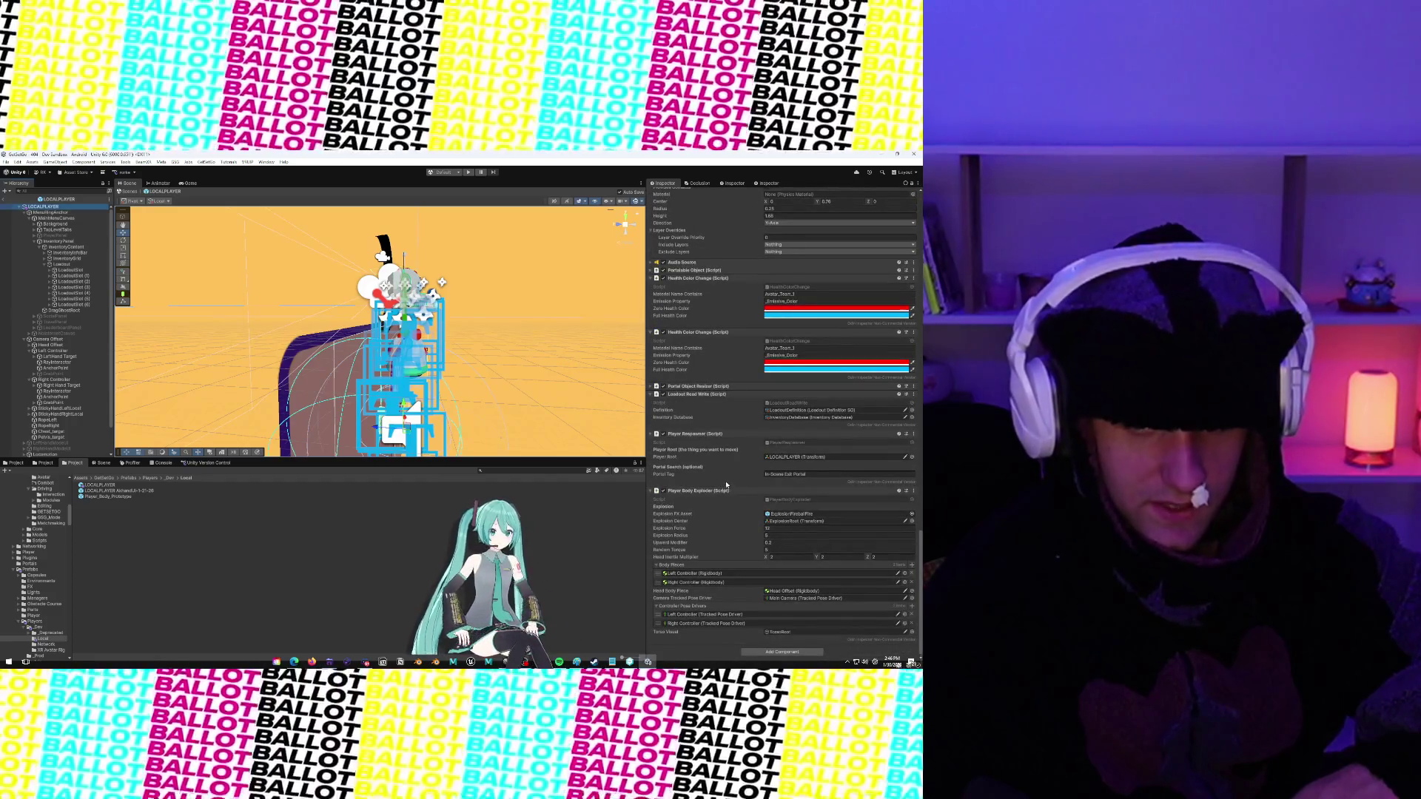
click(649, 395)
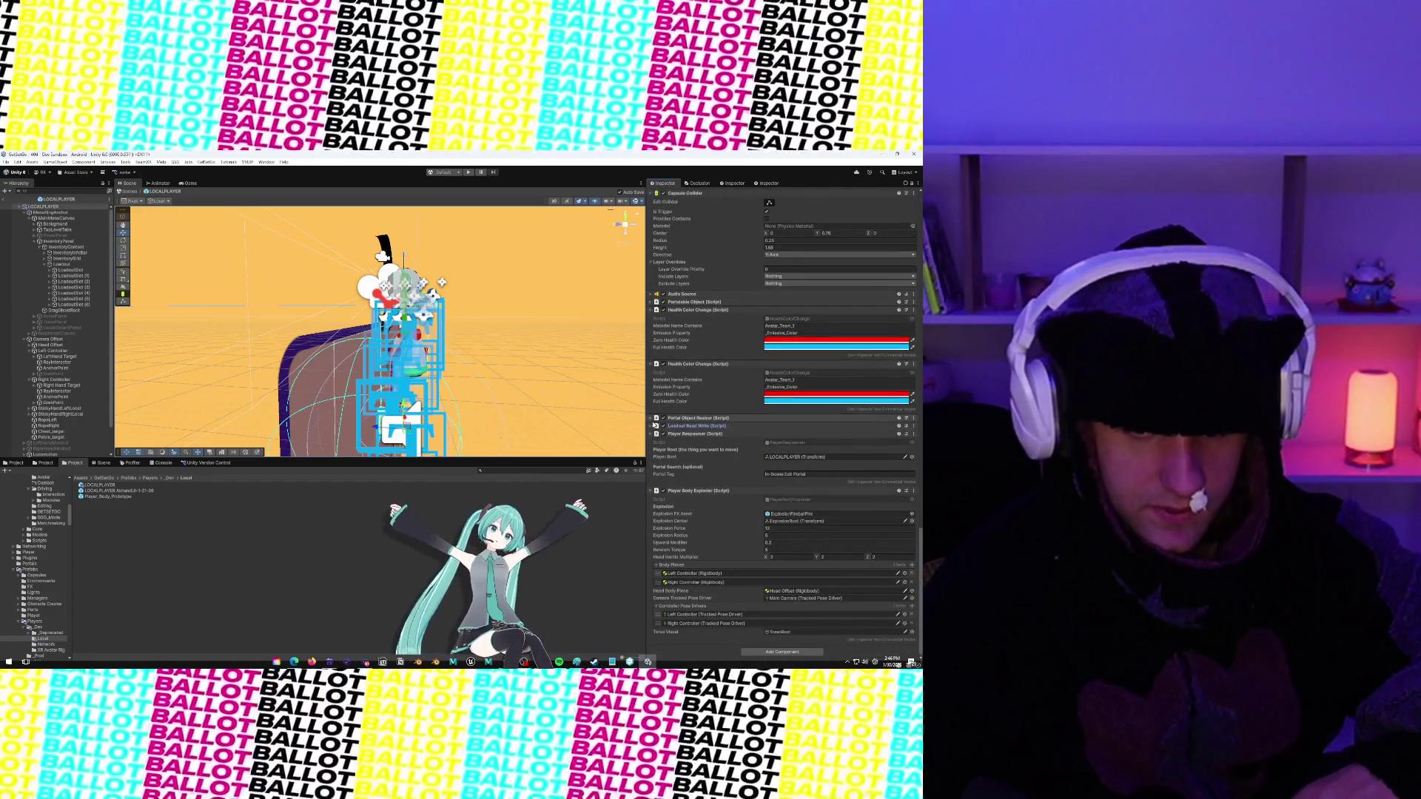
click(650, 434)
click(650, 490)
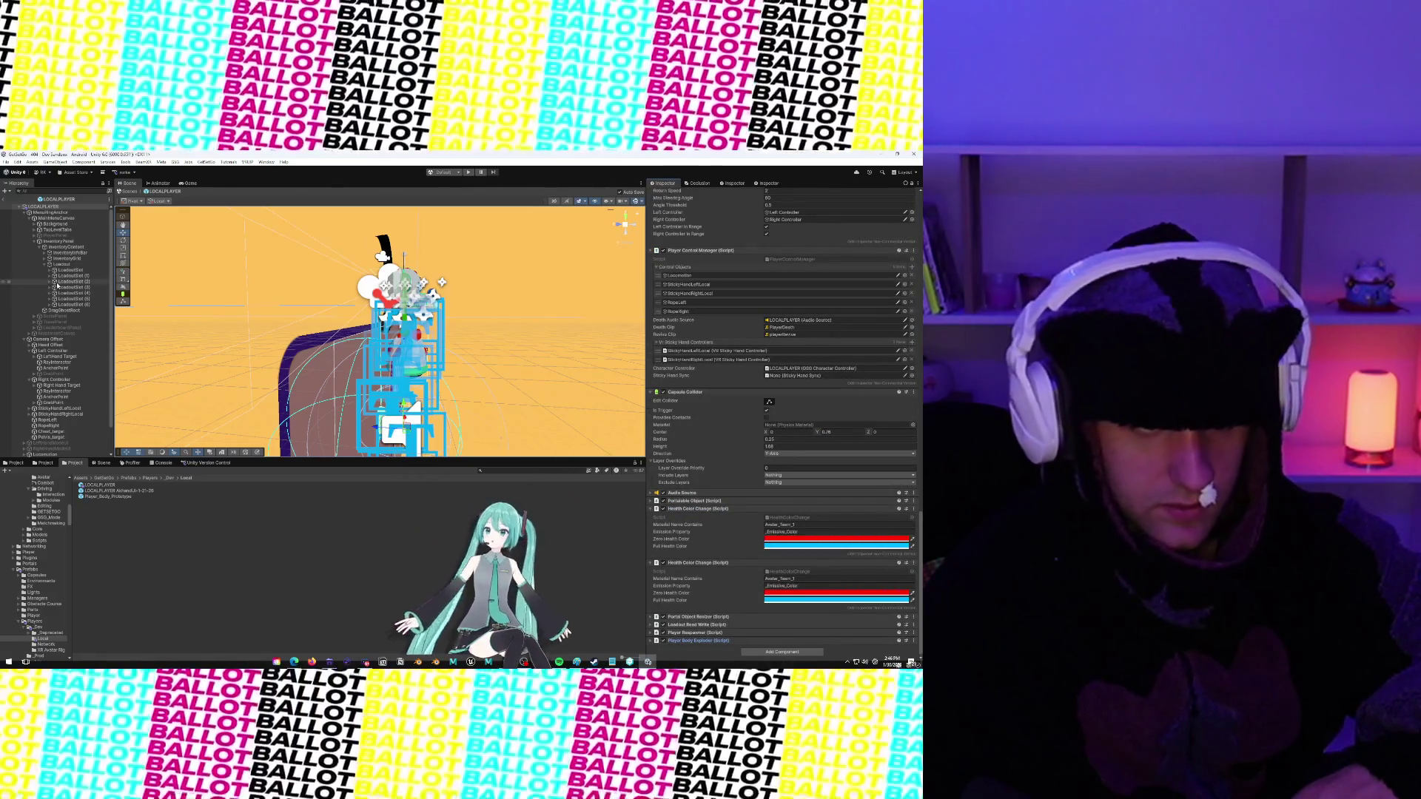
Select StickyHandLeftLocal and set its Split Max Separation to 0.001
click(55, 409)
scroll(664, 401, down, 5)
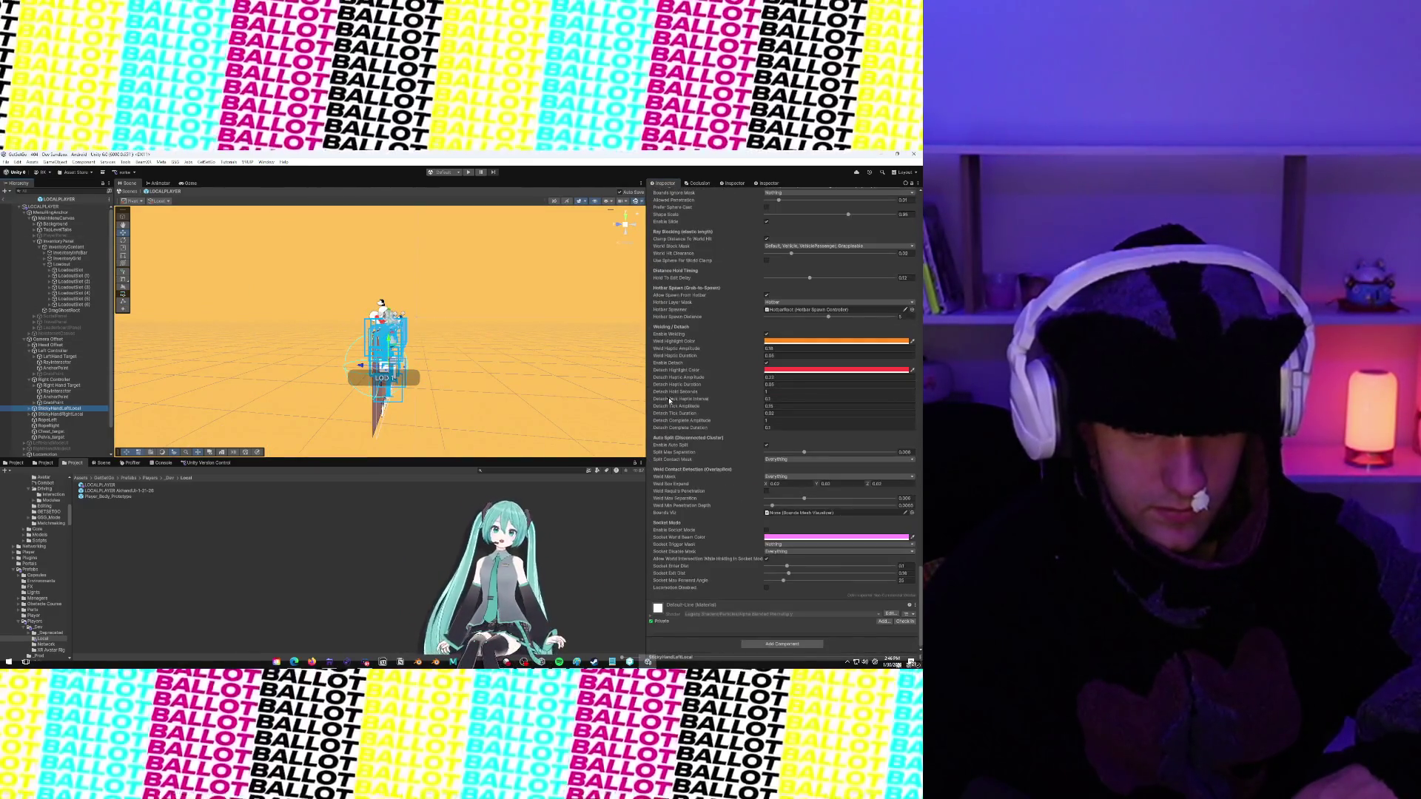
scroll(710, 443, up, 1)
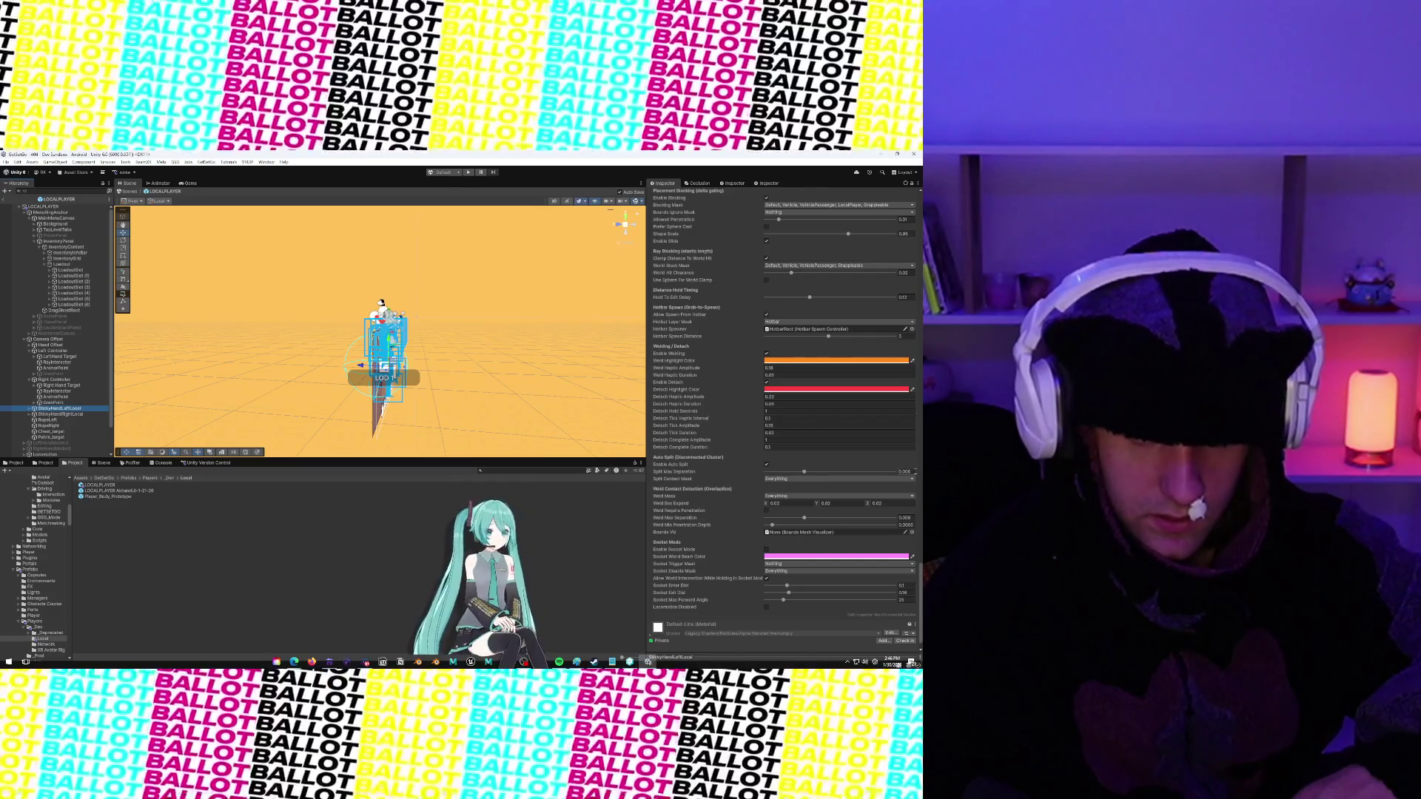
click(912, 474)
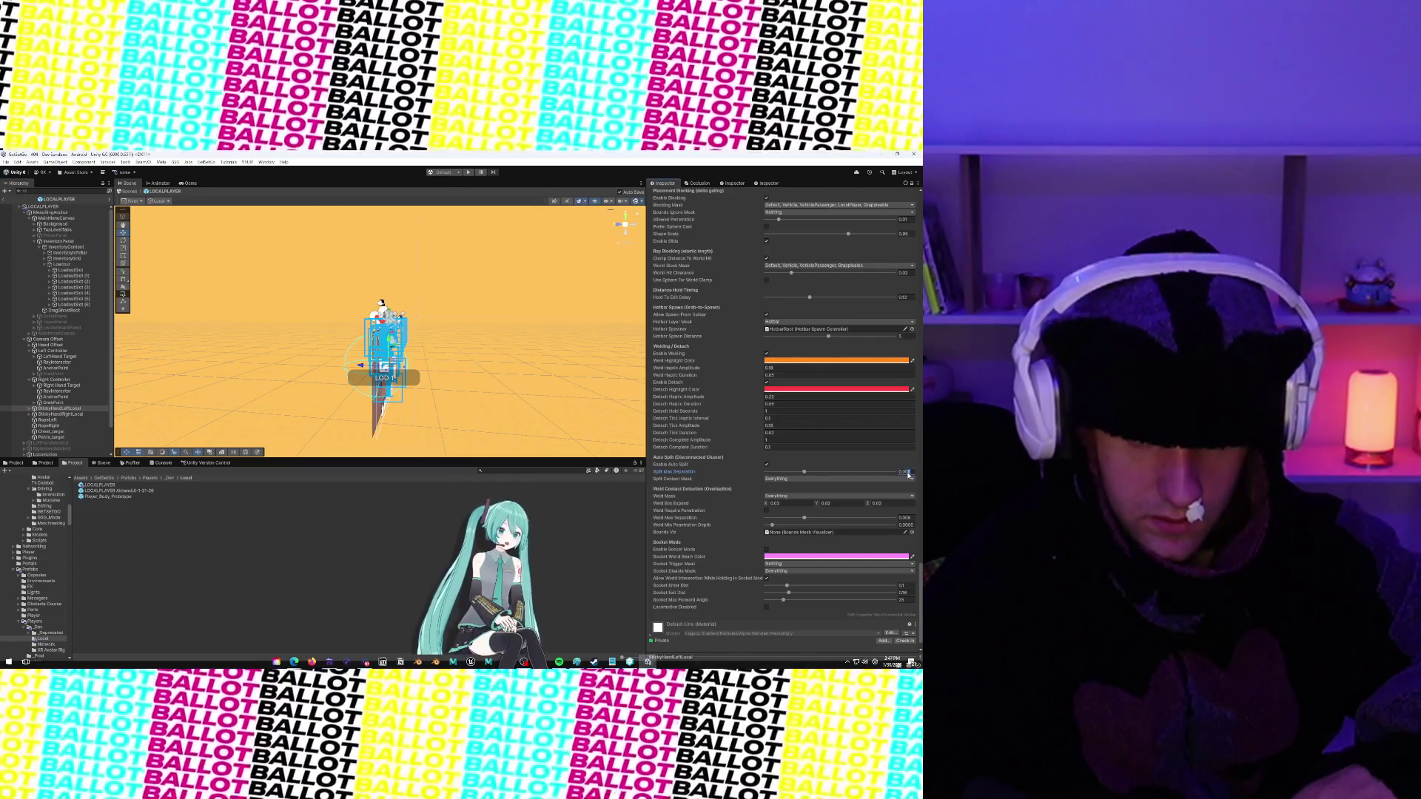
text(0.001)
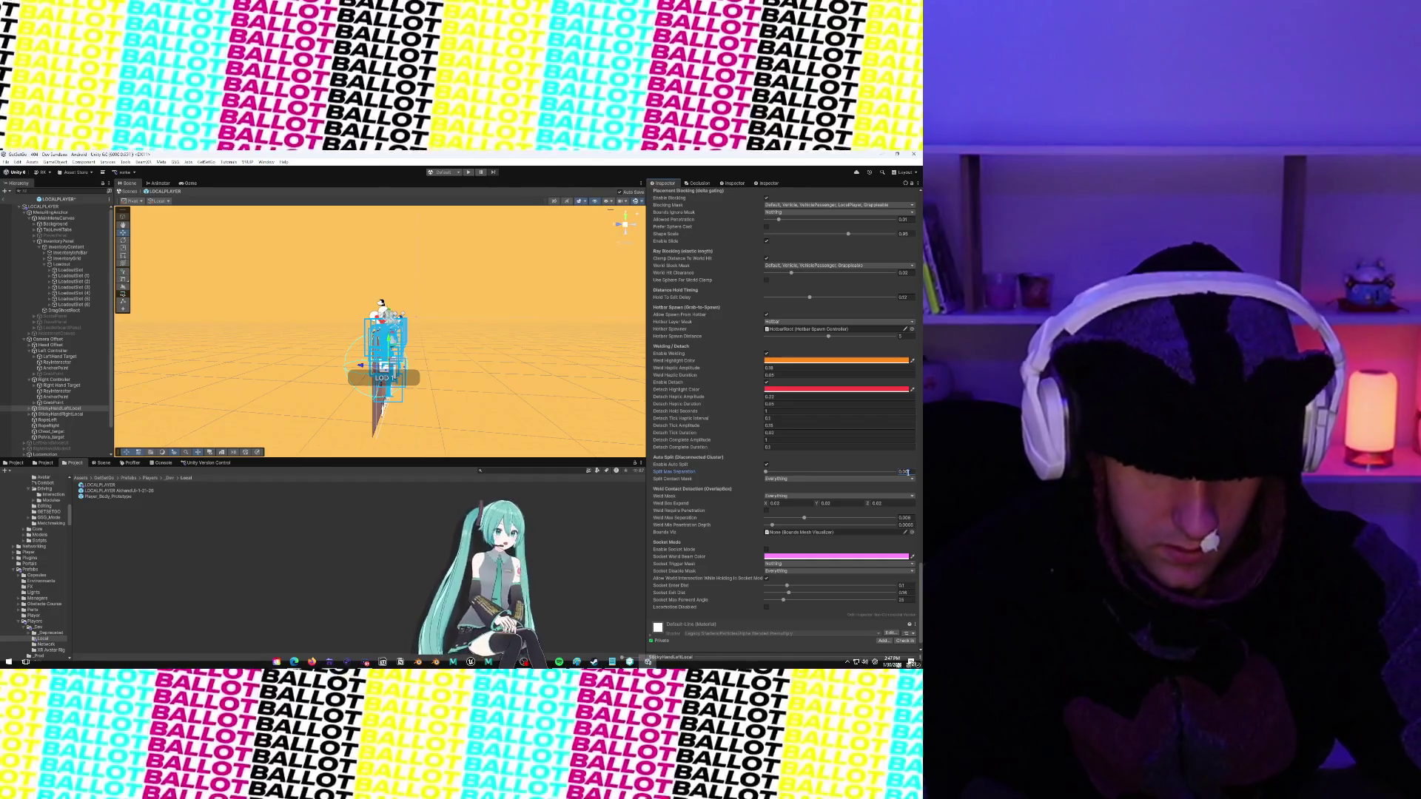
key(Return)
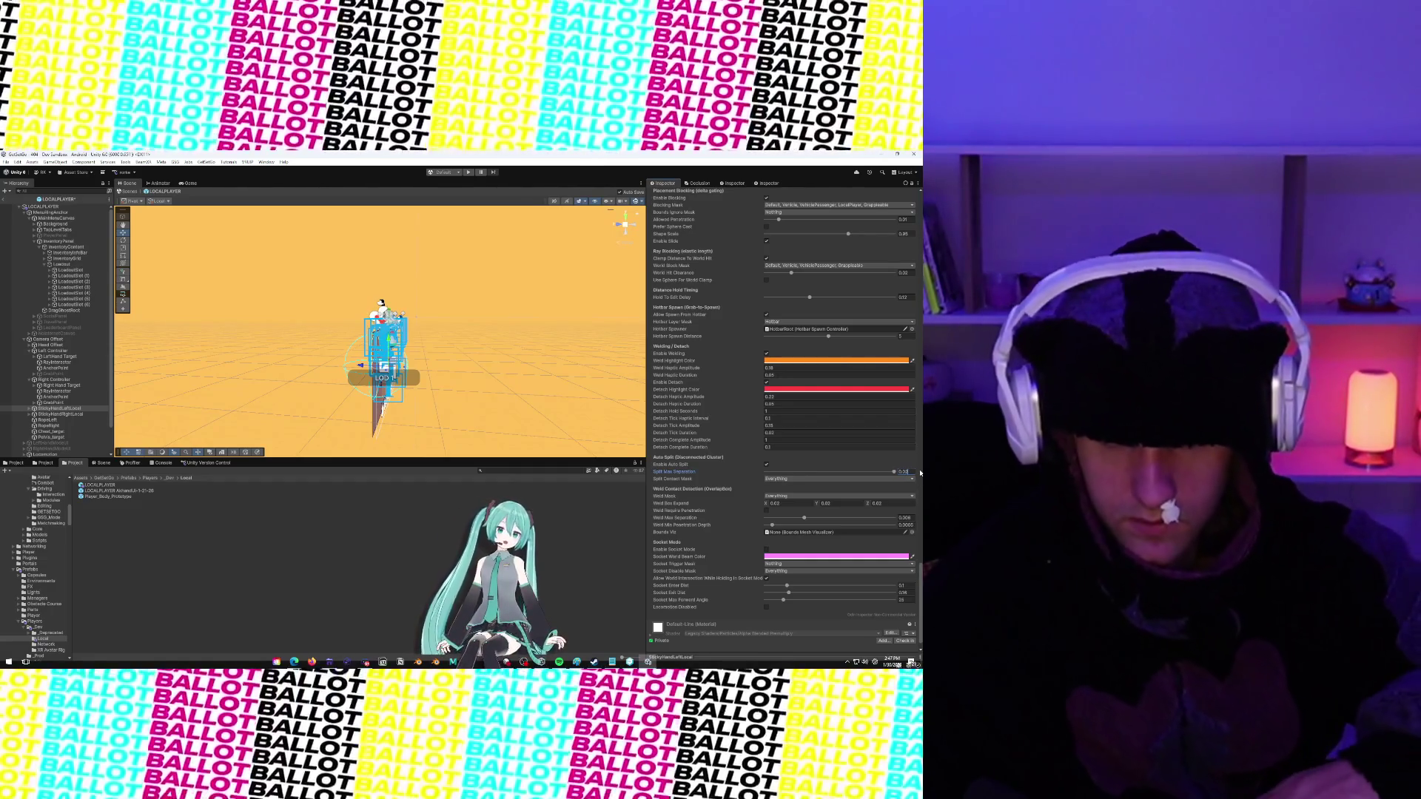
scroll(920, 472, up, 5)
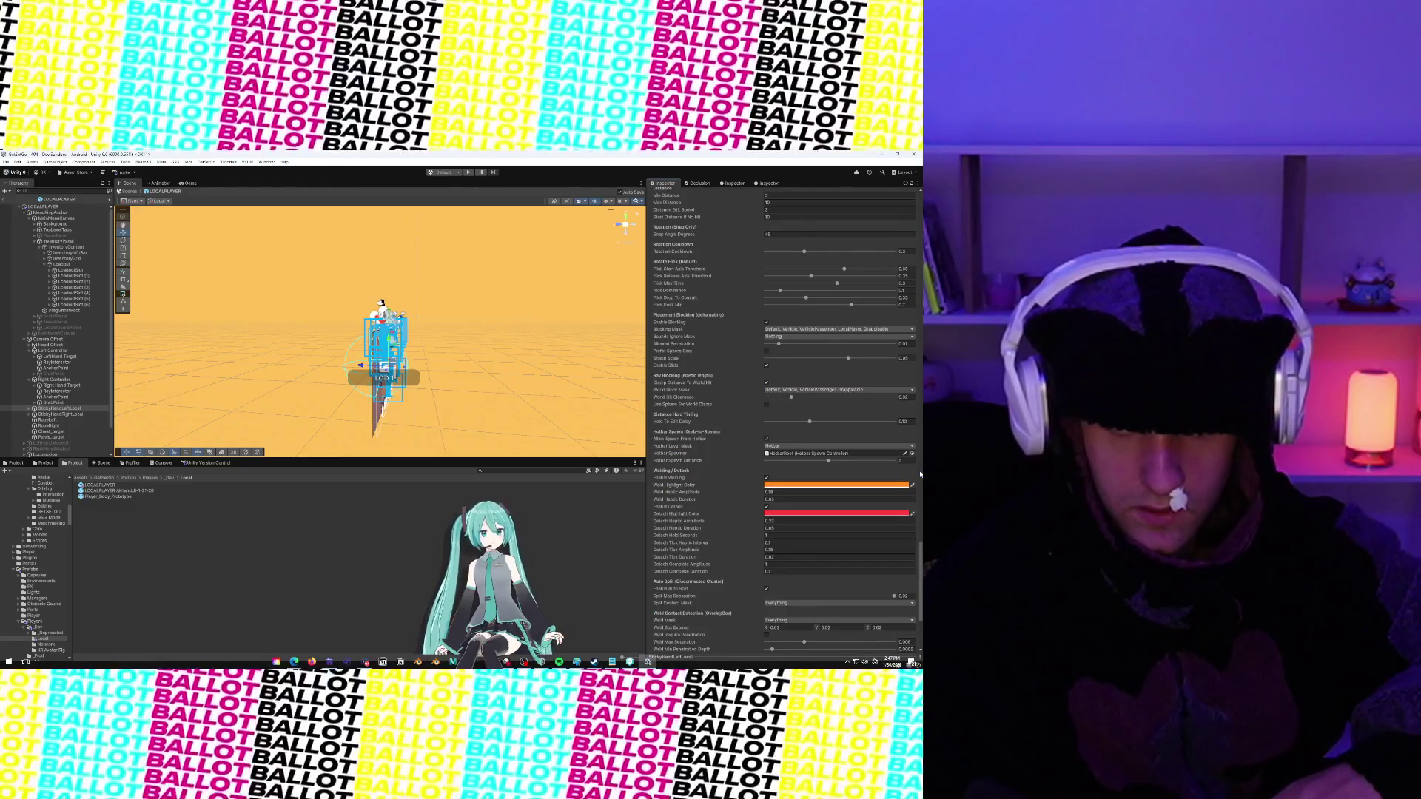
scroll(920, 474, down, 6)
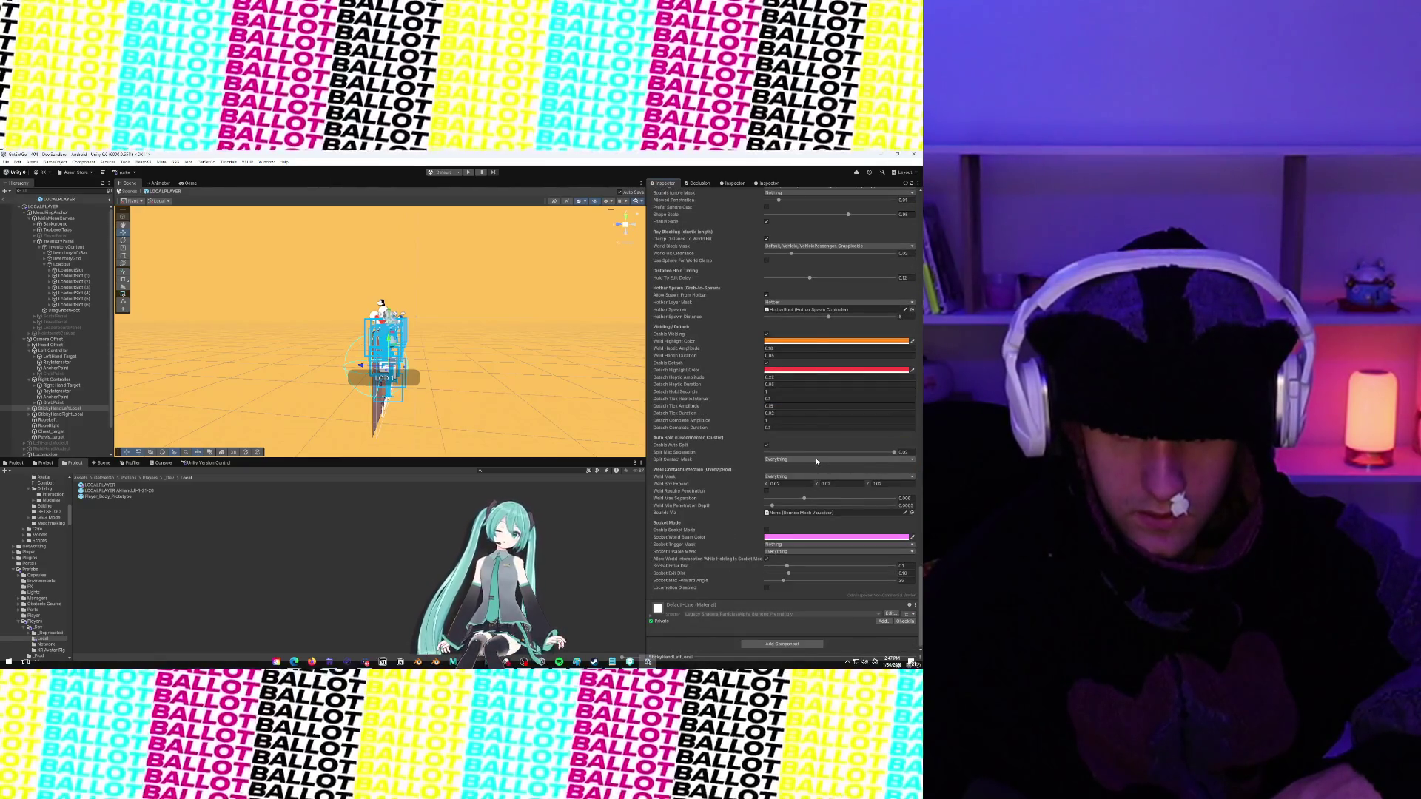
Limit both Split Contact Mask and Weld Mask to the Part layer only
click(817, 460)
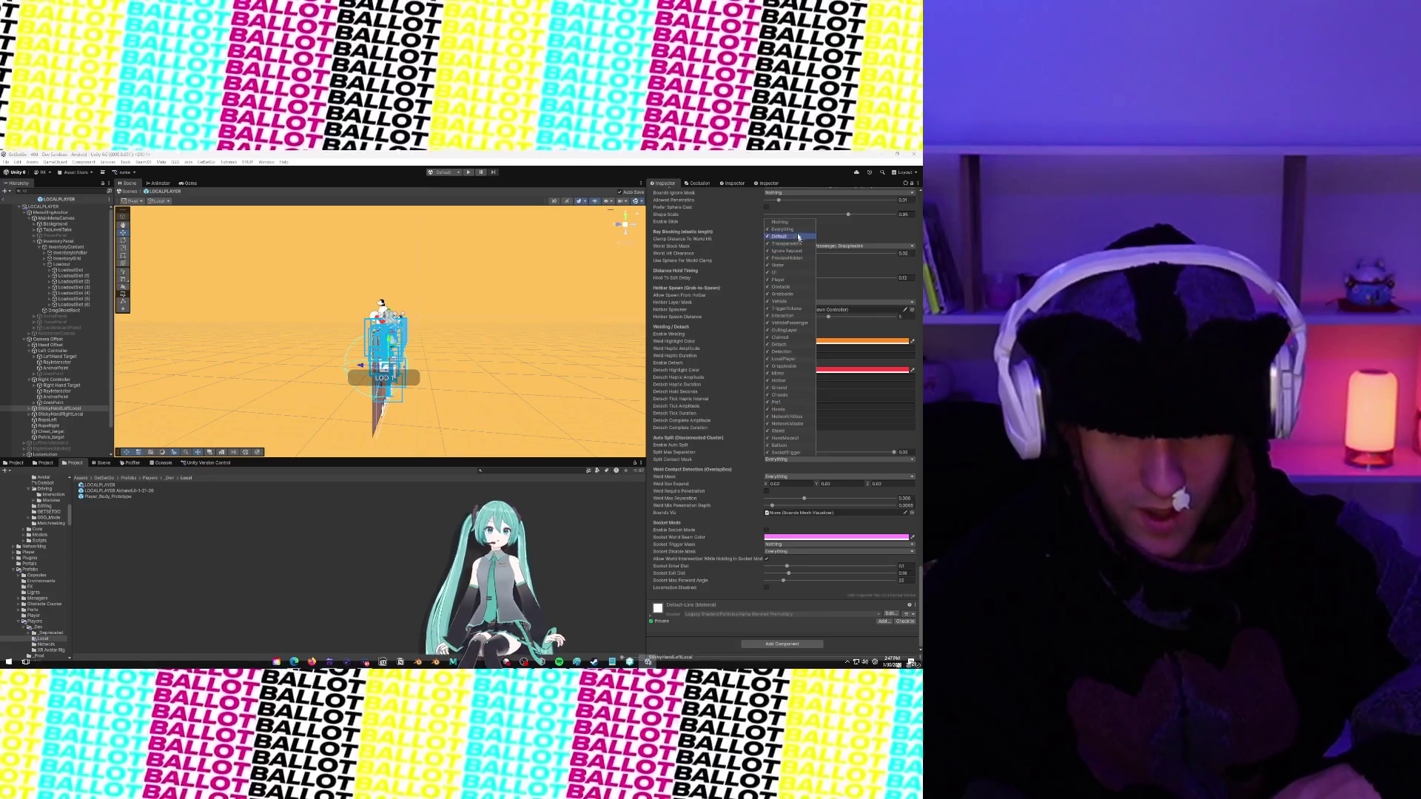
click(795, 231)
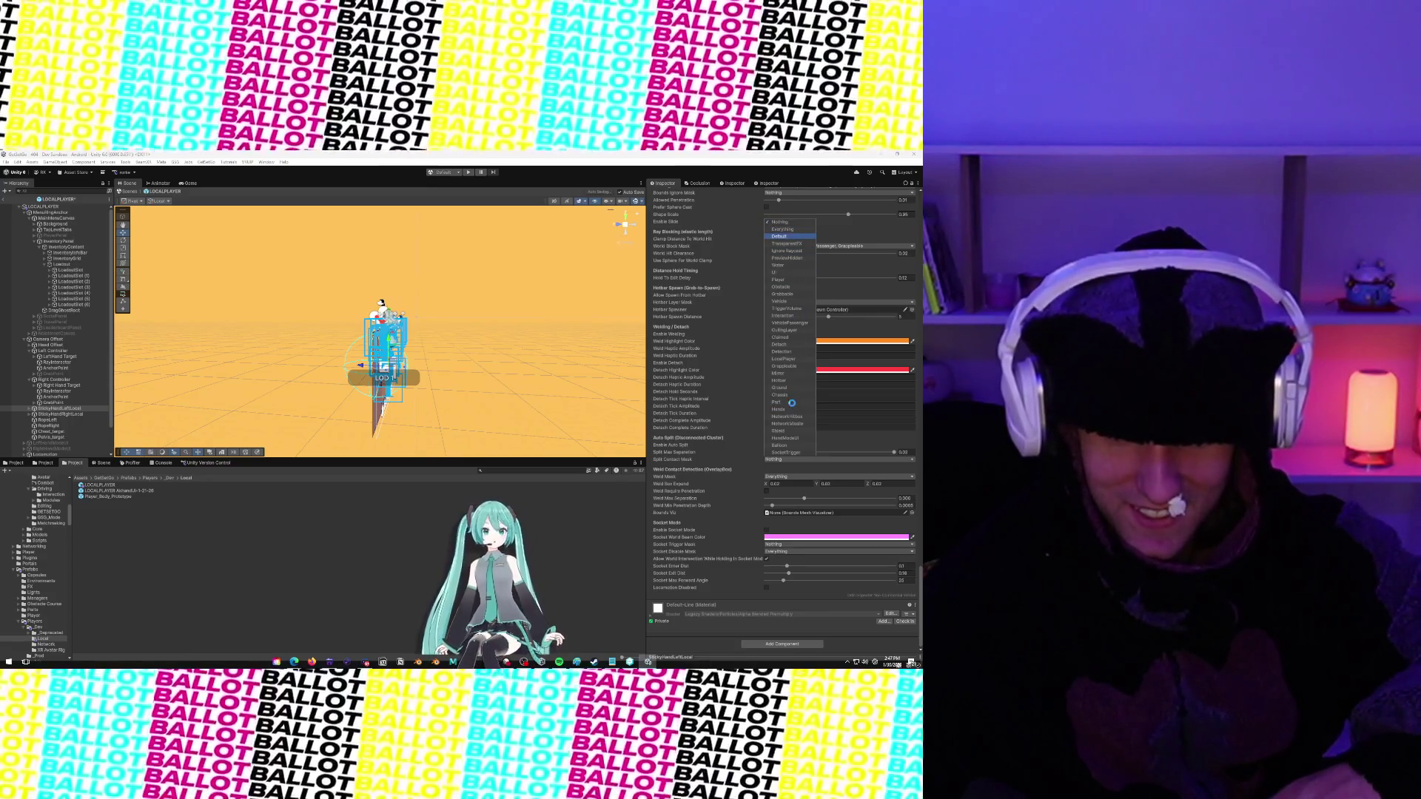
click(791, 402)
click(707, 467)
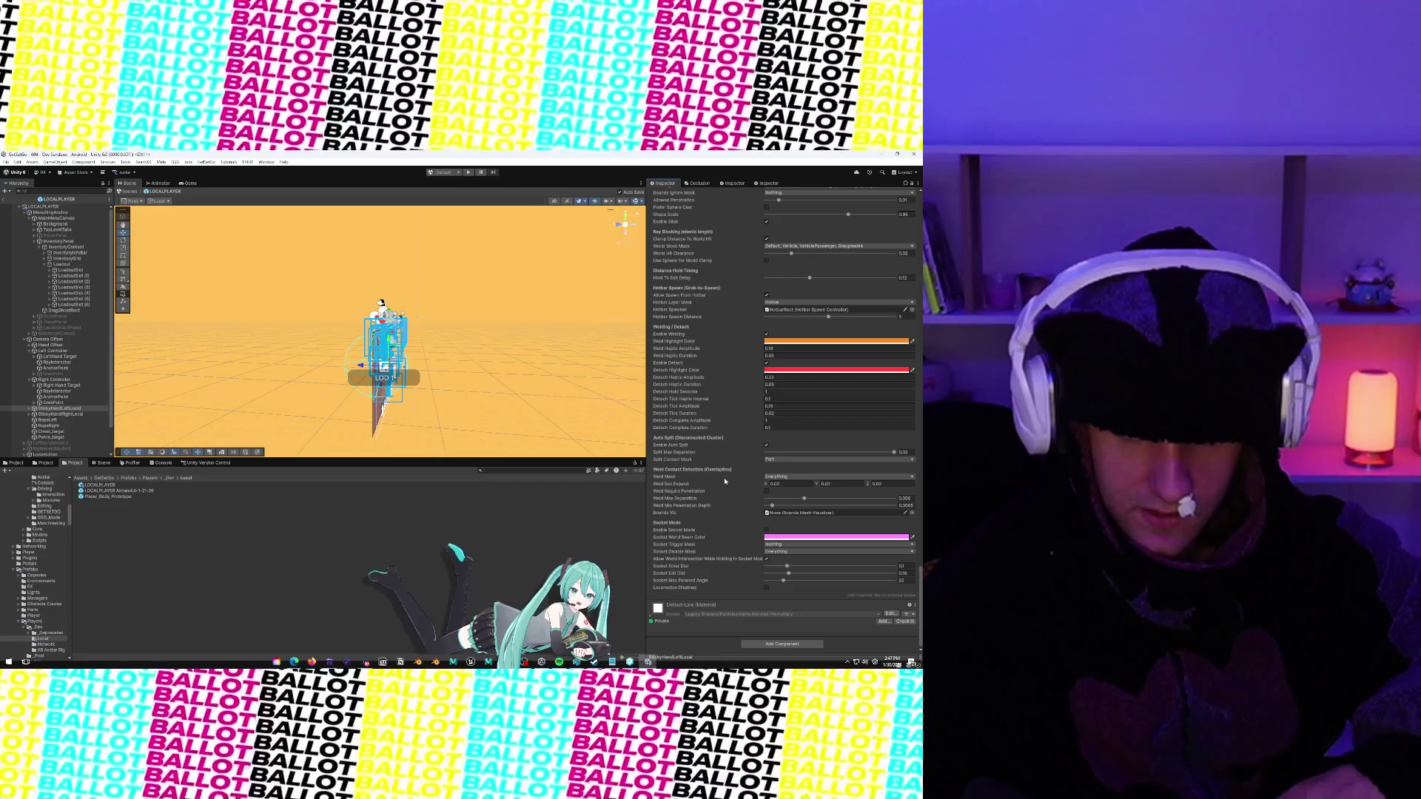
click(773, 478)
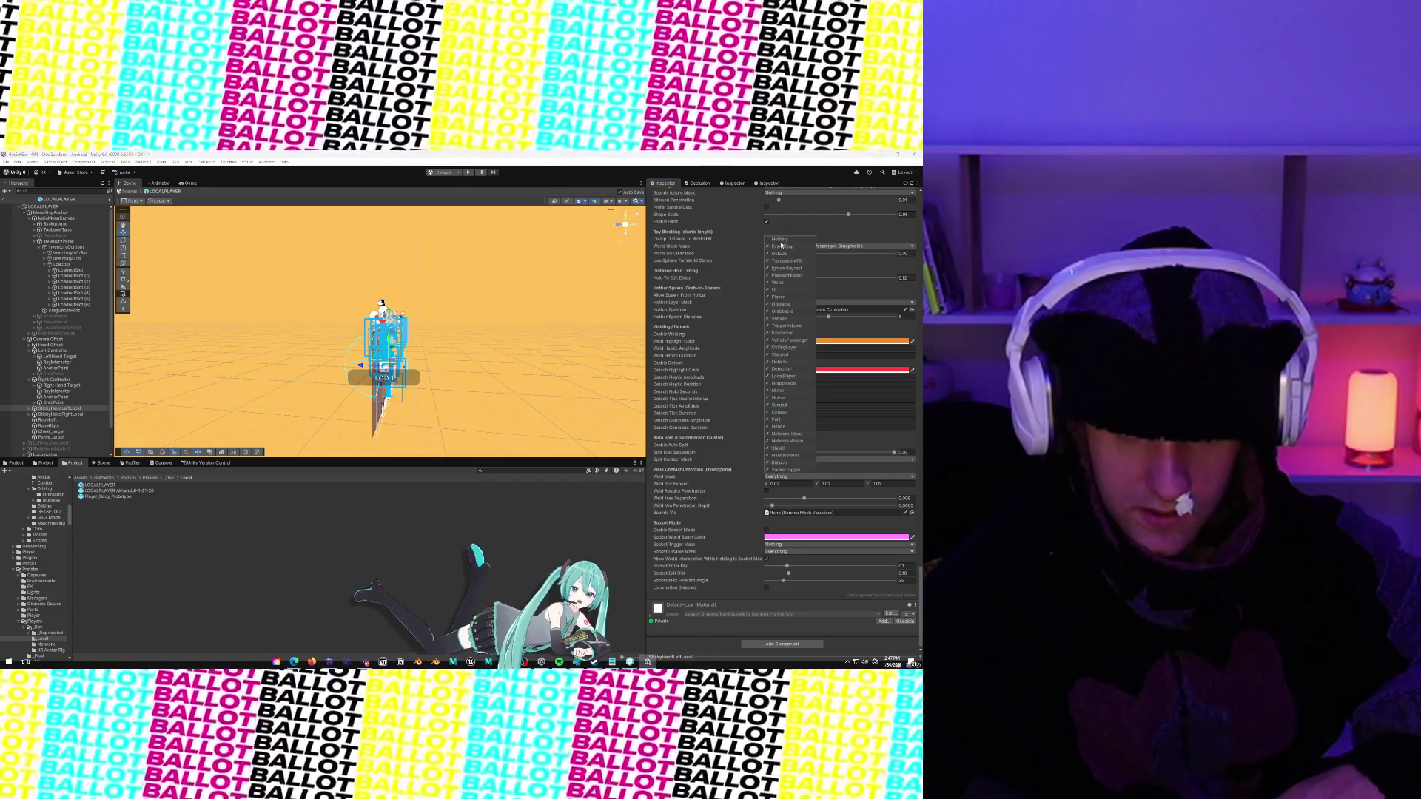
click(781, 239)
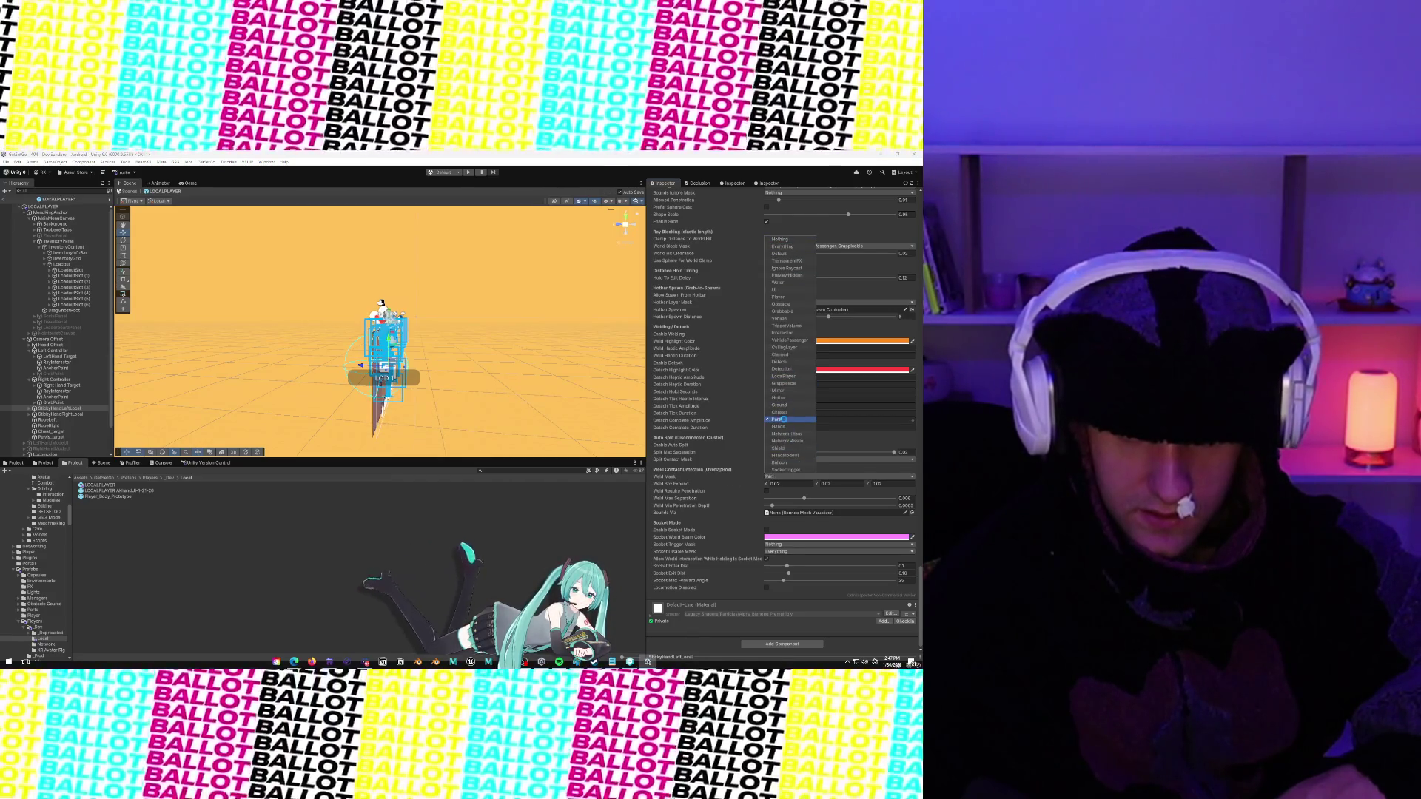
click(781, 419)
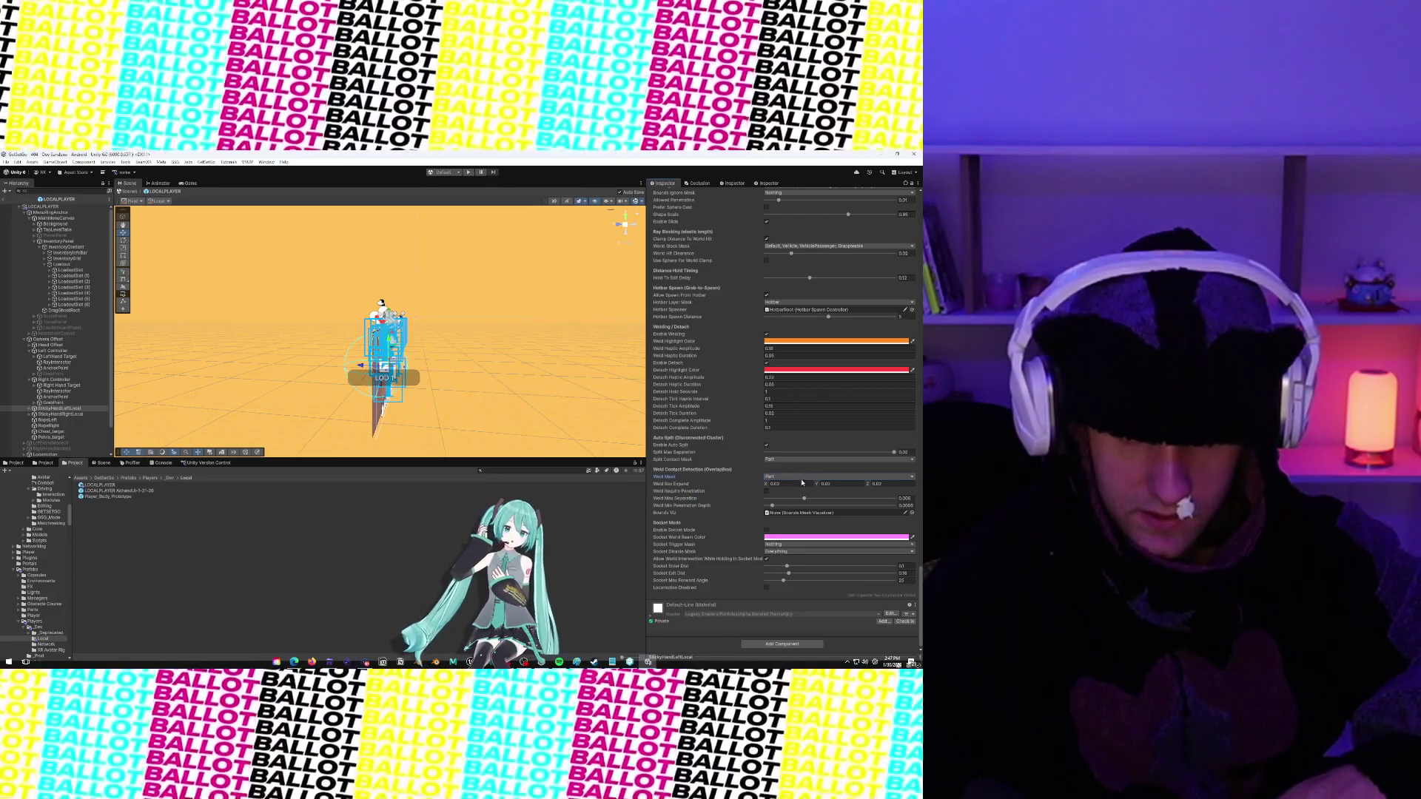
Set Weld Box Expand X, Y and Z to 0.1 and raise Weld Max Separation (0.02)
click(801, 482)
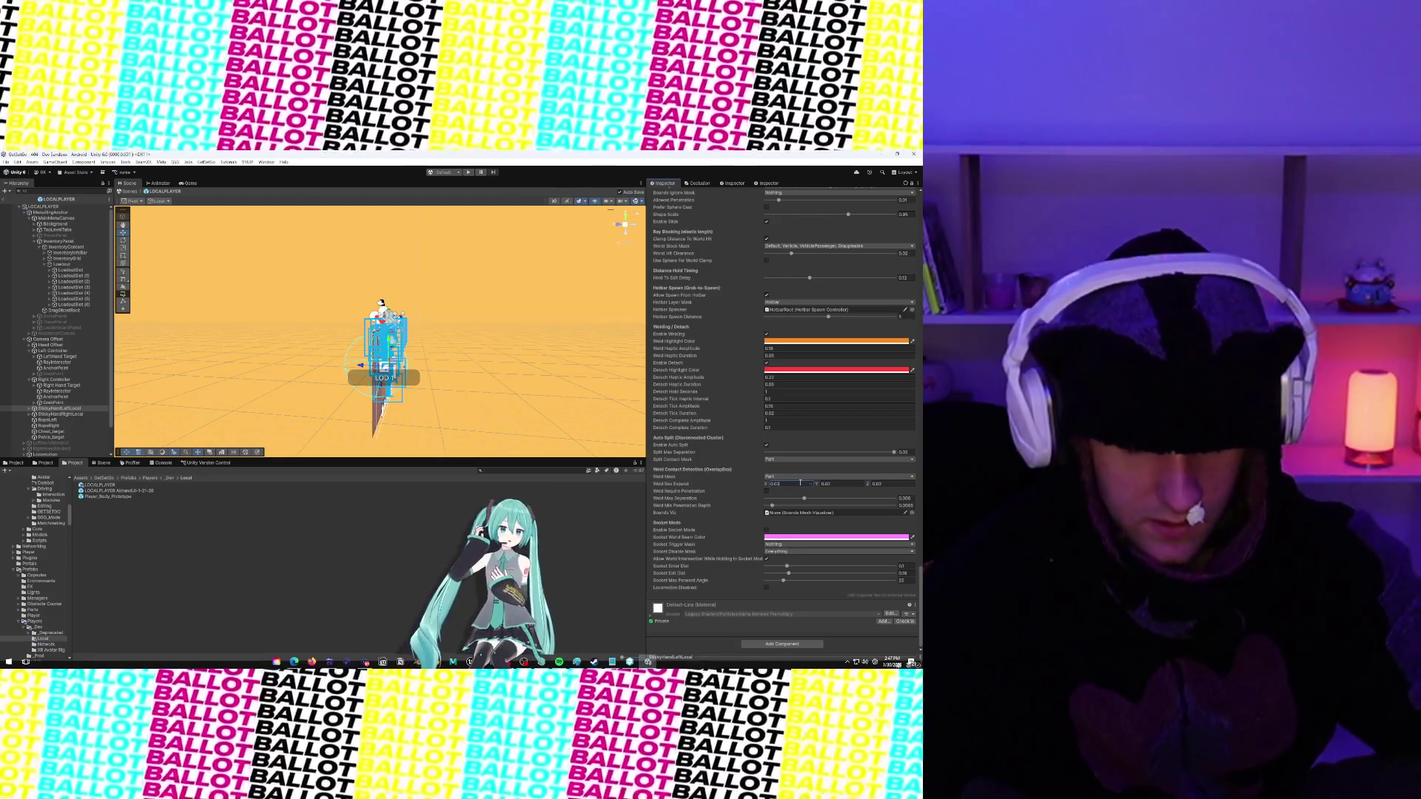
text(0.1)
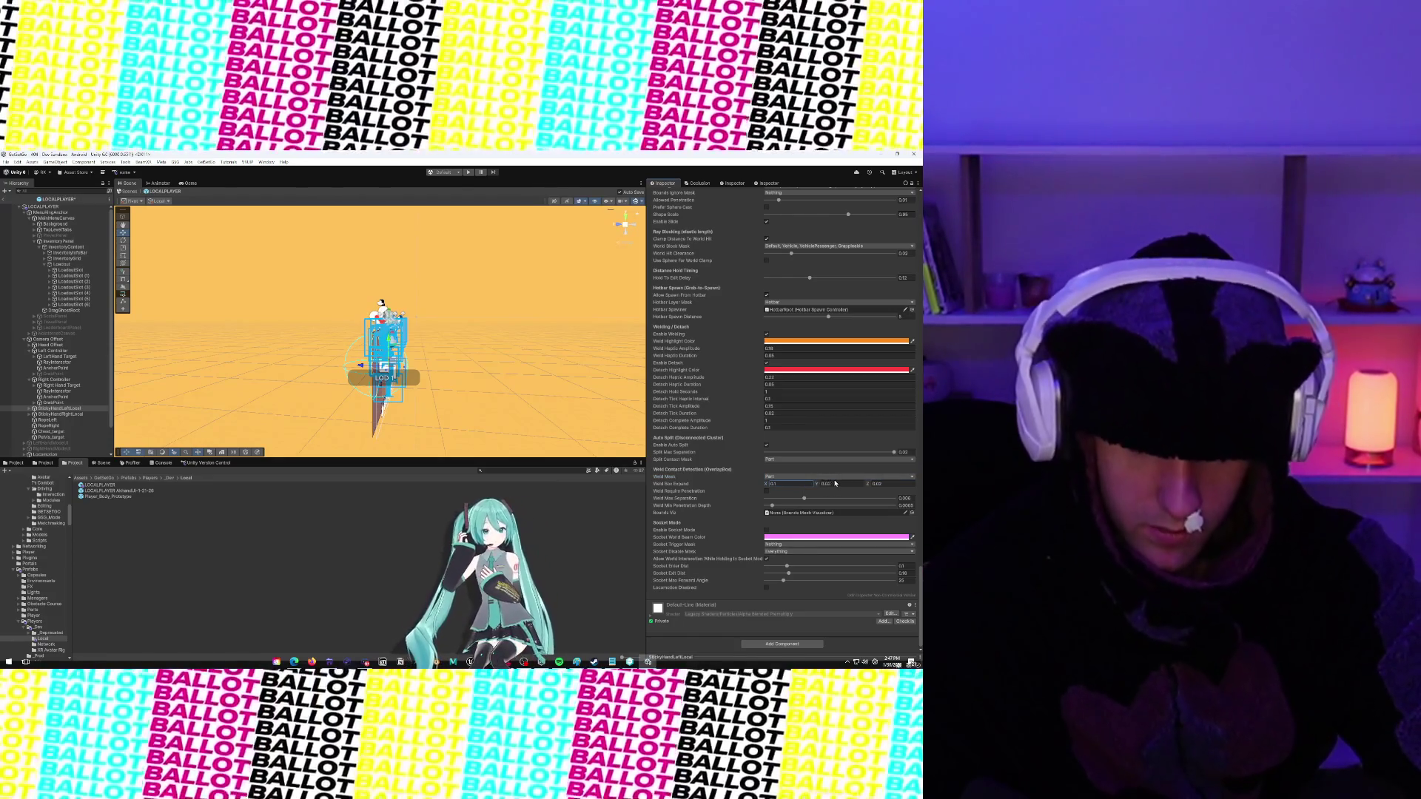
click(838, 482)
text(0.1)
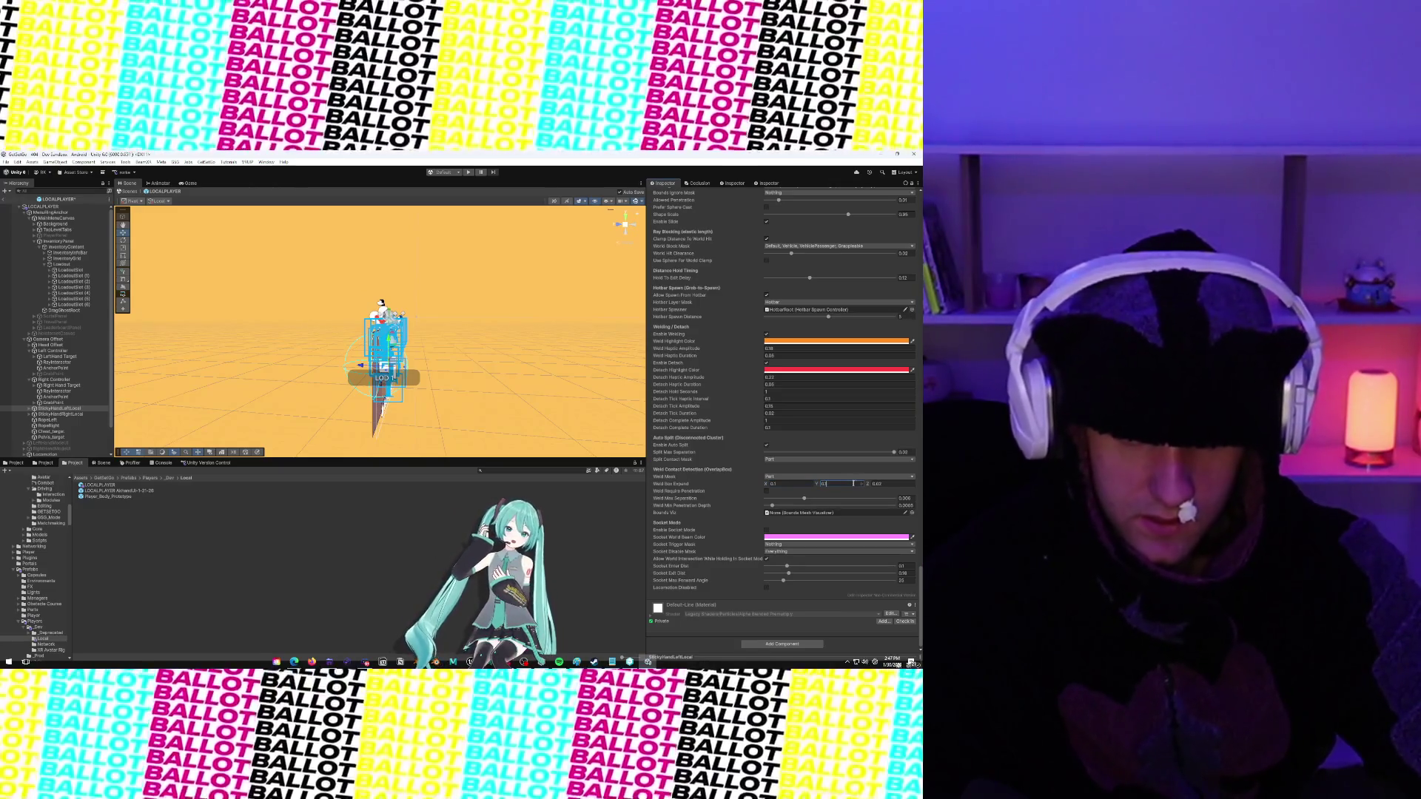
click(897, 484)
text(0.1)
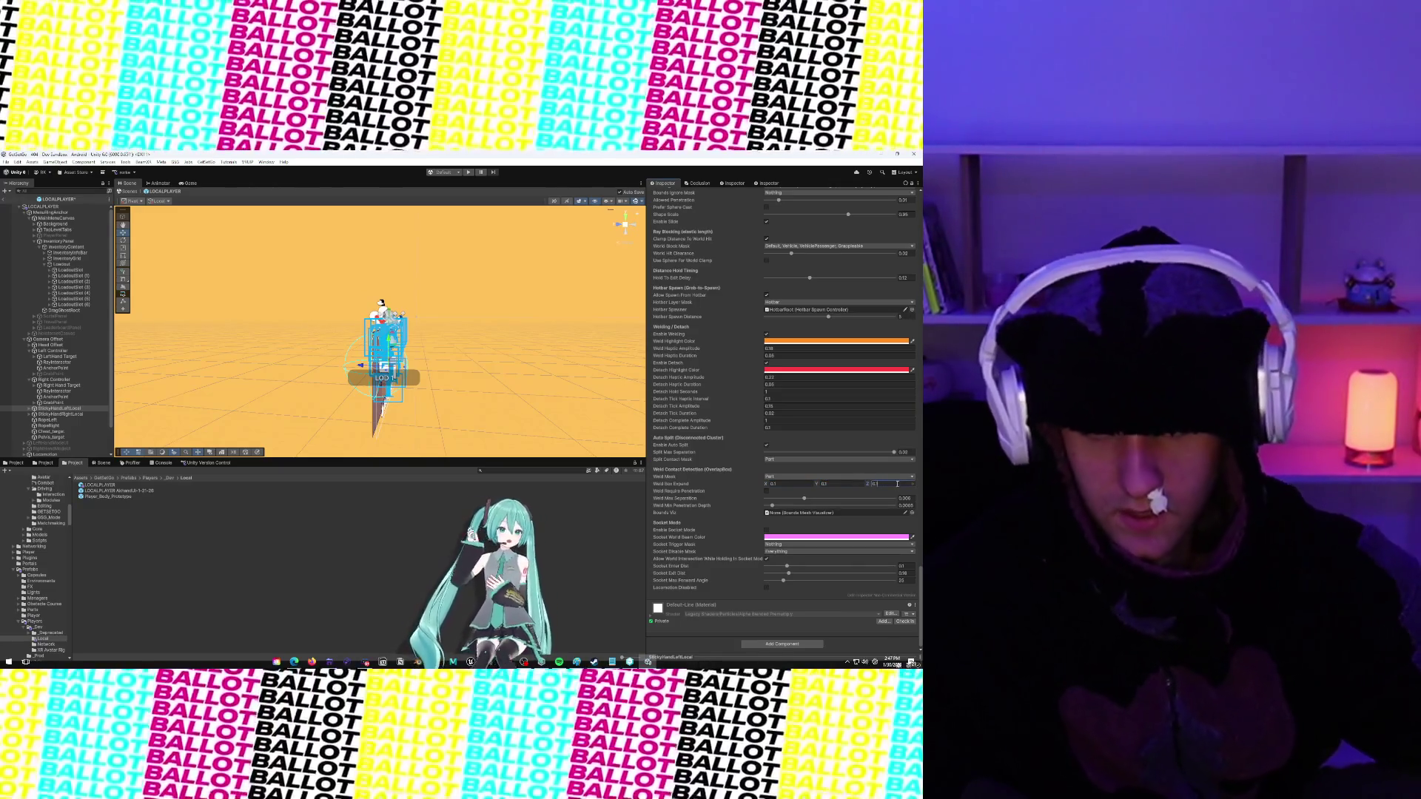
key(Return)
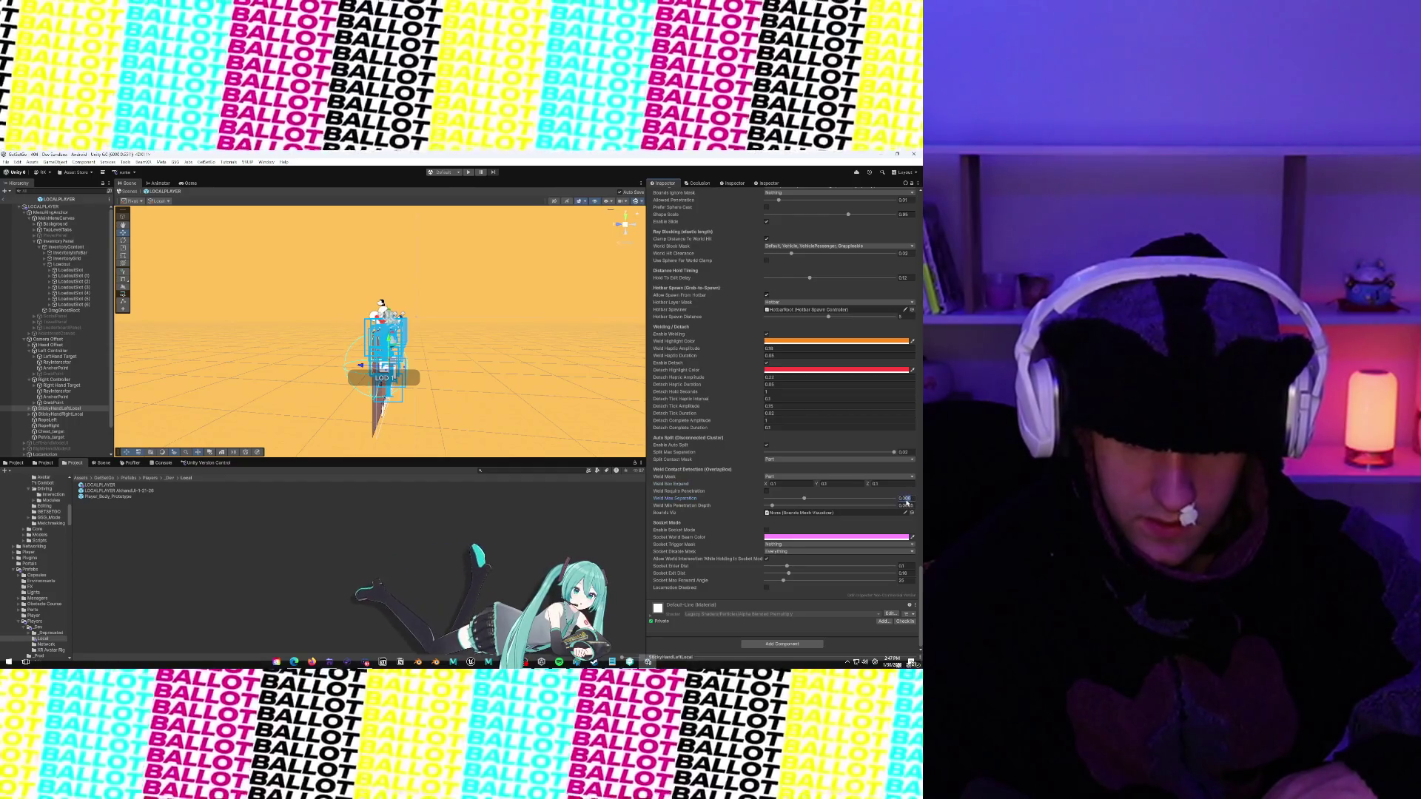
text(0.02)
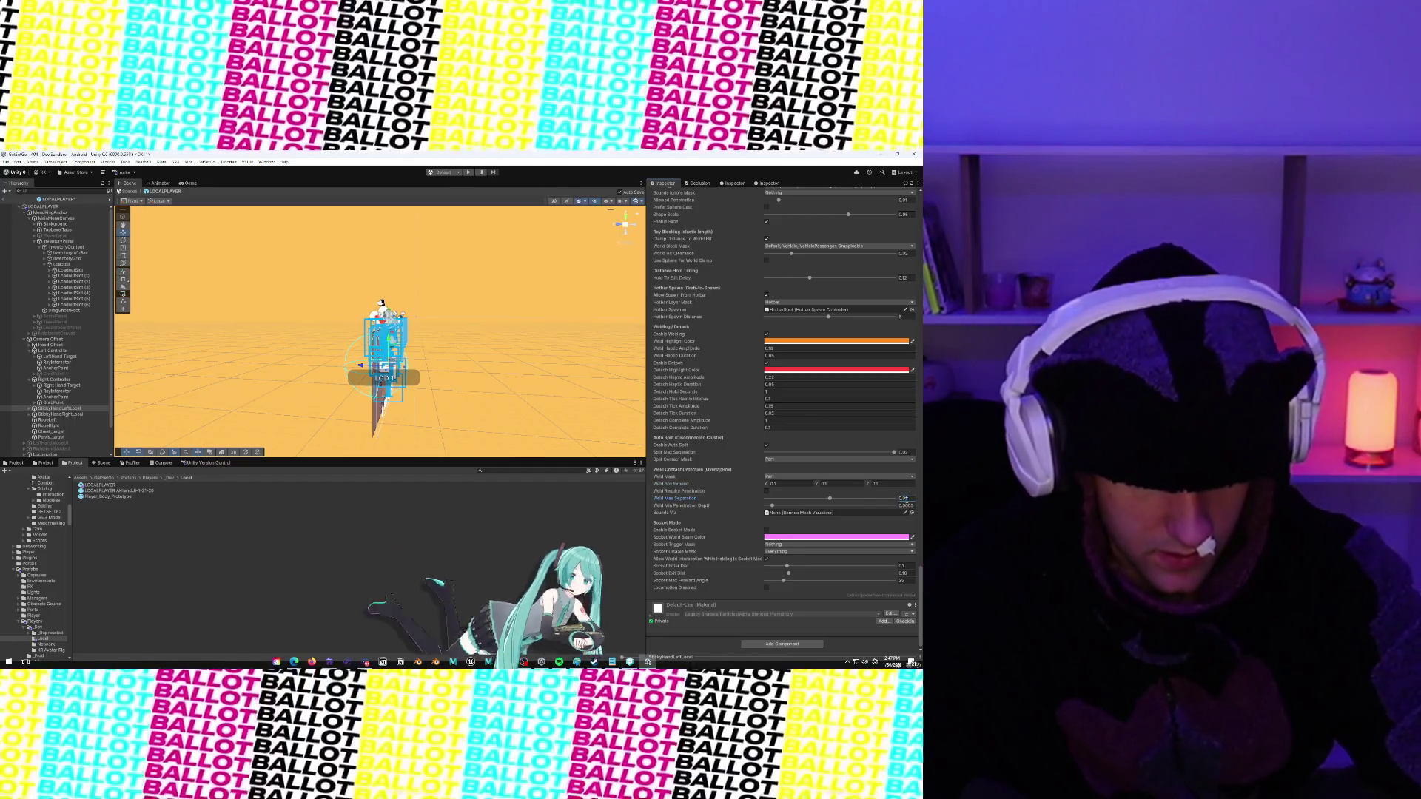
drag(677, 499, 694, 500)
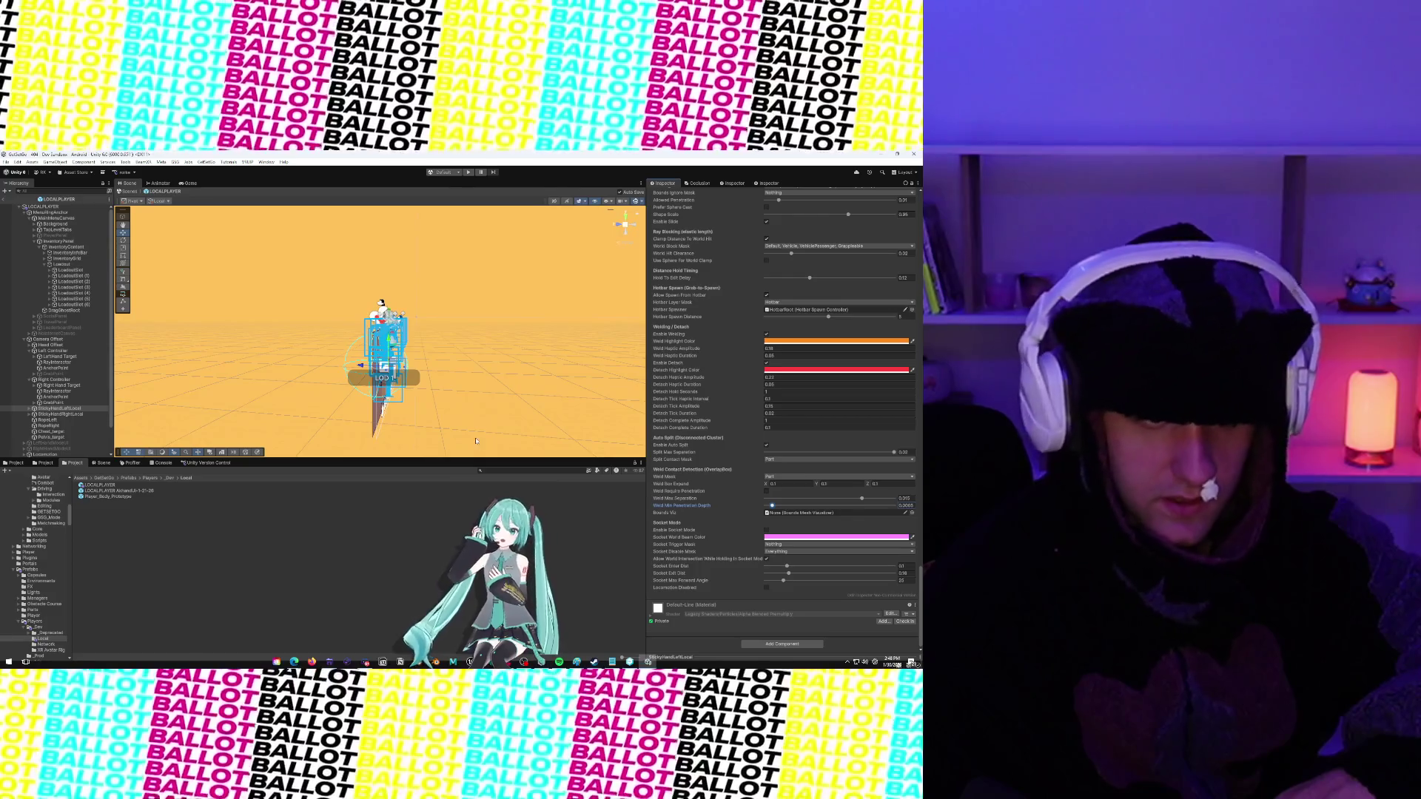
click(51, 415)
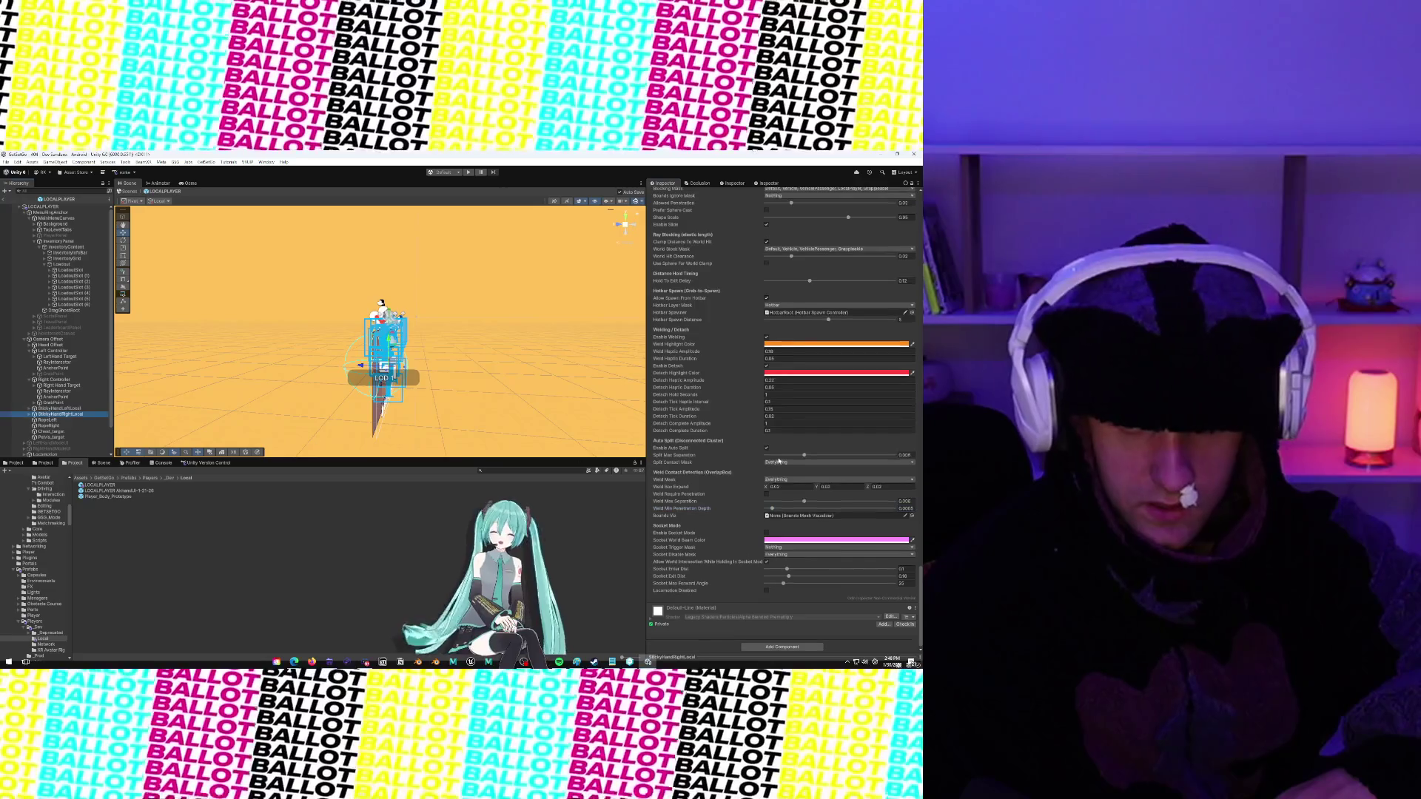
click(907, 454)
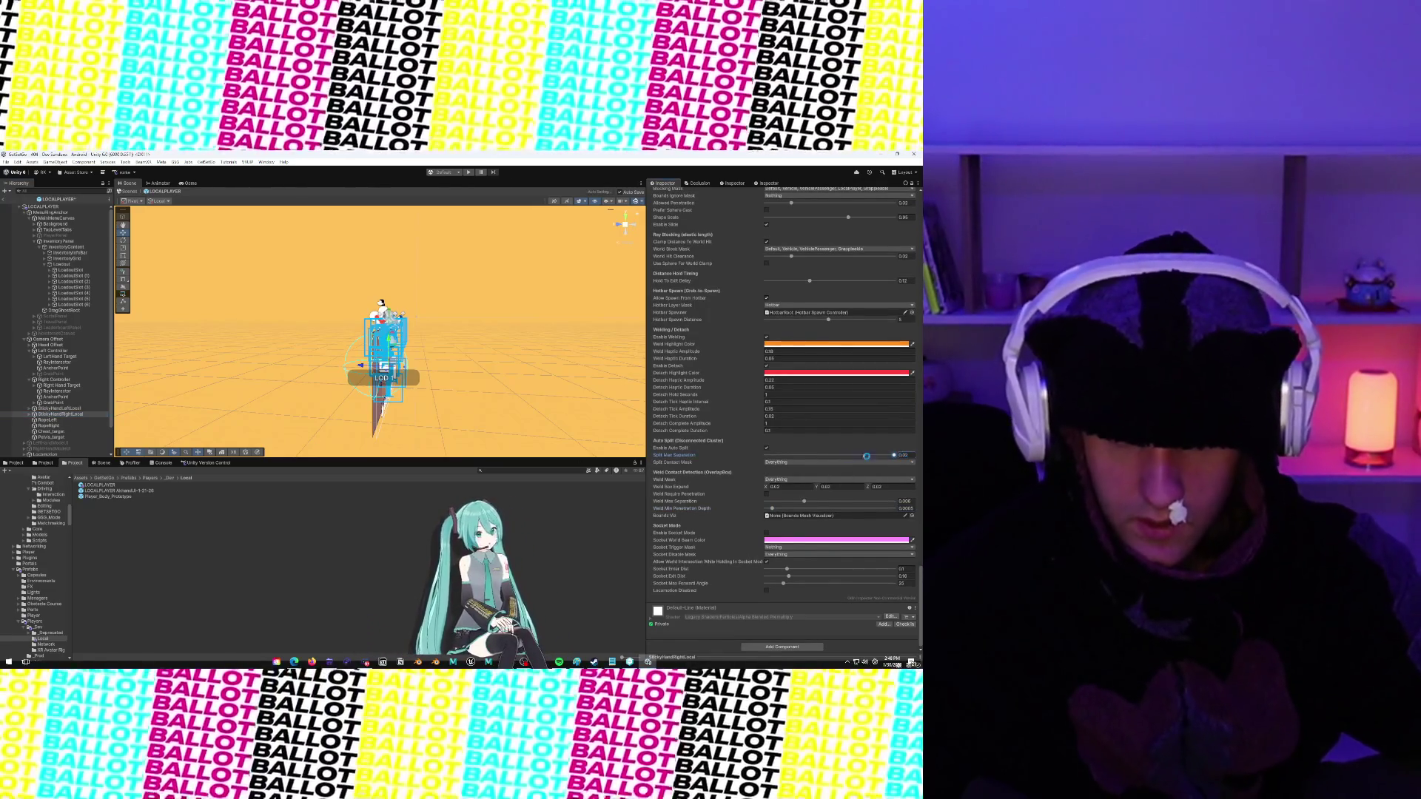
click(805, 463)
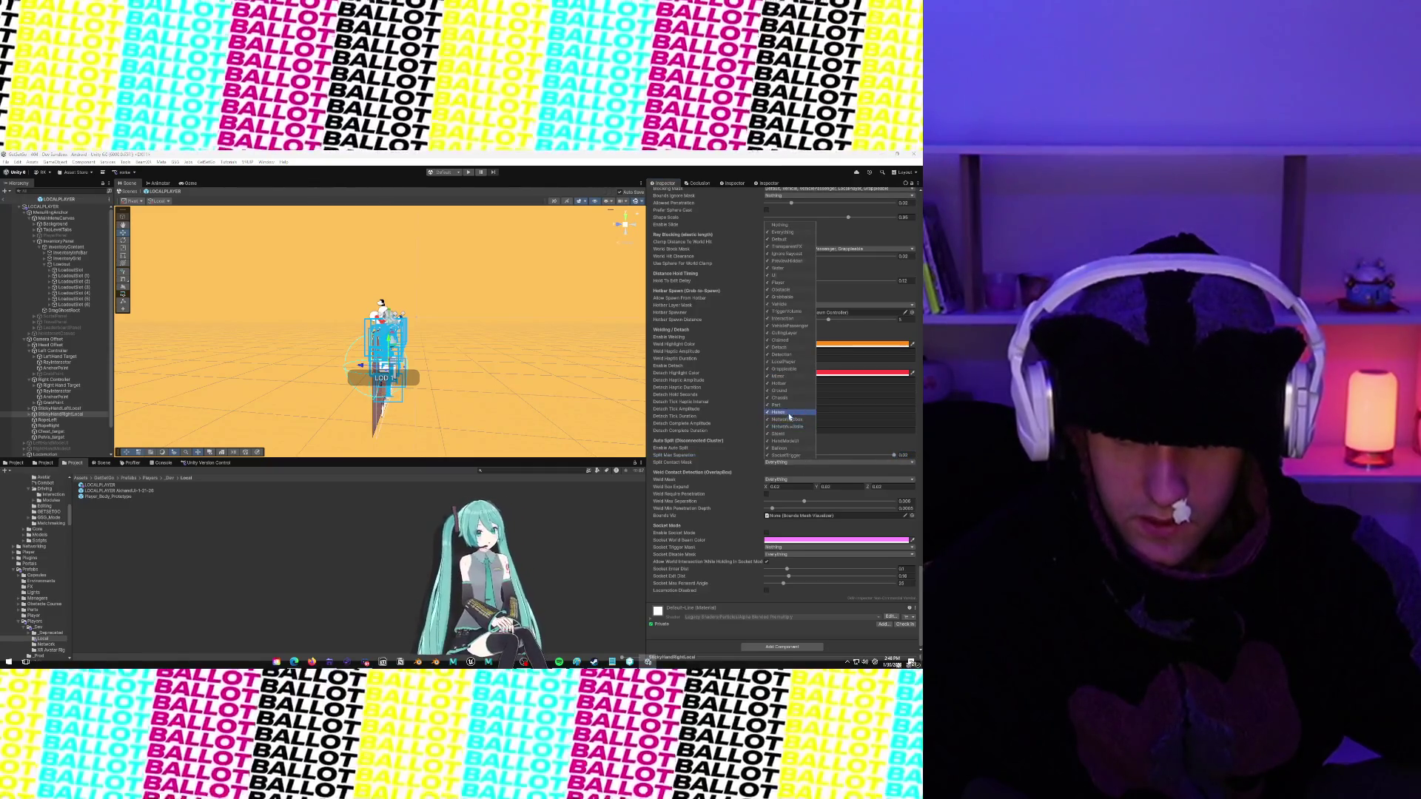
click(778, 225)
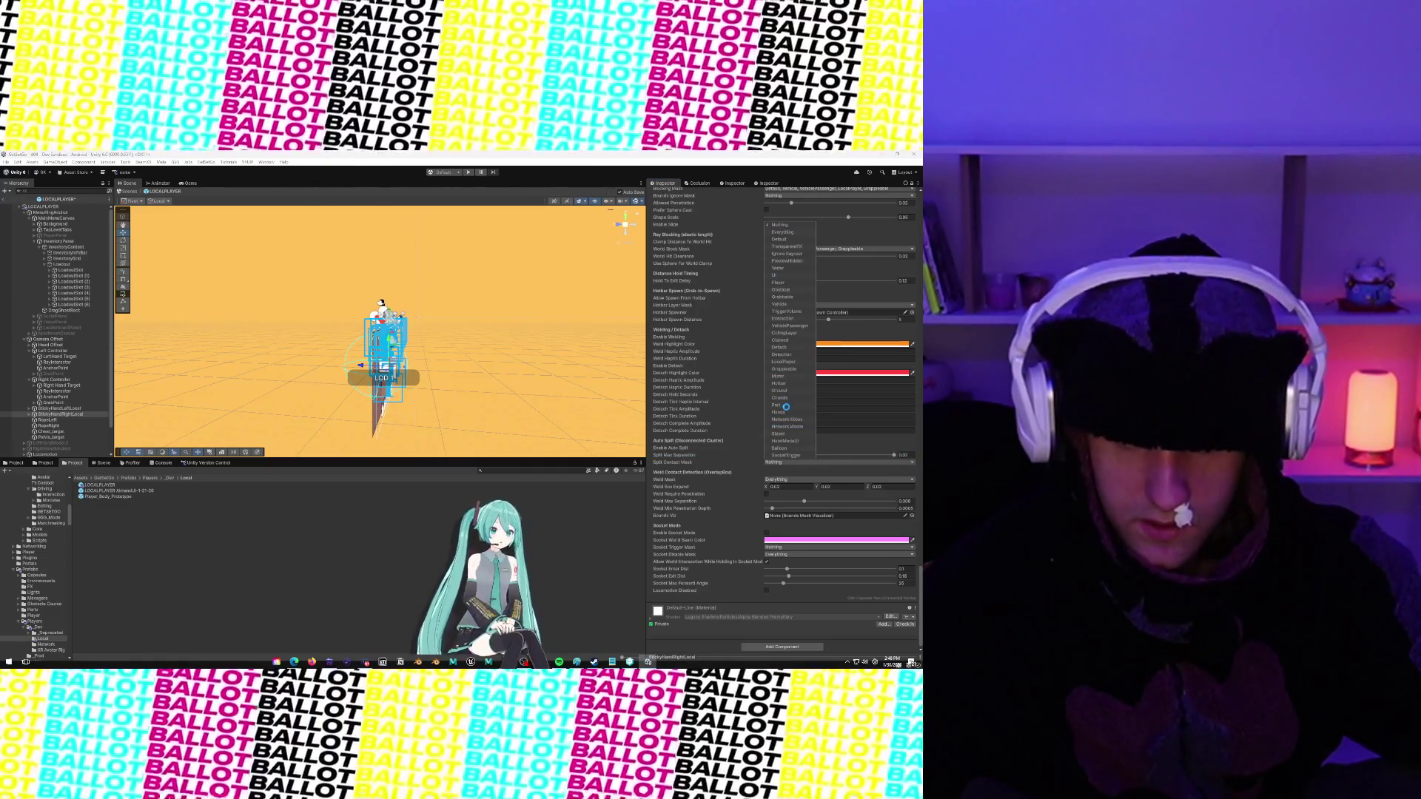
click(797, 484)
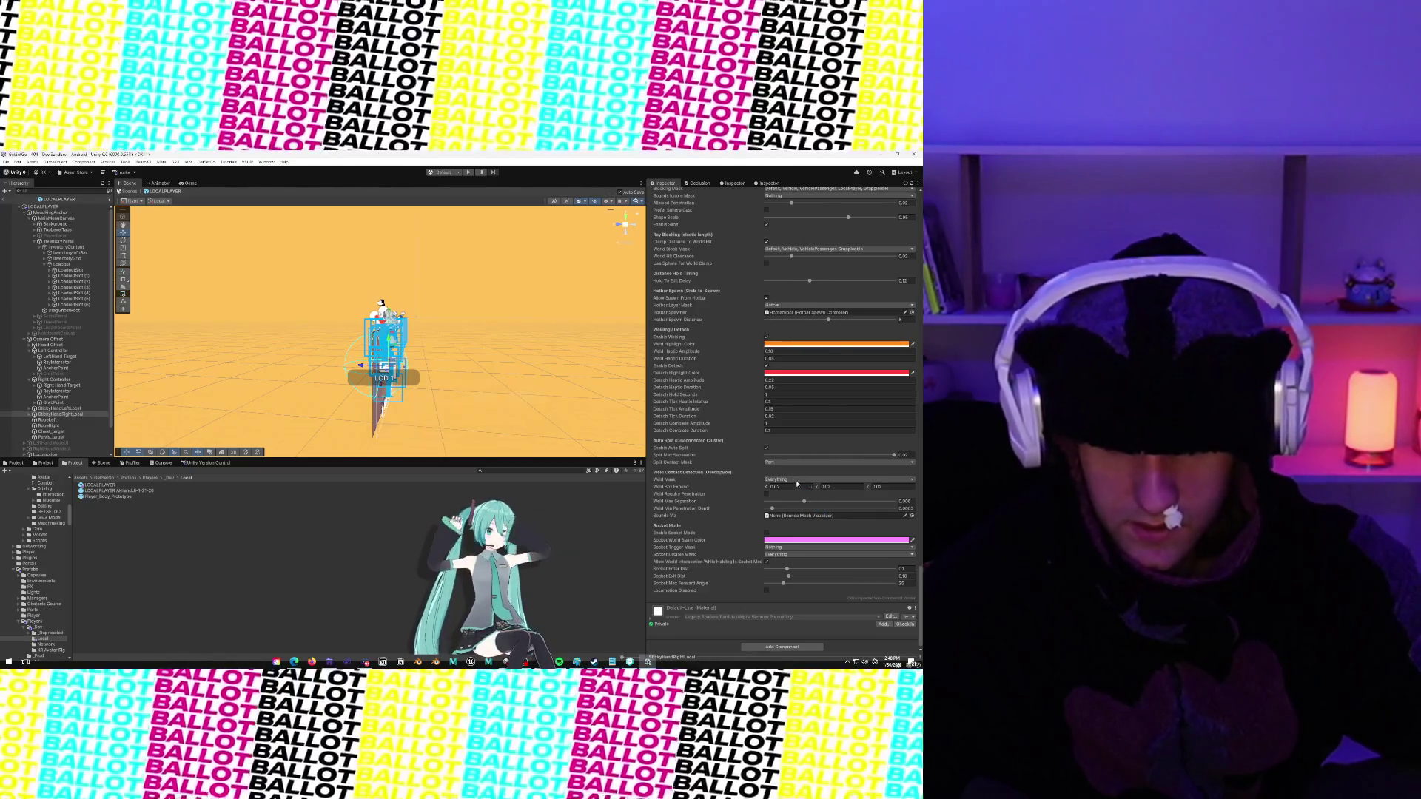
click(797, 484)
click(797, 481)
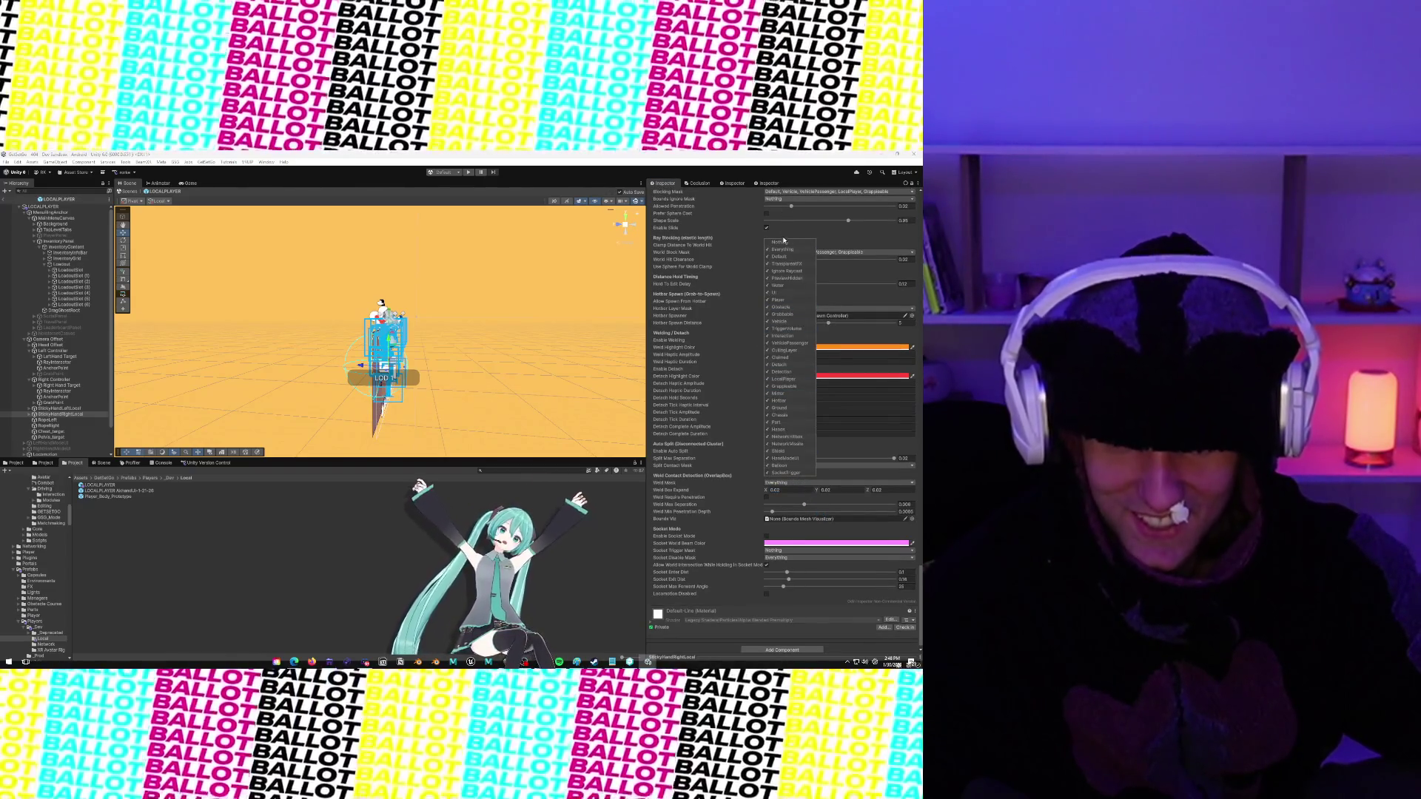
click(780, 242)
click(781, 422)
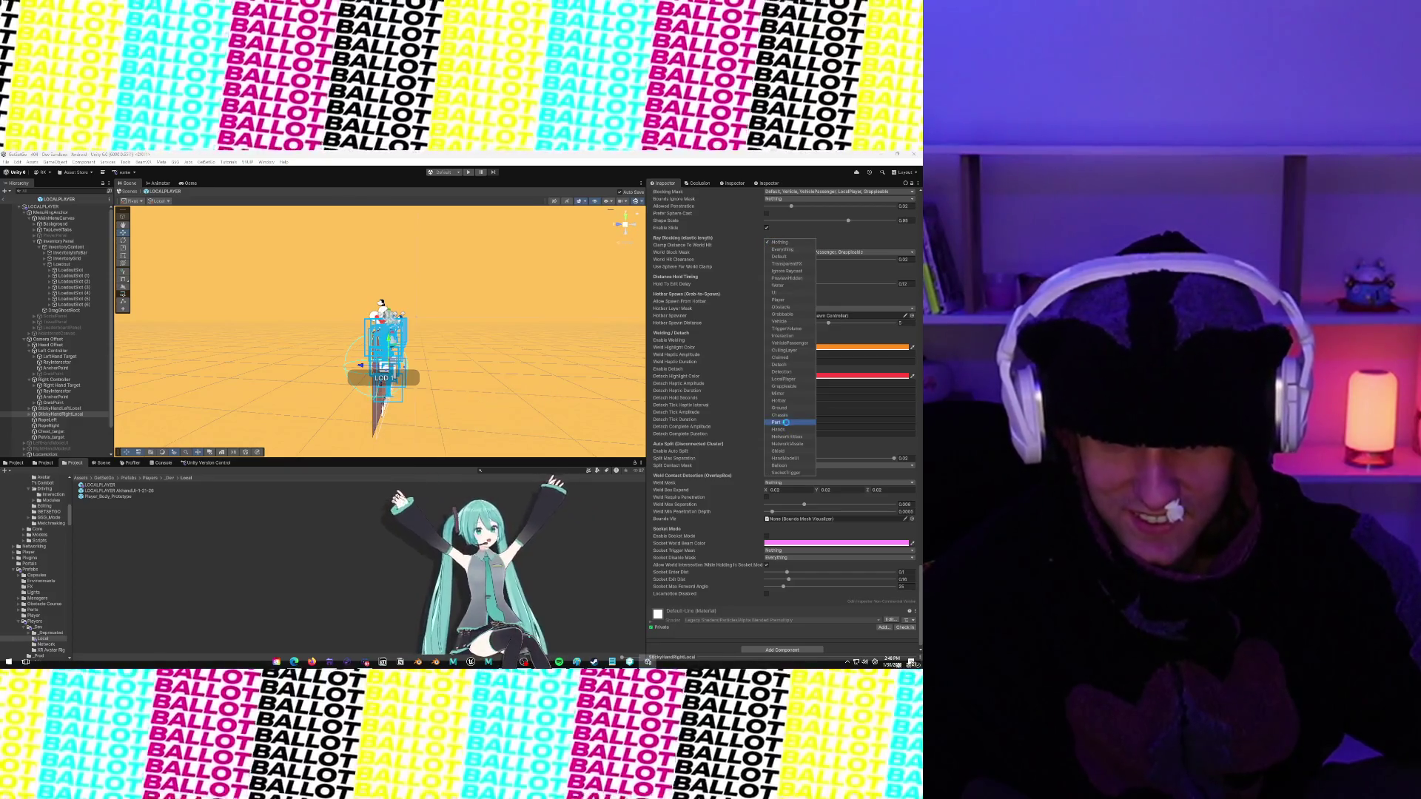
click(784, 488)
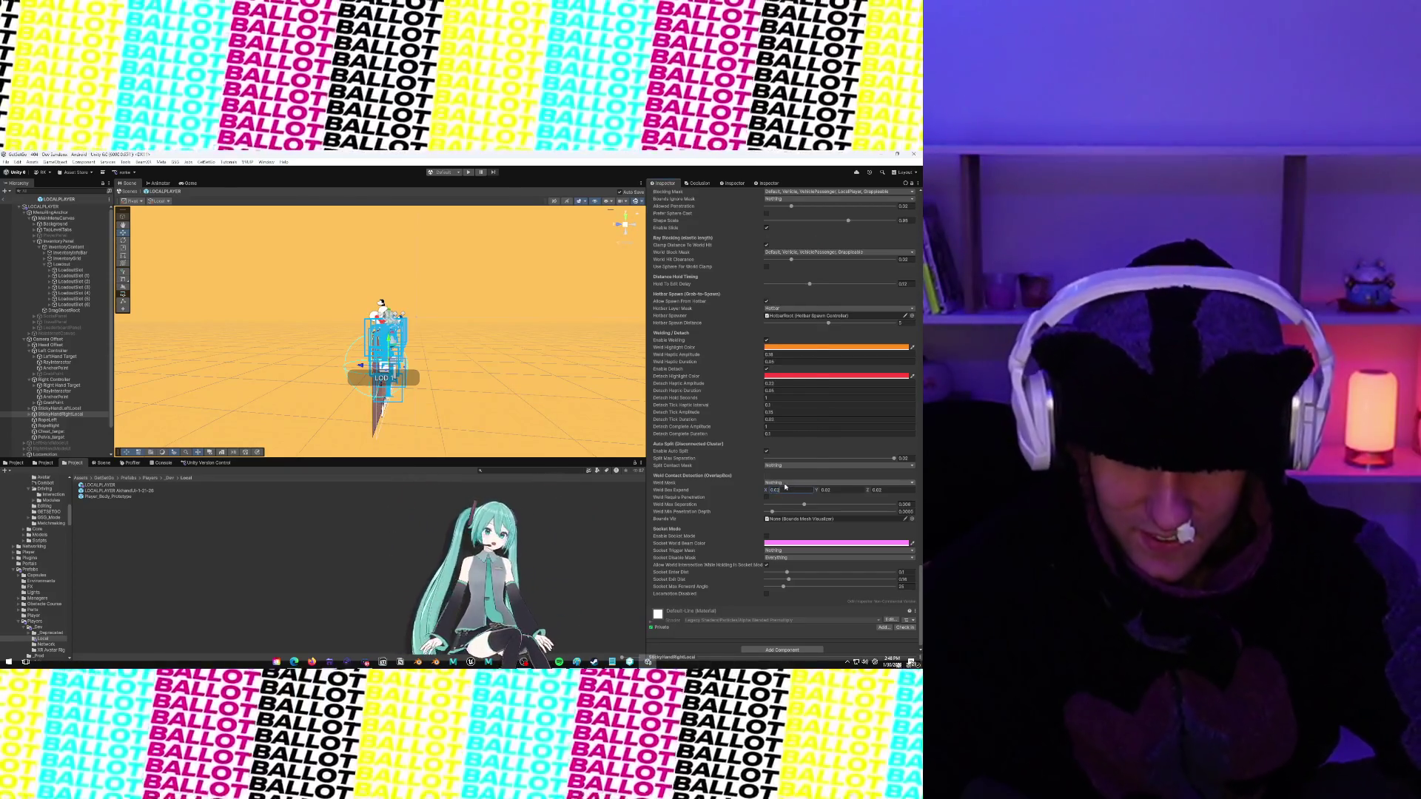
click(797, 482)
click(777, 426)
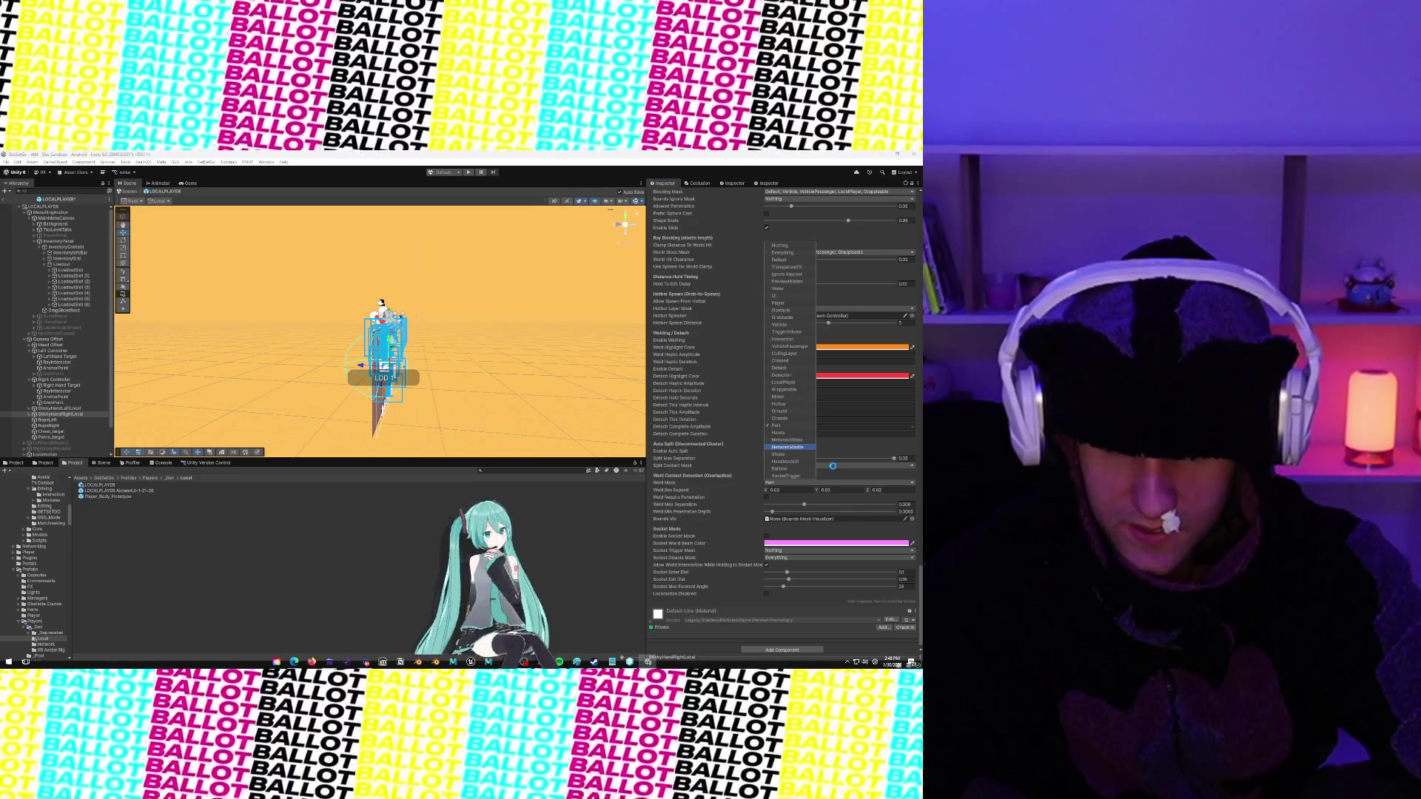
click(828, 466)
click(777, 407)
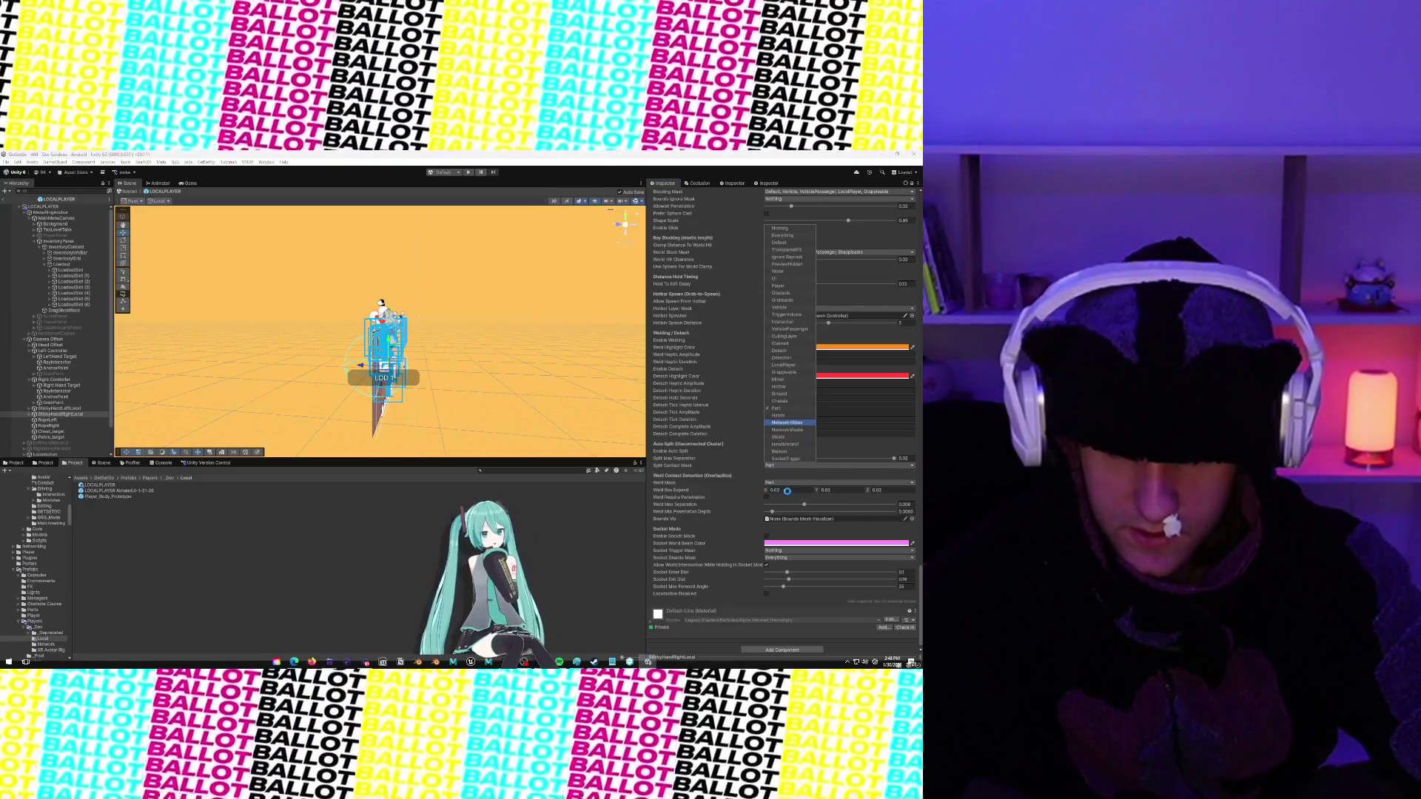
click(786, 490)
click(788, 490)
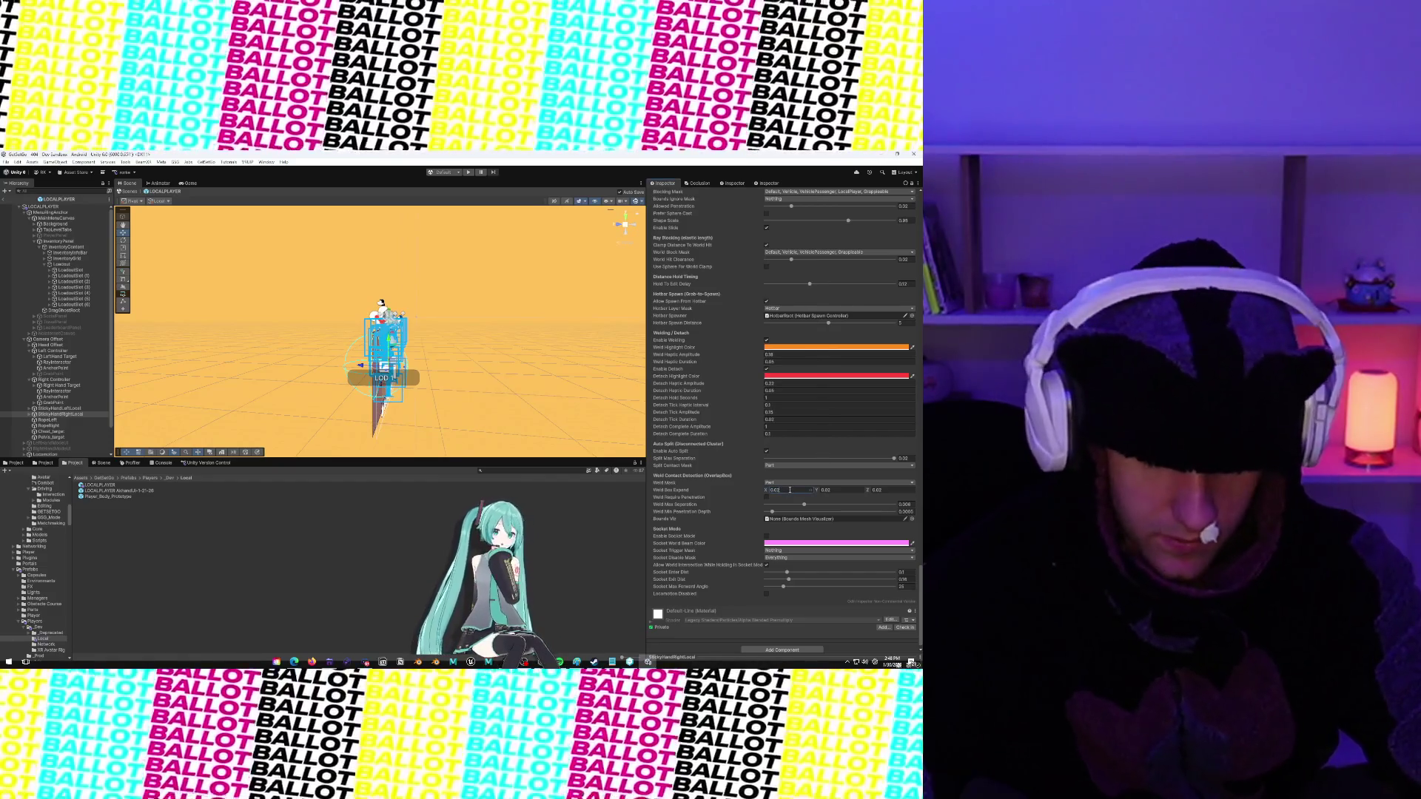
text(0.1)
click(832, 490)
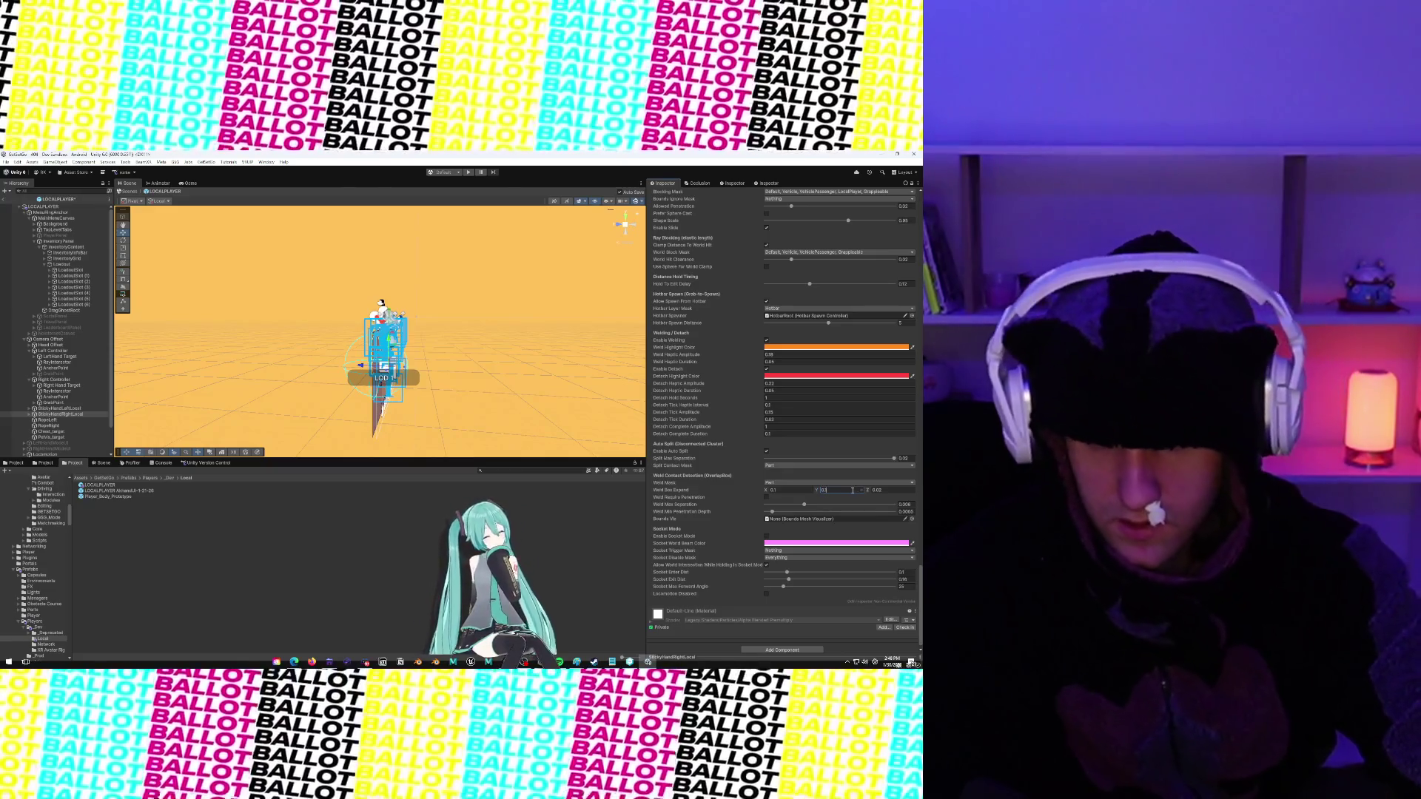
text(0.1)
click(895, 489)
text(0.1)
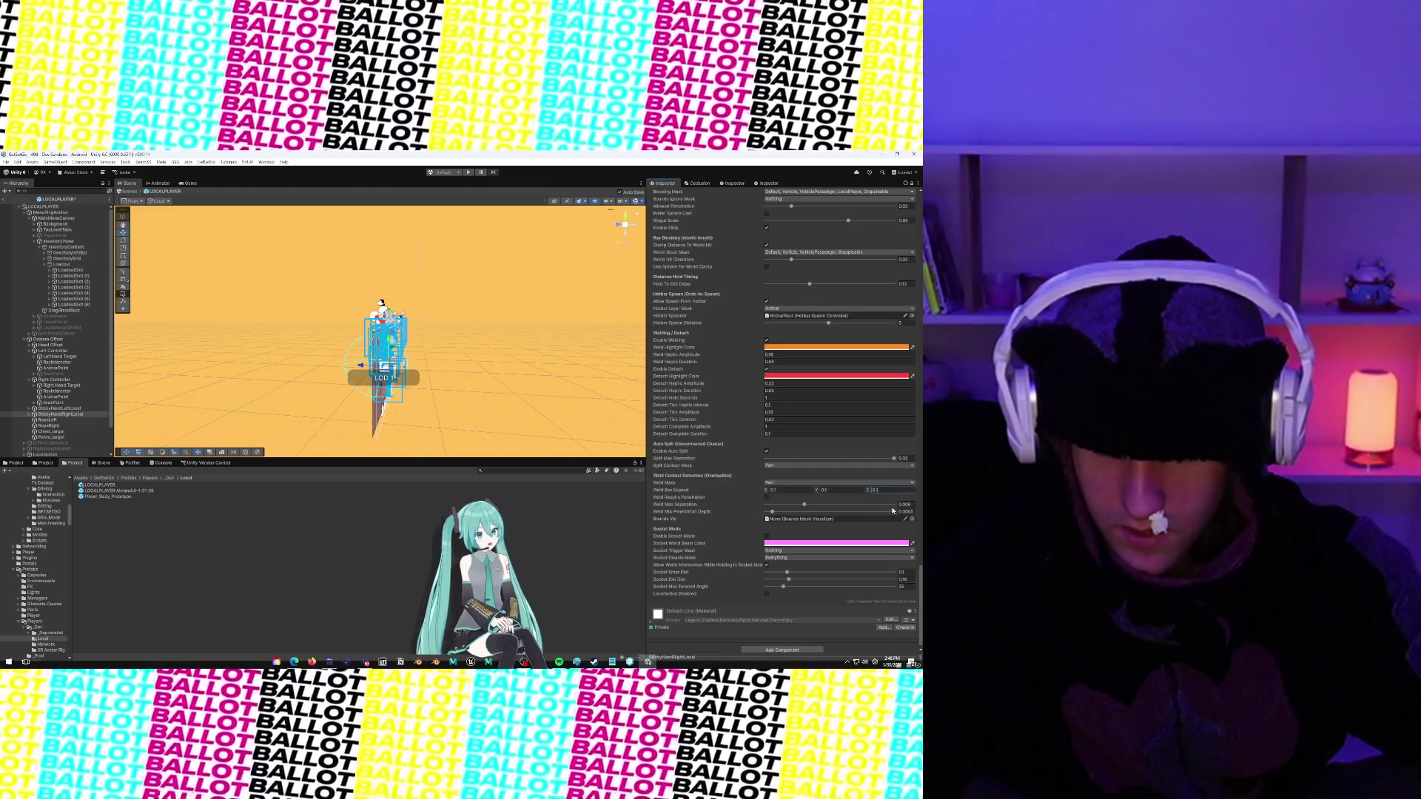
click(911, 505)
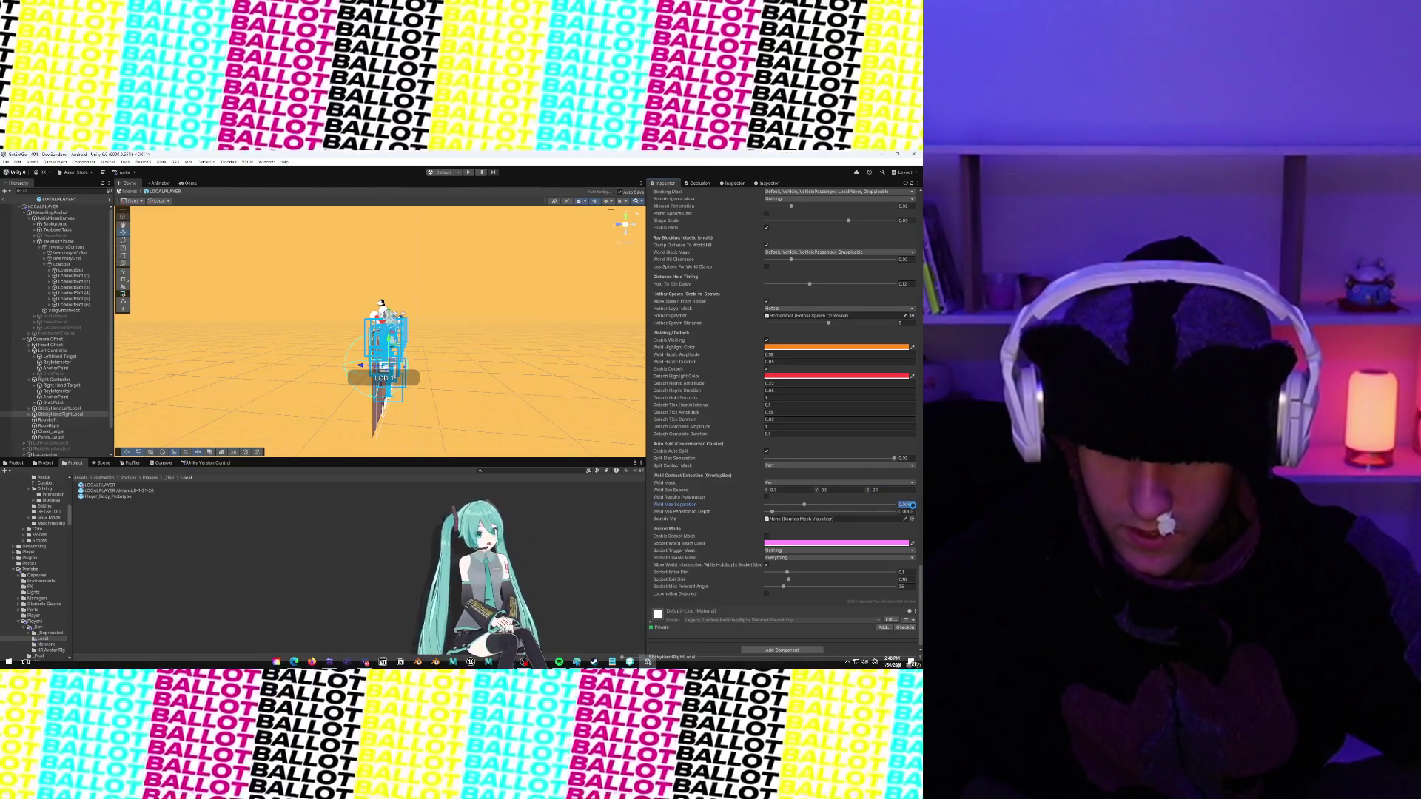
click(913, 506)
key(BackSpace)
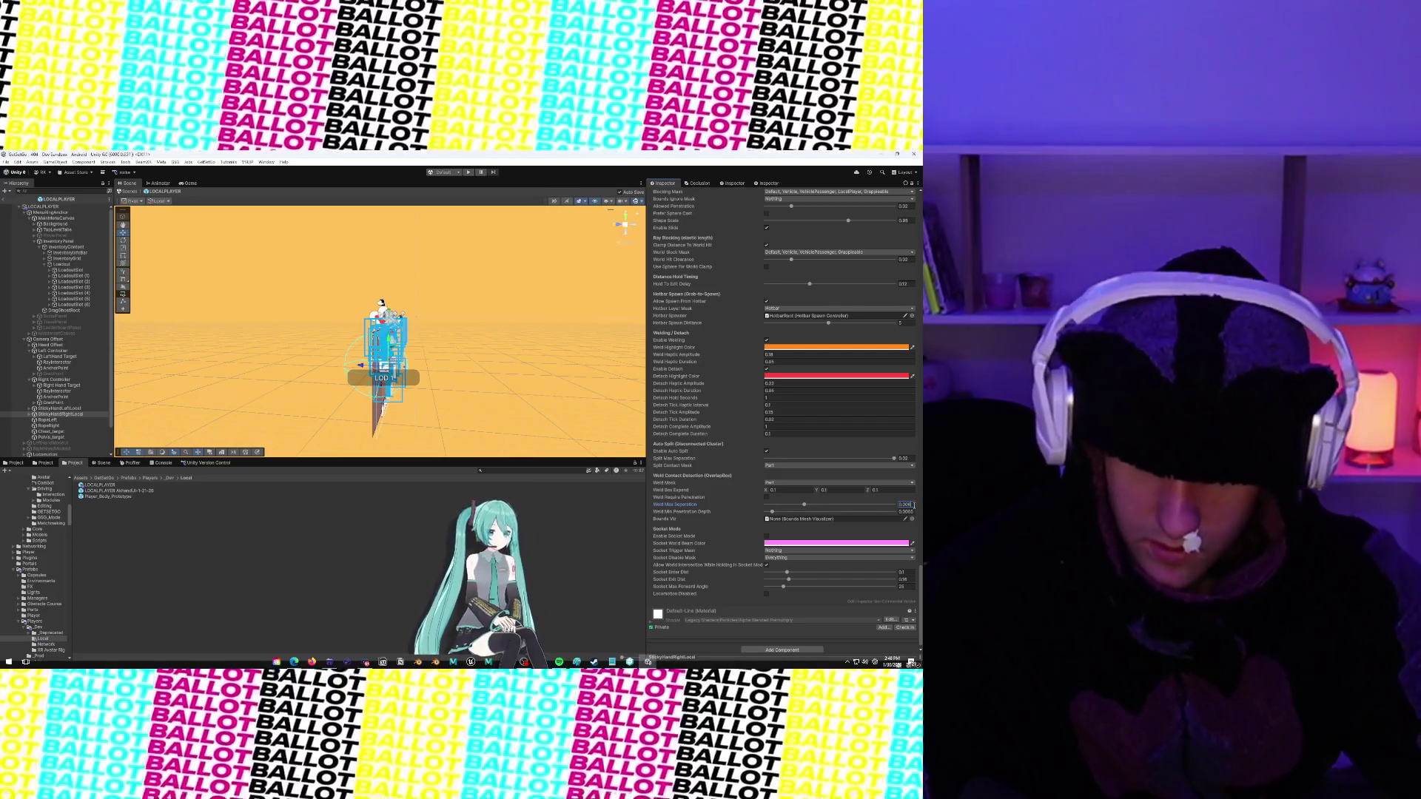
text(5)
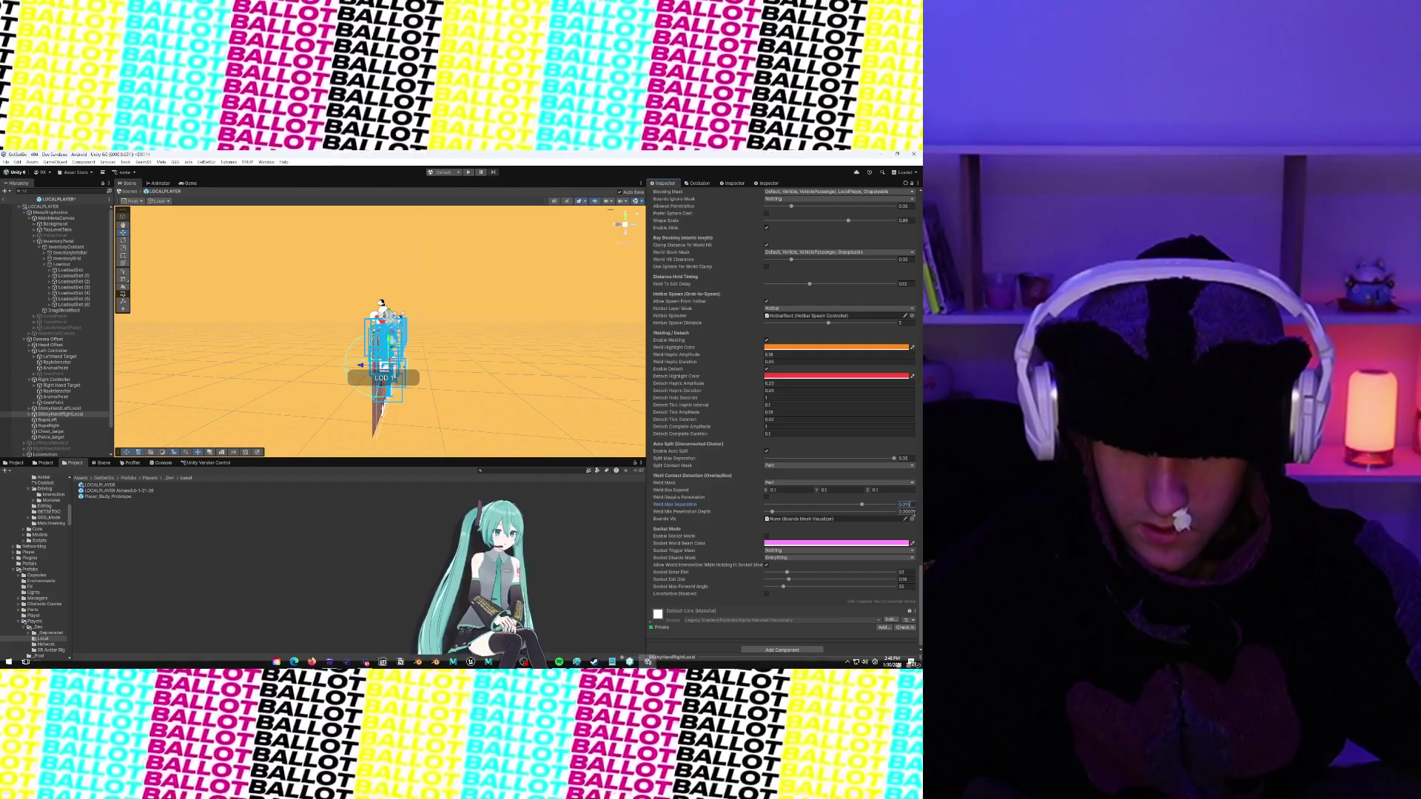
click(912, 511)
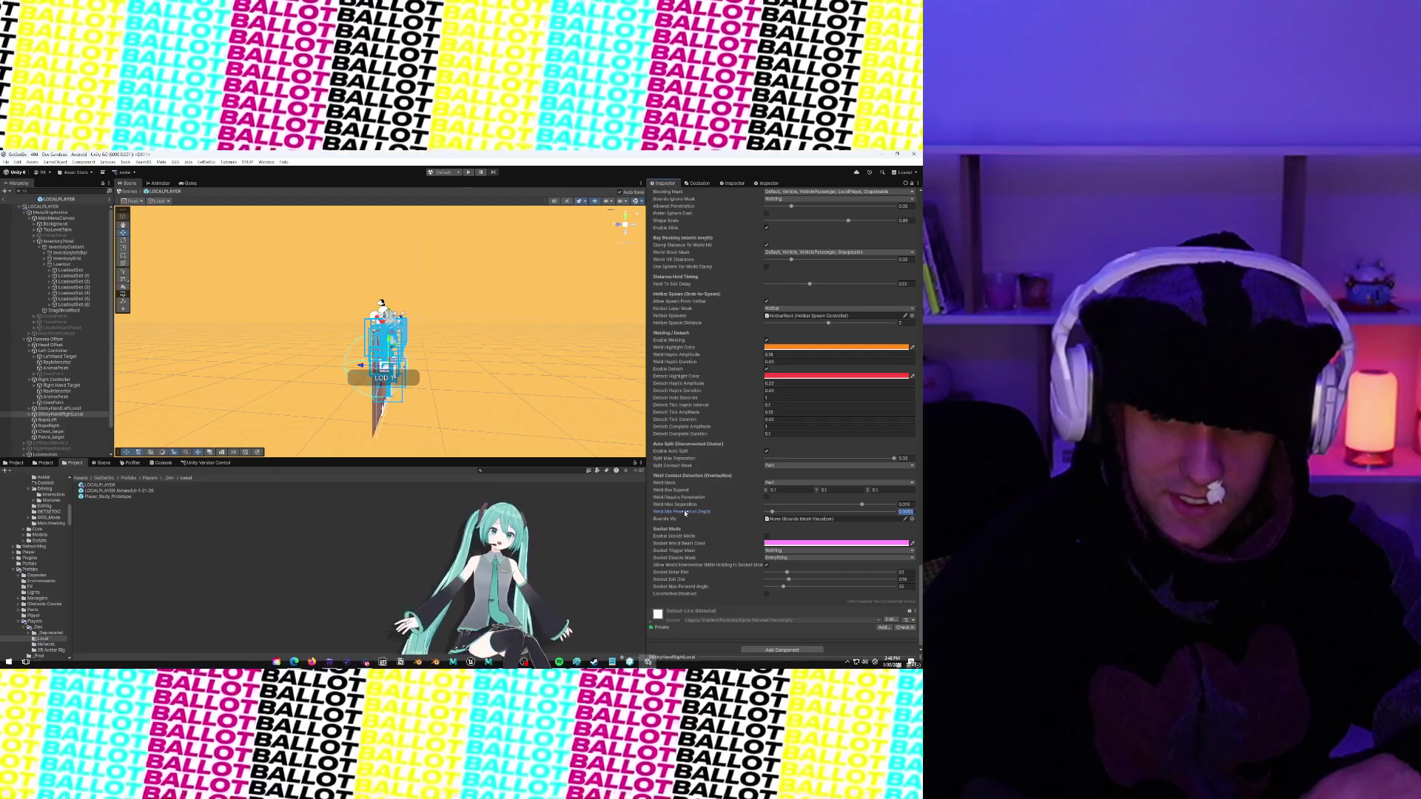
key(Return)
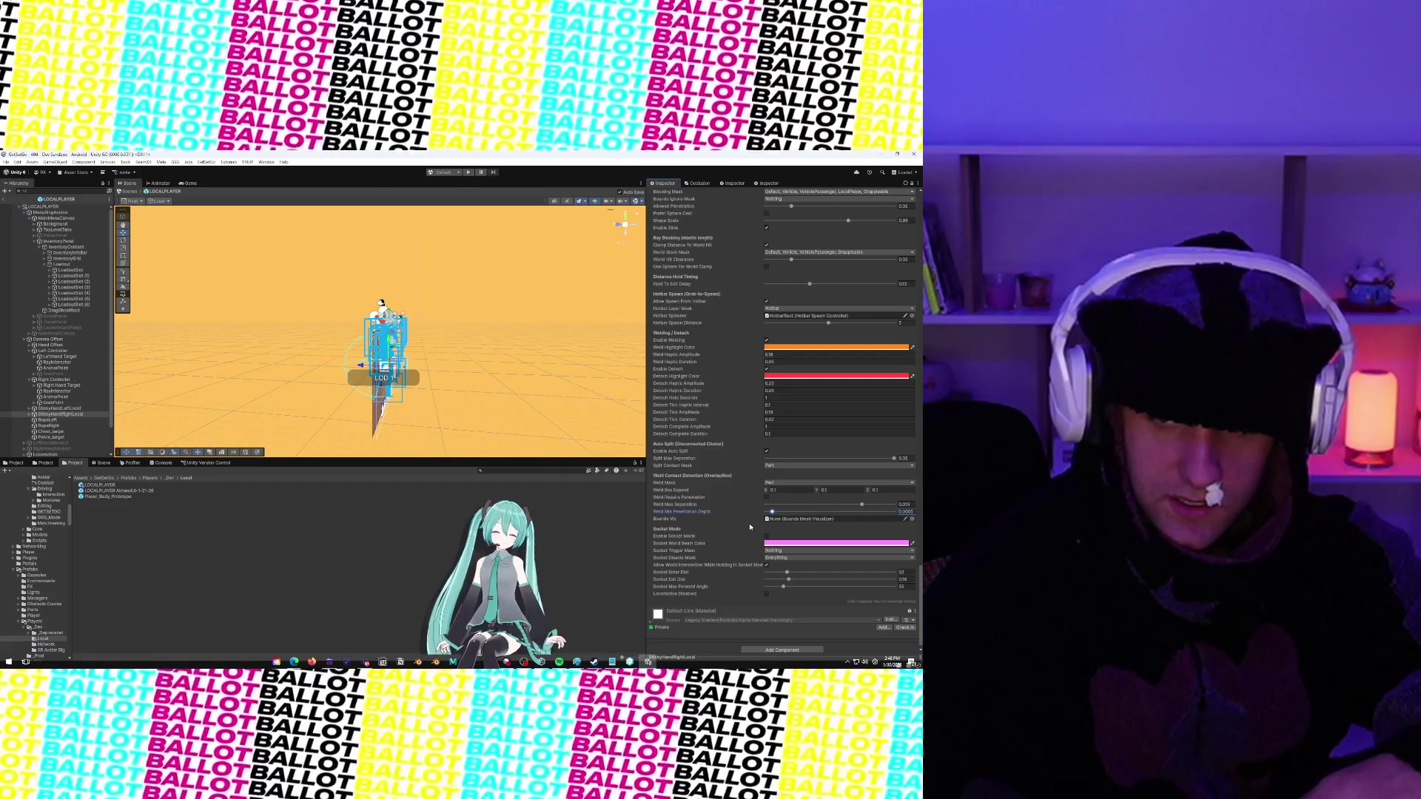
scroll(66, 444, down, 2)
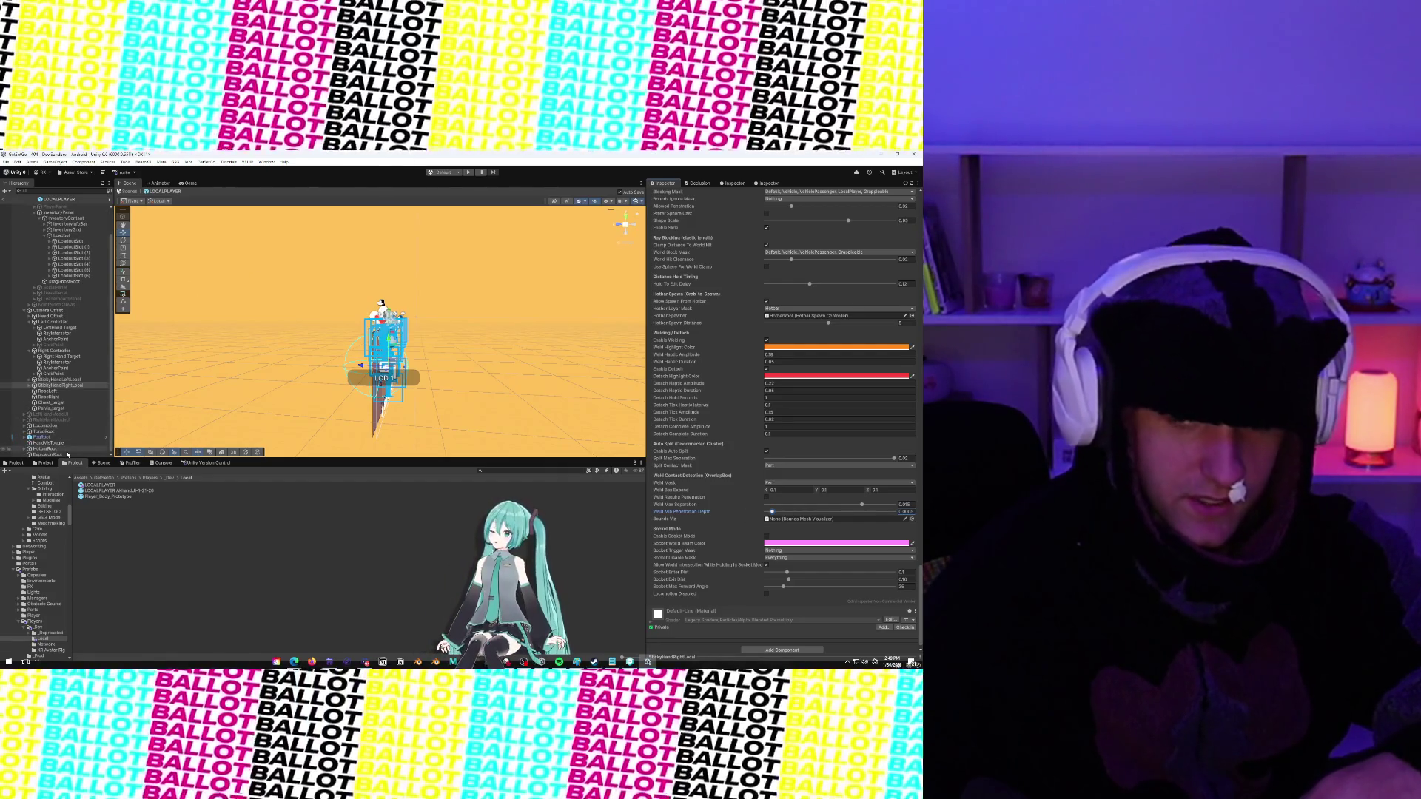
Expand HotbarRoot and inspect its Hotbar row controller and SlotRoot
click(66, 450)
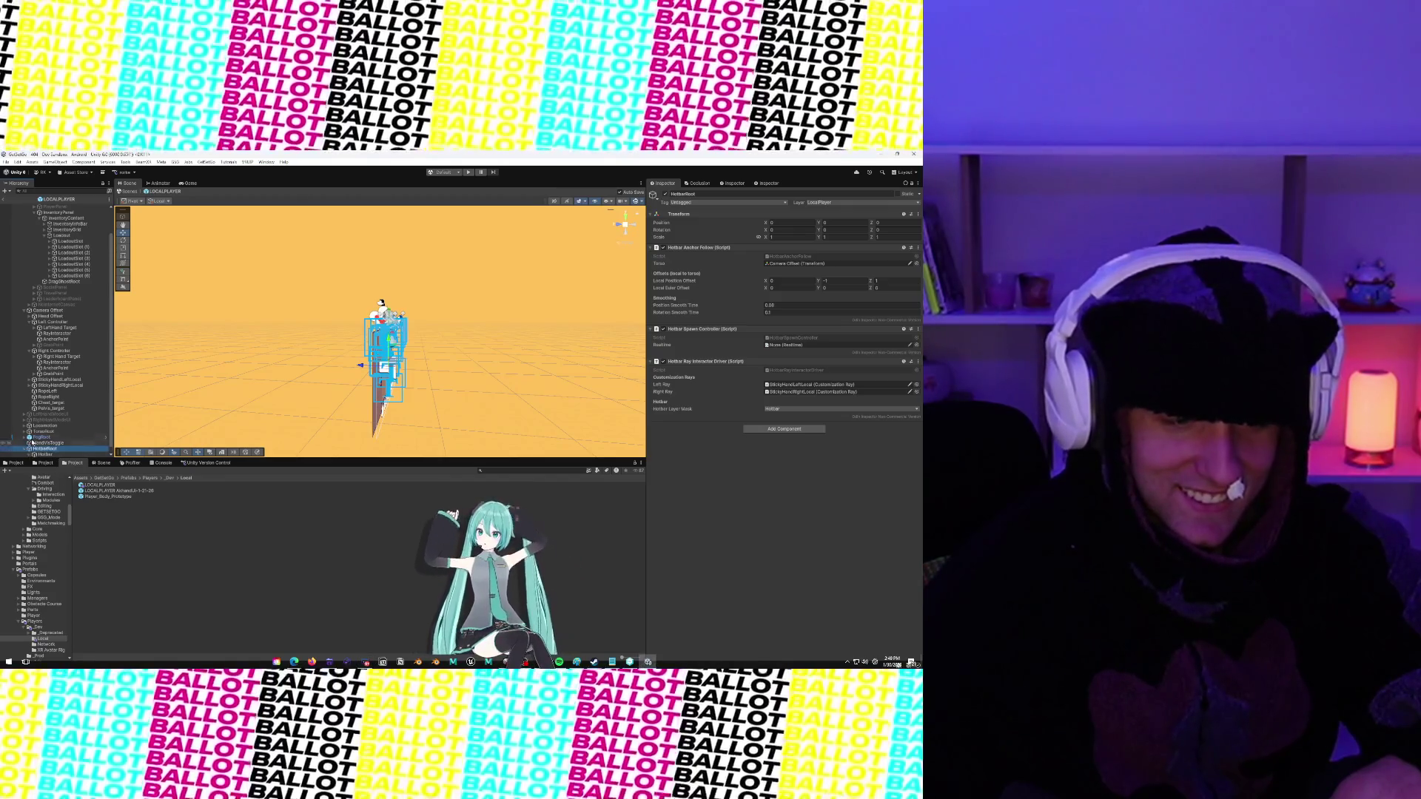
click(25, 448)
click(46, 449)
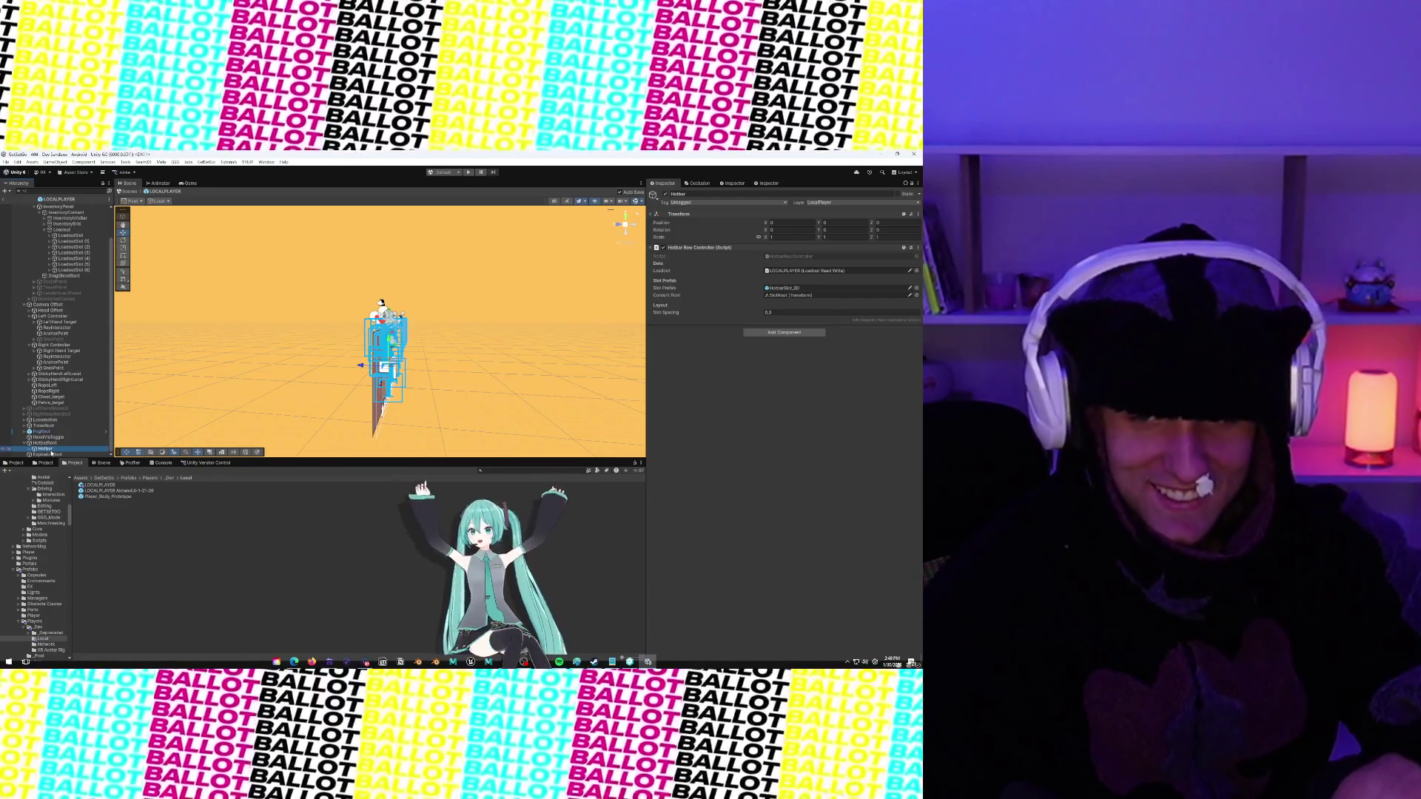
scroll(44, 444, down, 1)
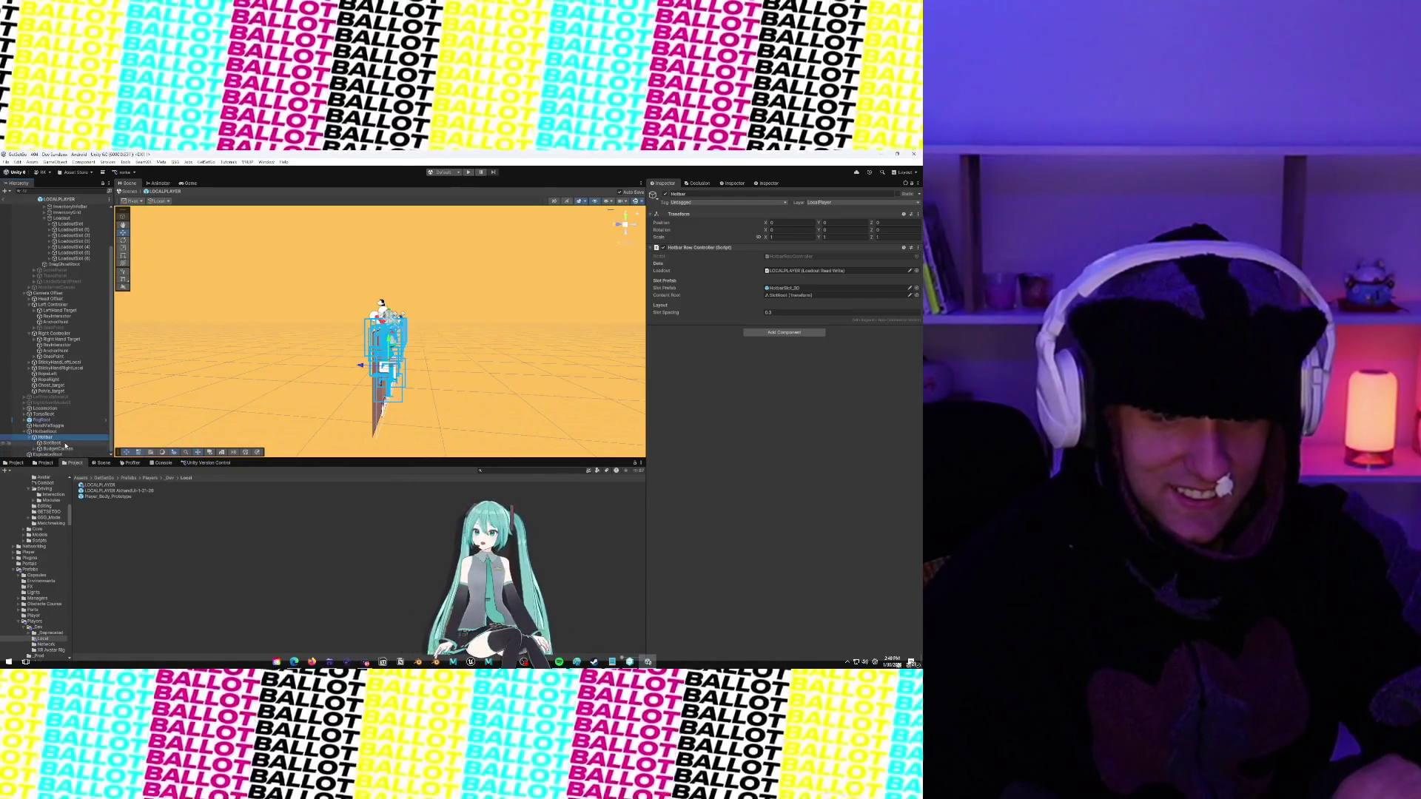
click(56, 442)
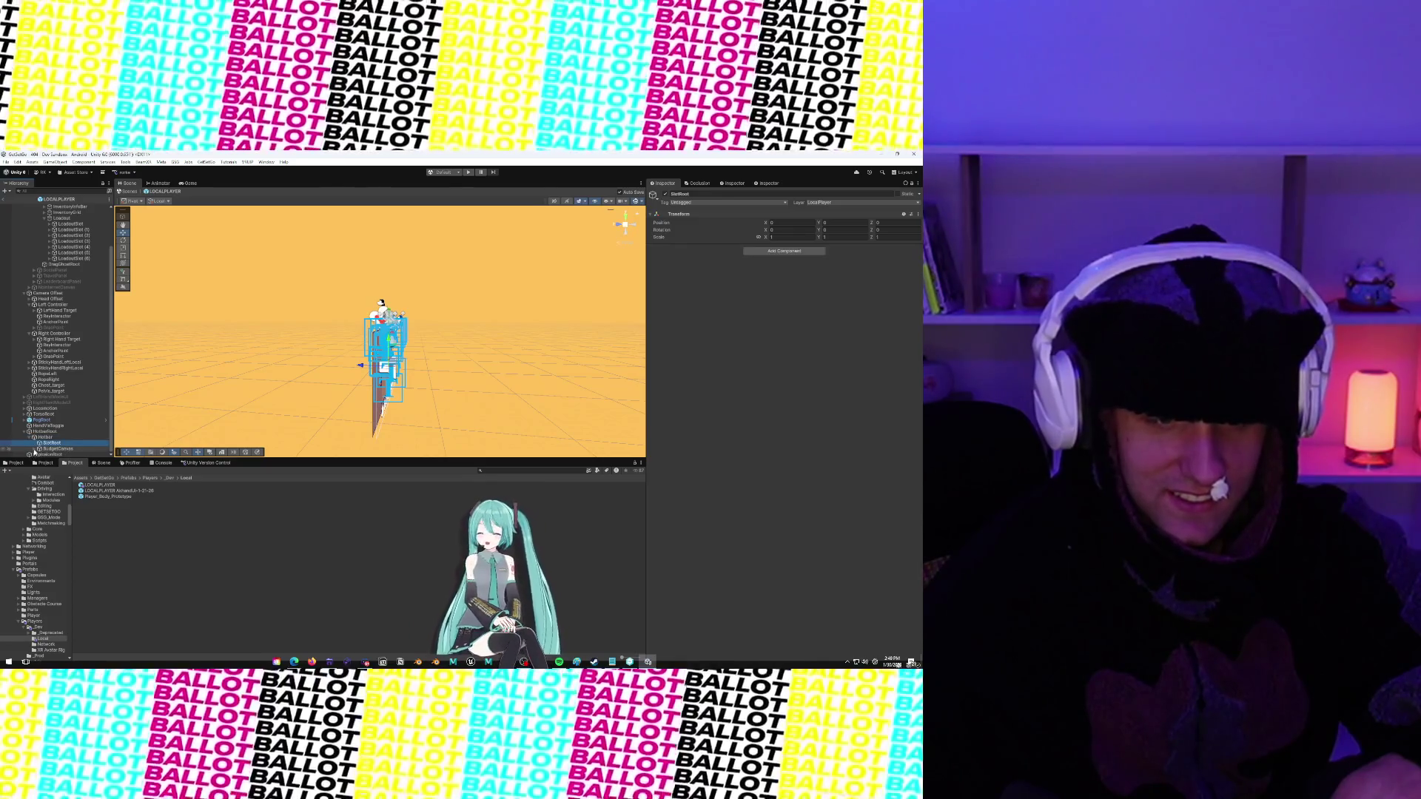
Inspect BudgetCanvas and BudgetBar, step back through SlotRoot, Hotbar and HotbarRoot, then select LOCALPLAYER
click(35, 448)
scroll(44, 444, down, 1)
click(63, 437)
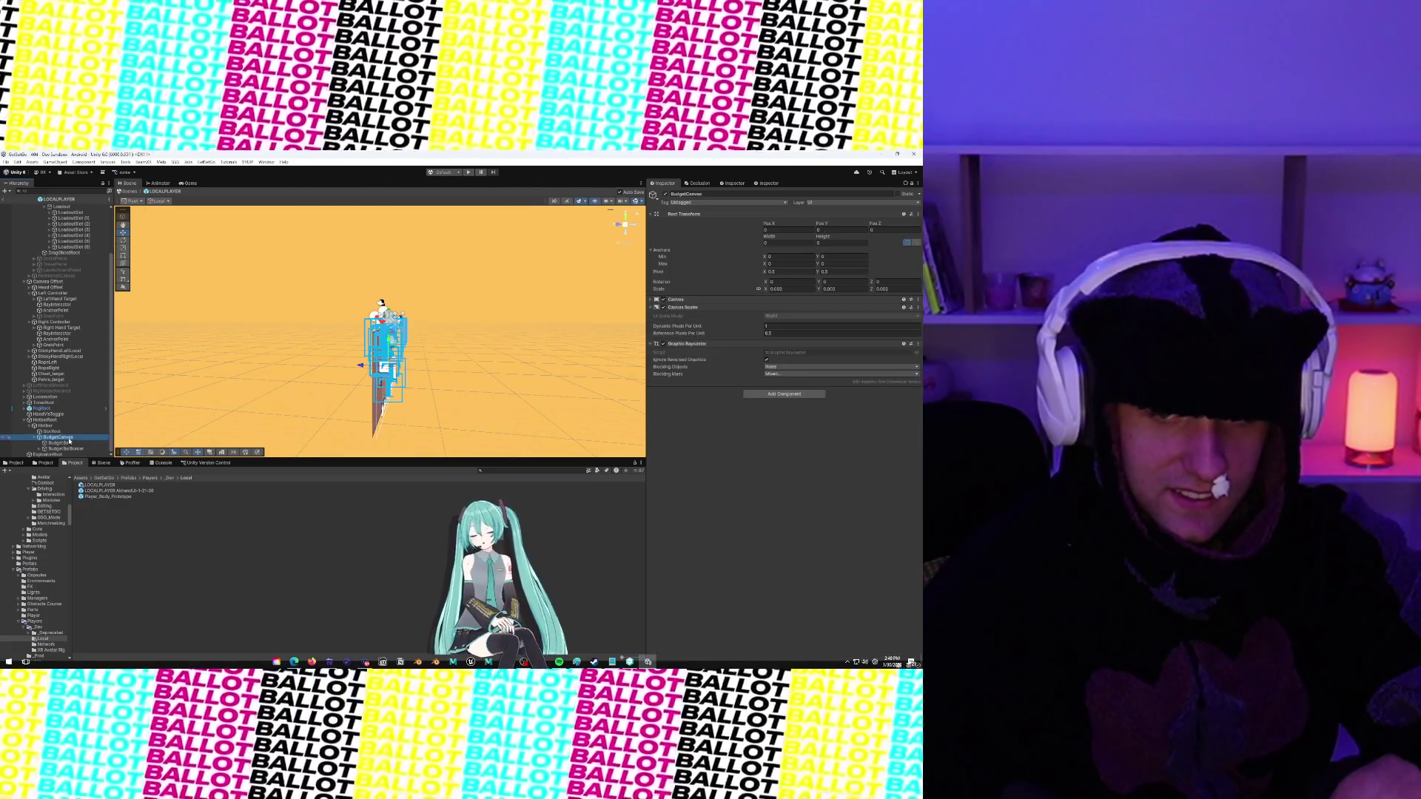
click(67, 444)
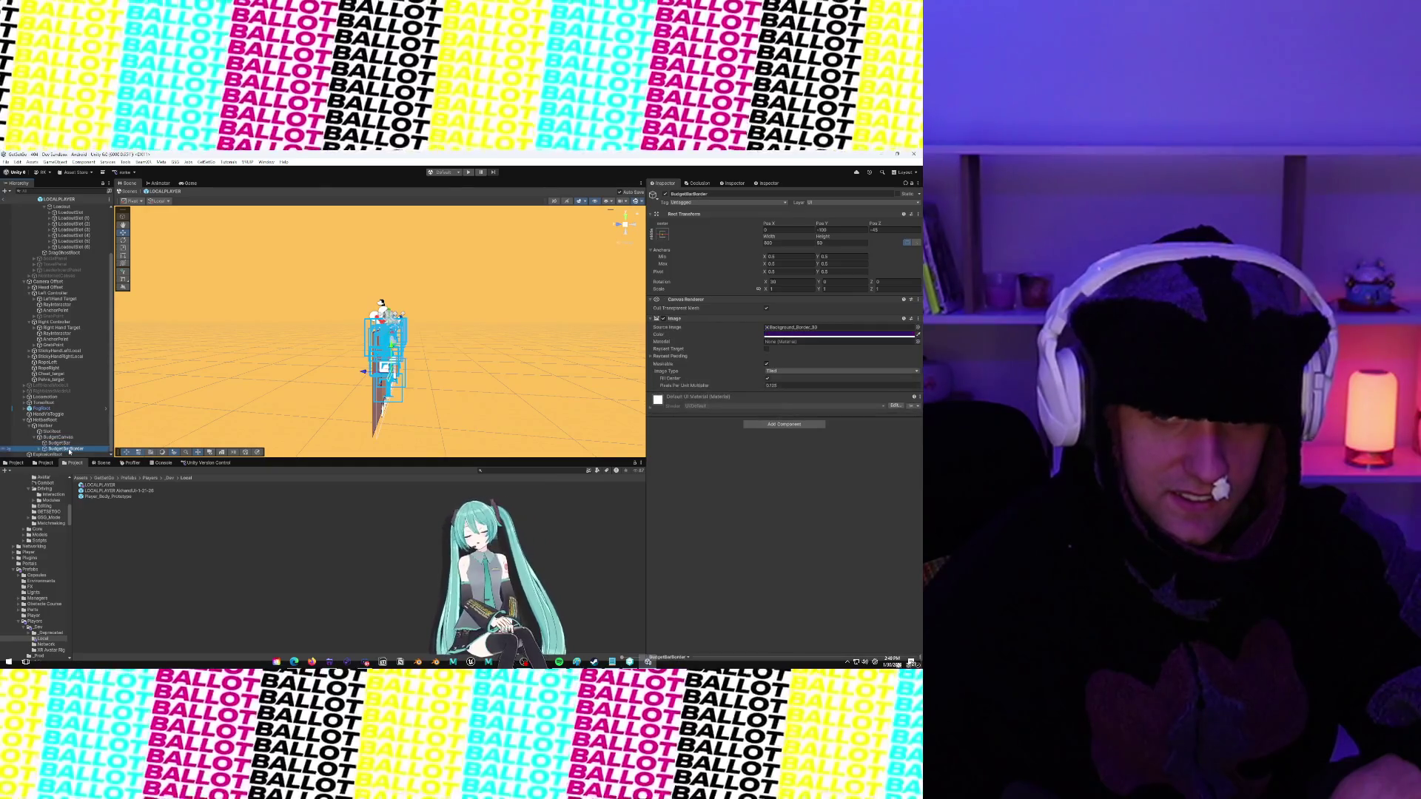
click(66, 434)
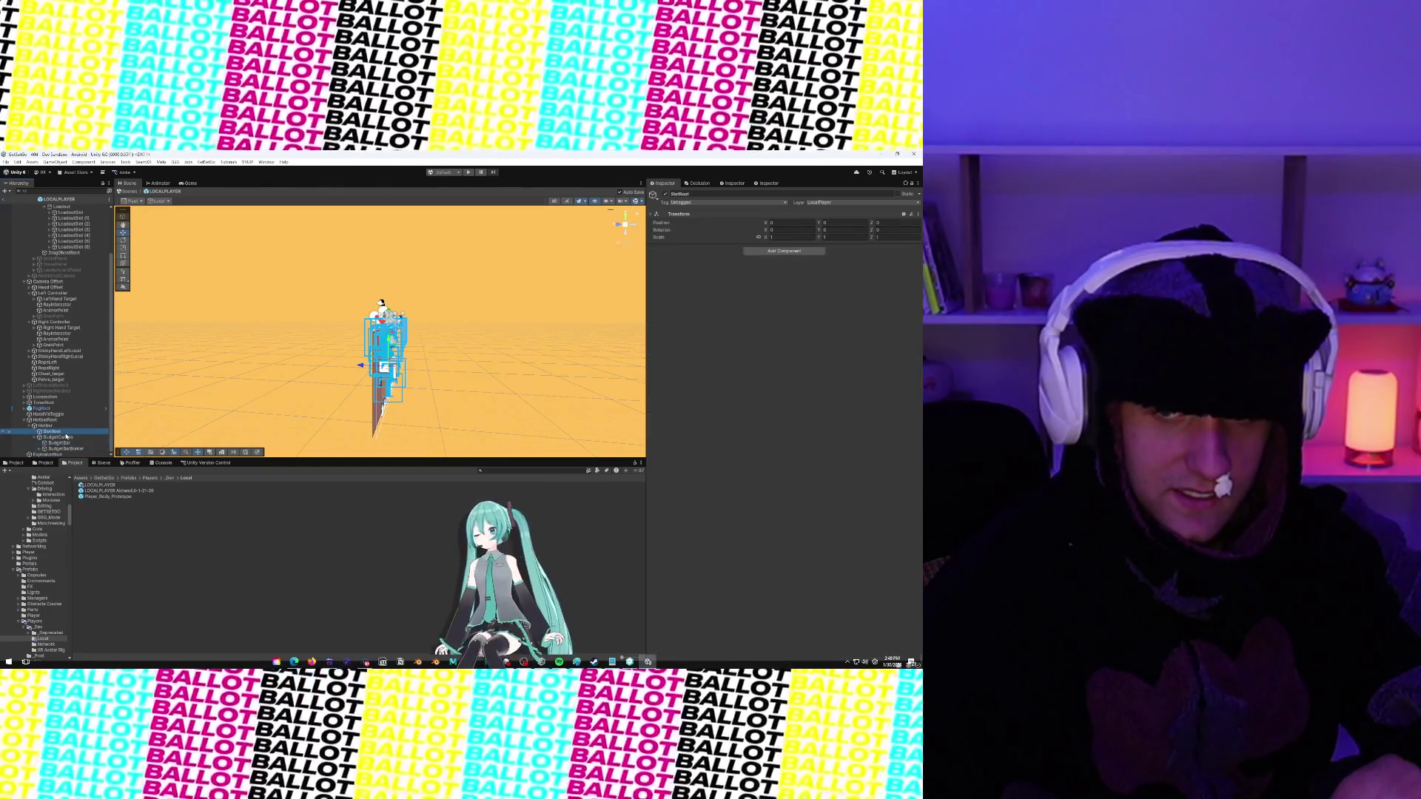
click(66, 437)
click(65, 433)
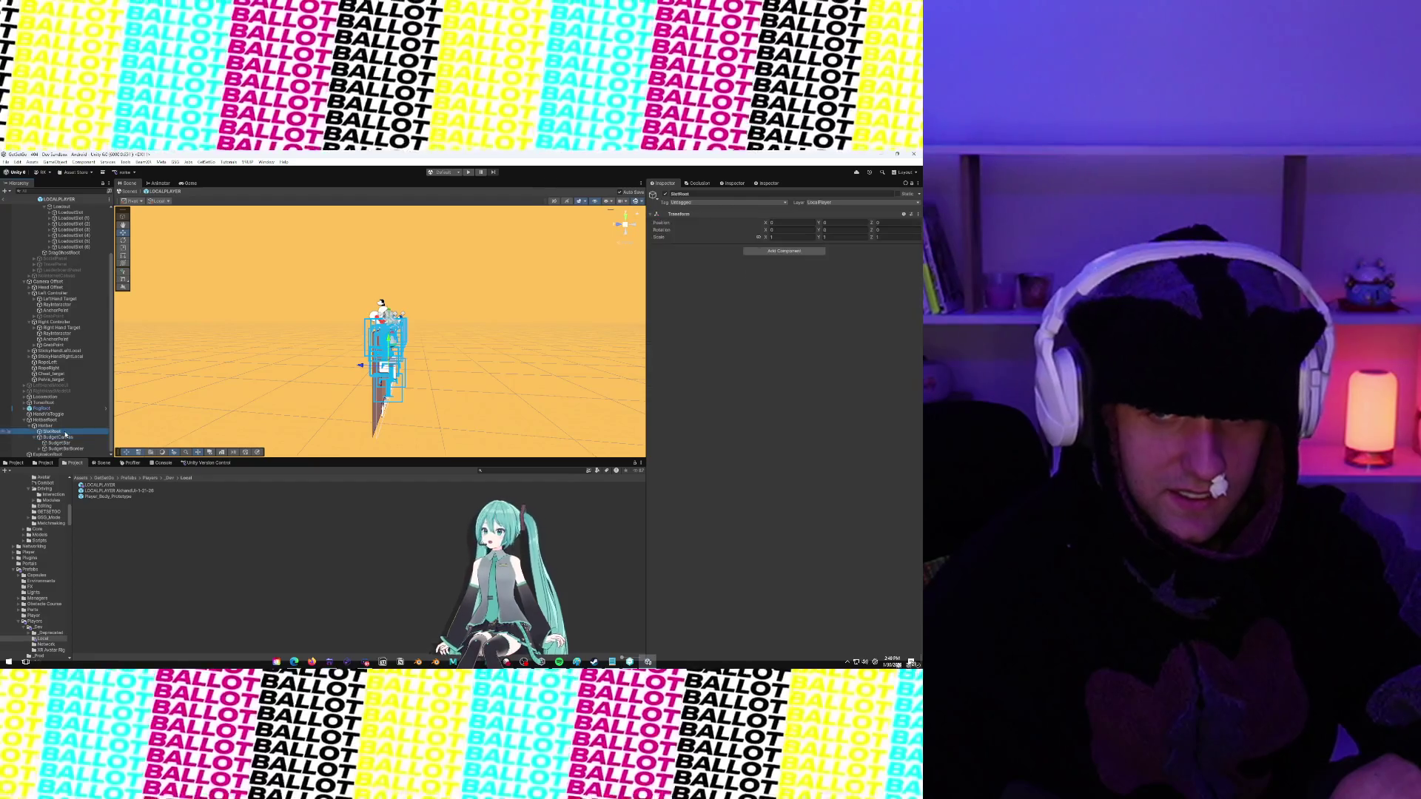
click(62, 426)
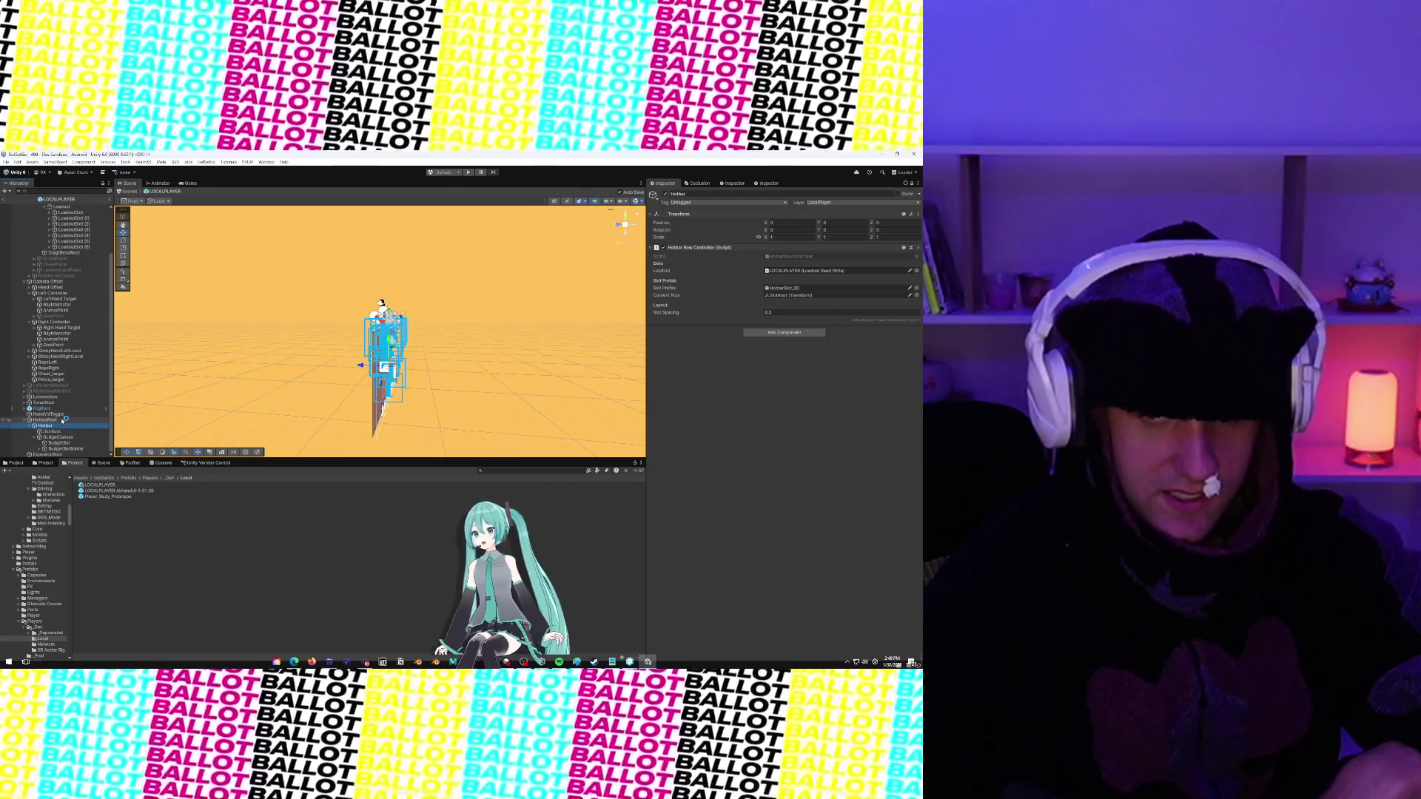
click(62, 420)
click(381, 407)
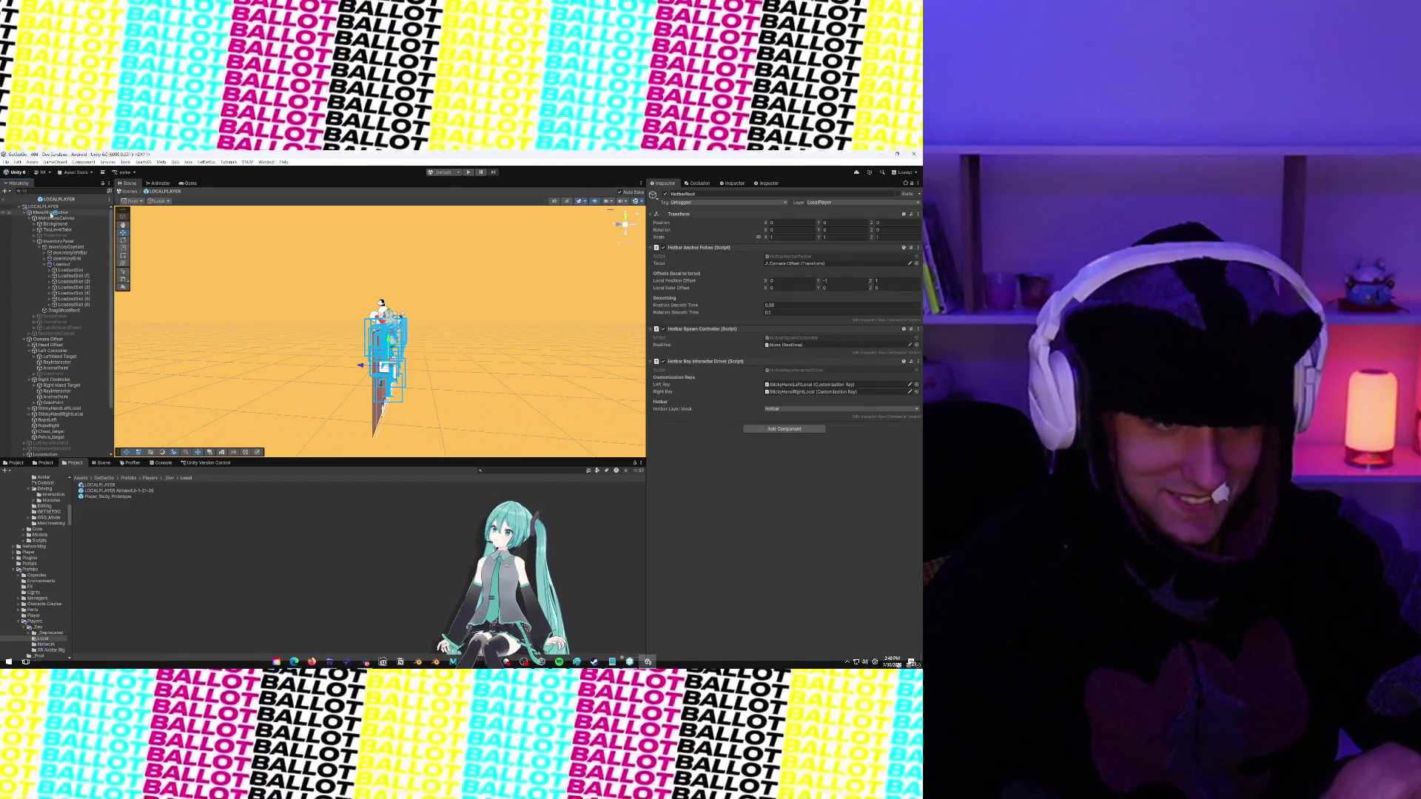
scroll(719, 445, down, 15)
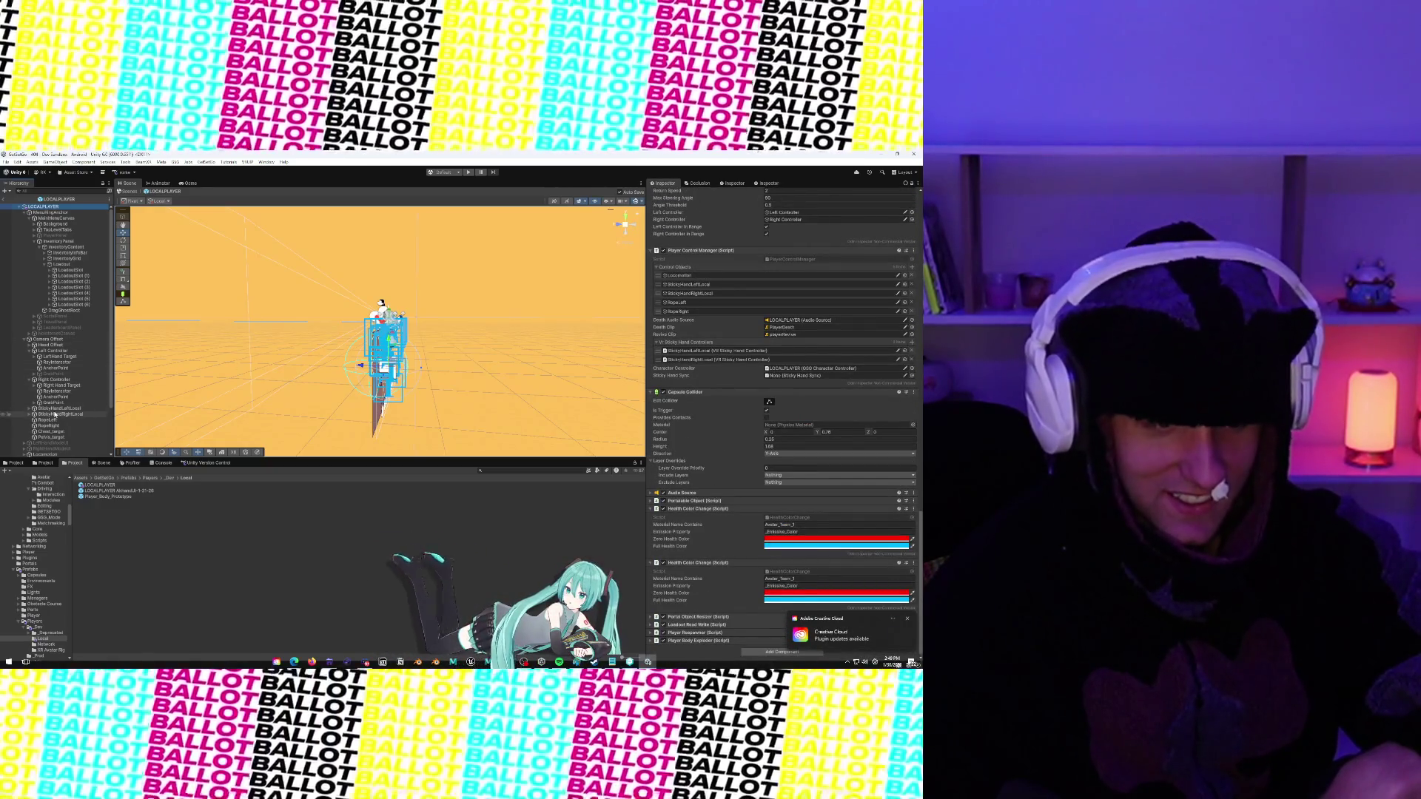
Multi-select StickyHandLeftLocal and StickyHandRightLocal and scroll the Inspector to Placement Blocking
click(59, 407)
scroll(697, 416, down, 10)
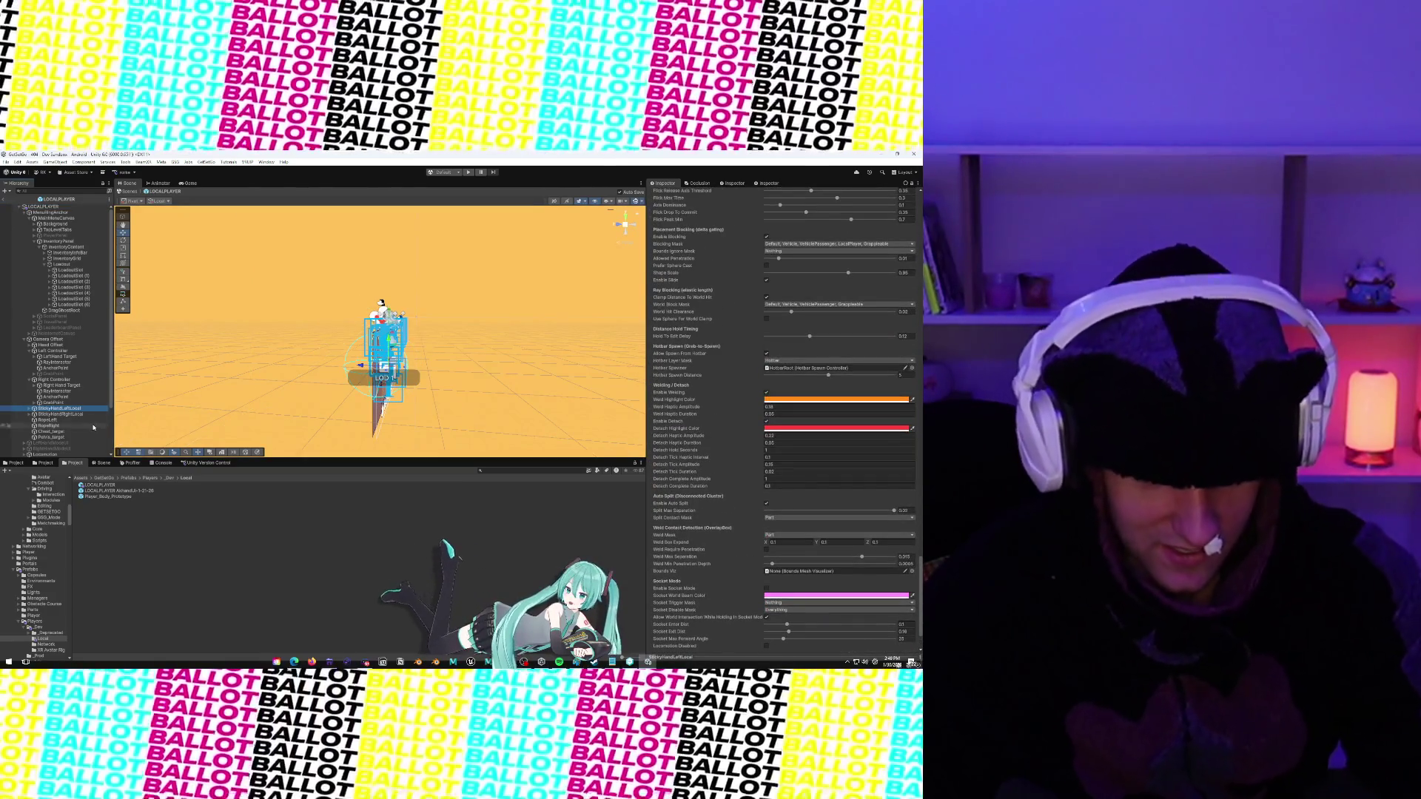
ctrl+click(59, 413)
scroll(703, 429, down, 2)
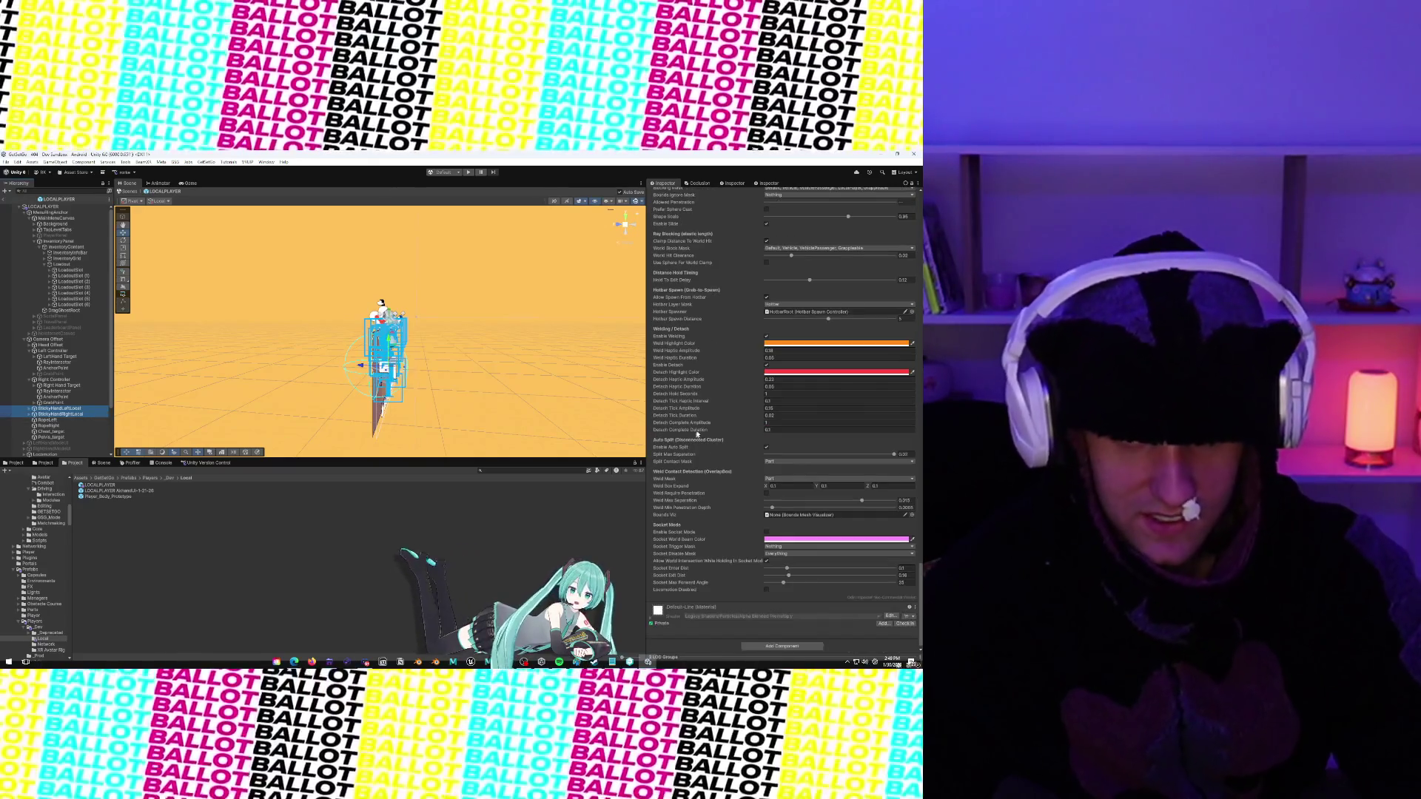
scroll(703, 429, down, 2)
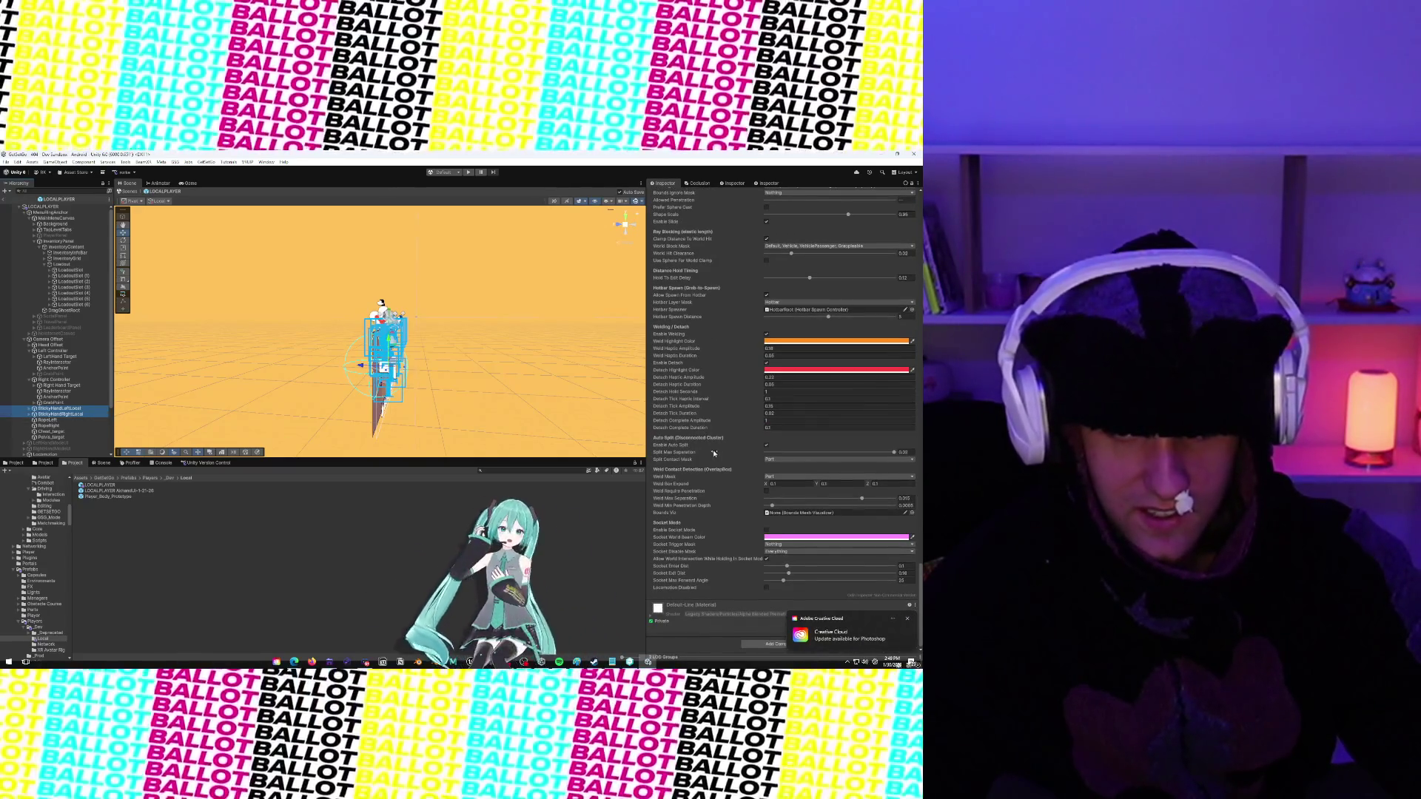
scroll(712, 444, up, 2)
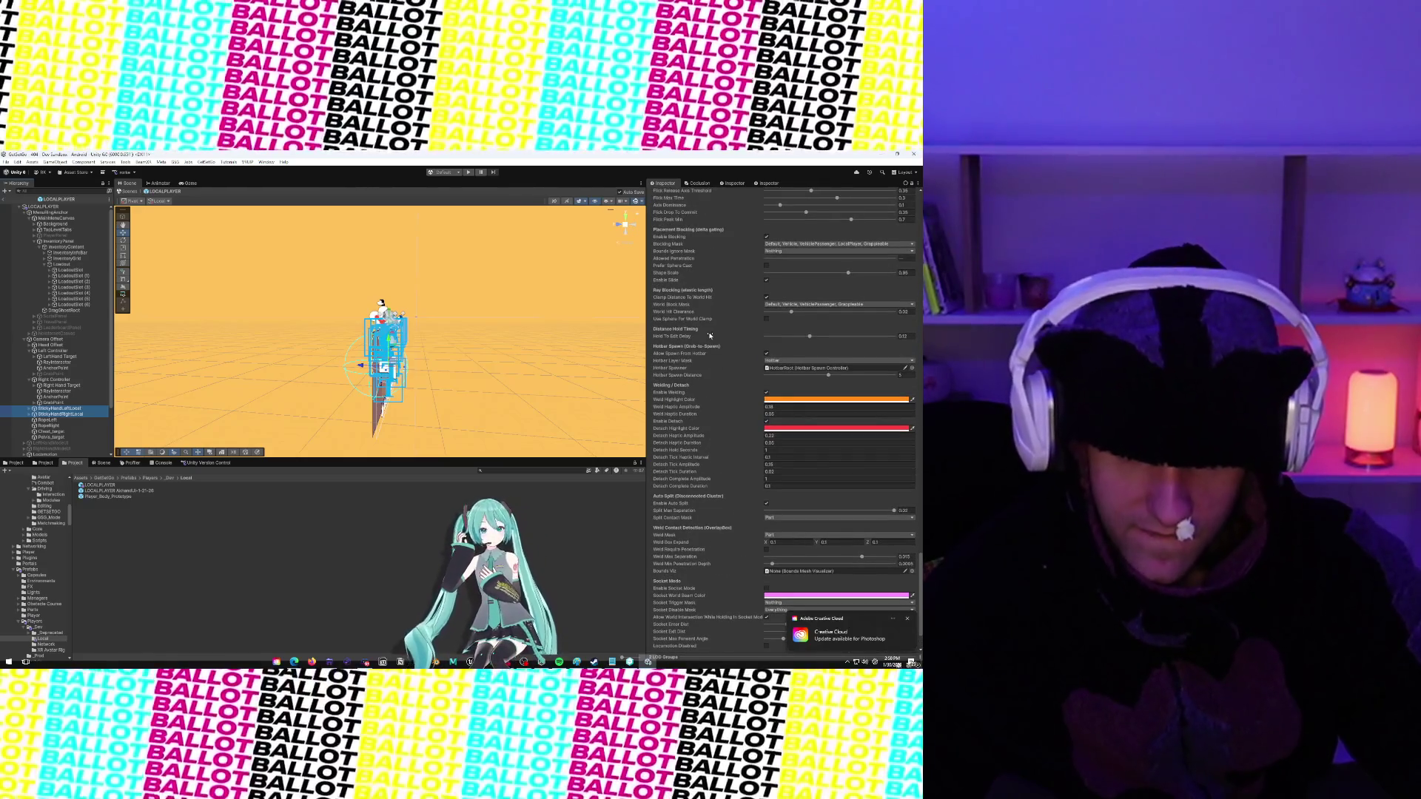
scroll(710, 333, up, 2)
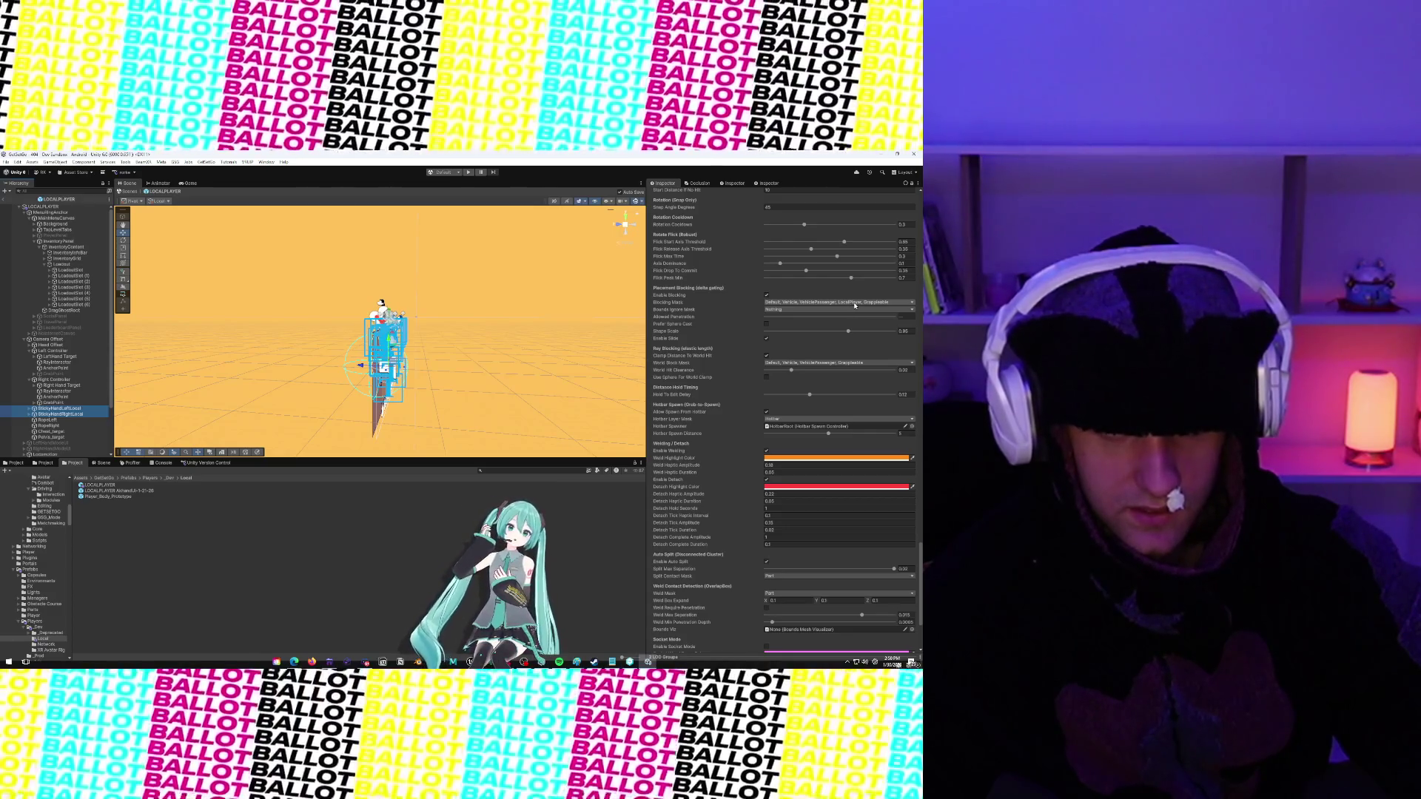
Add the Part layer to both sticky hands' Blocking Mask
click(853, 303)
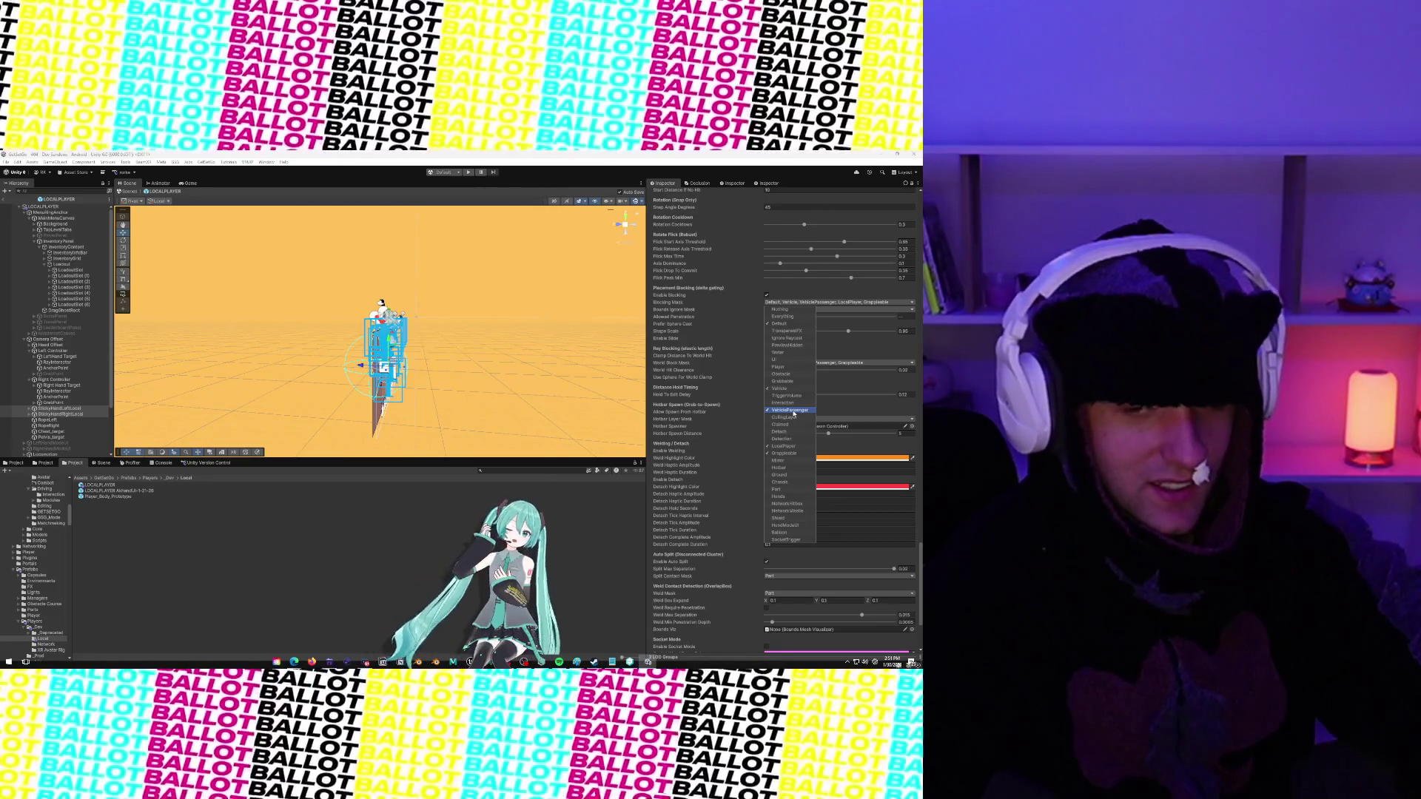
click(839, 303)
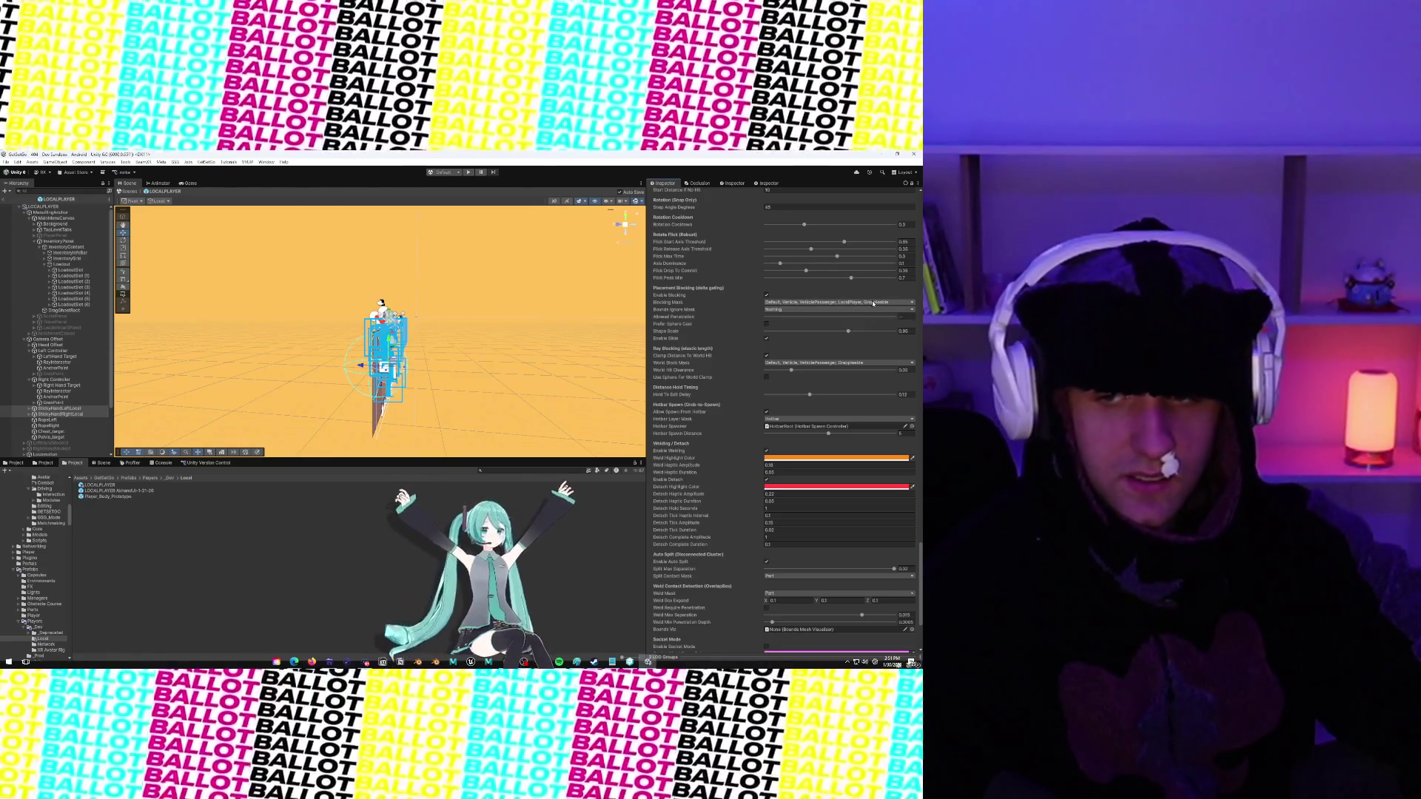
click(873, 303)
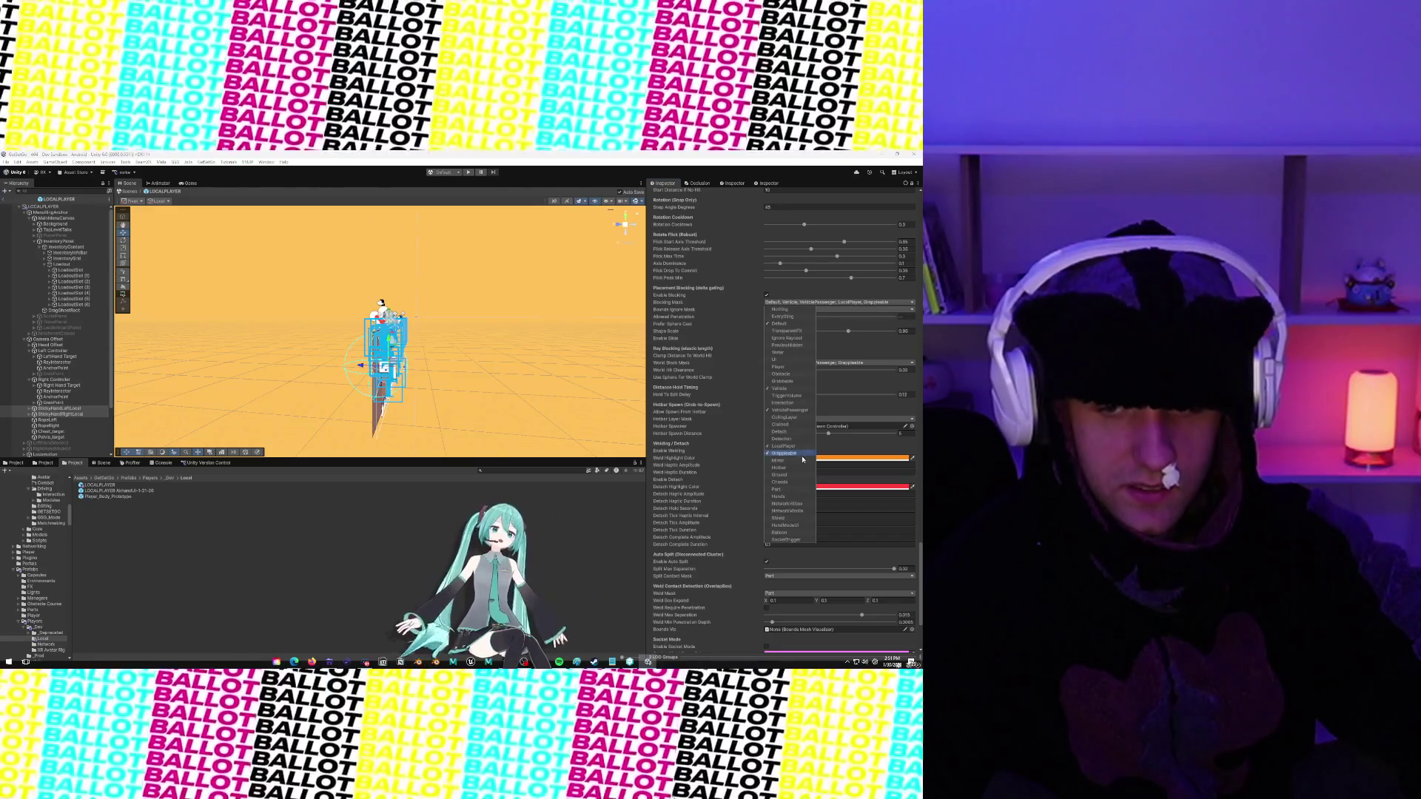
click(787, 491)
click(898, 304)
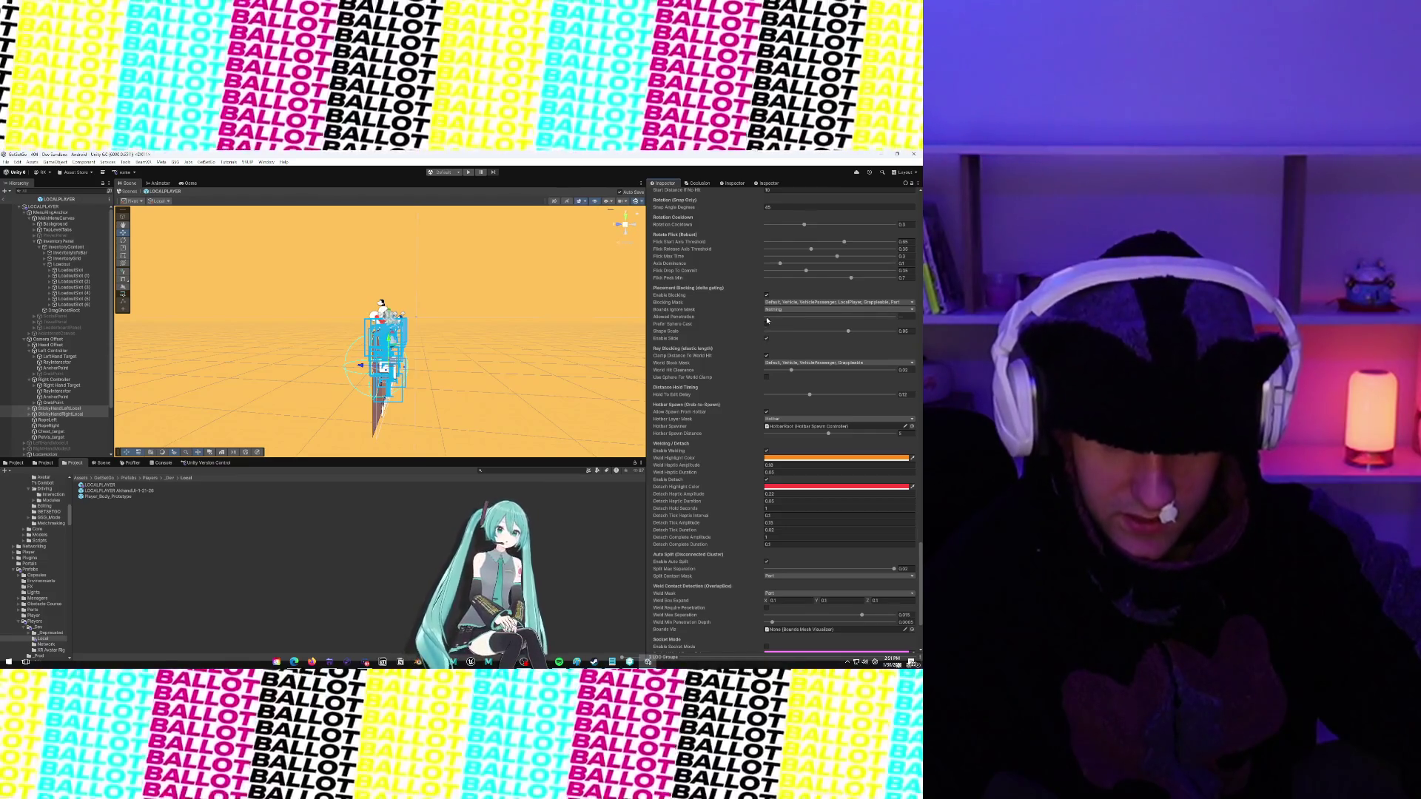
Set Bounds Ignore Mask to SocketTrigger and Allowed Penetration to 0.02
click(774, 310)
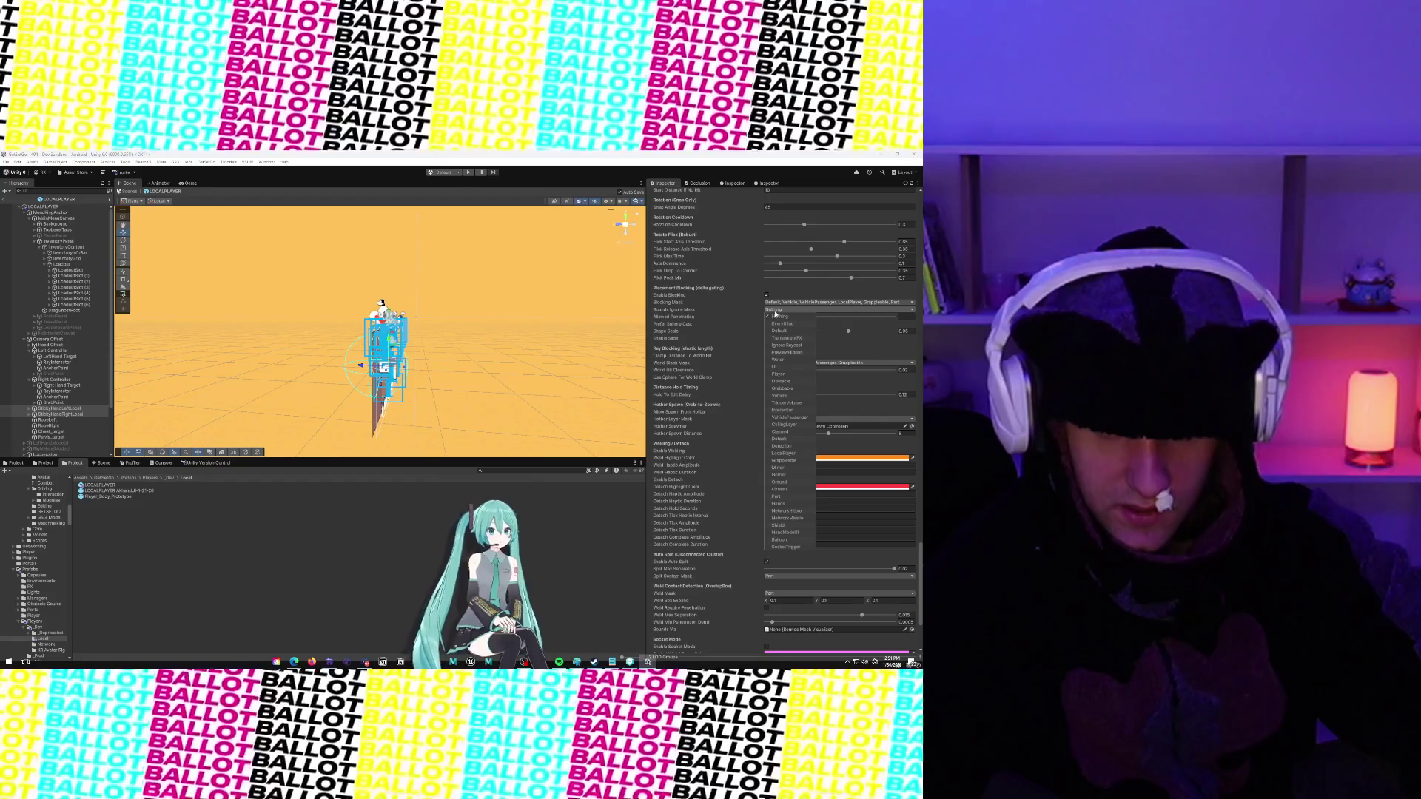
click(785, 547)
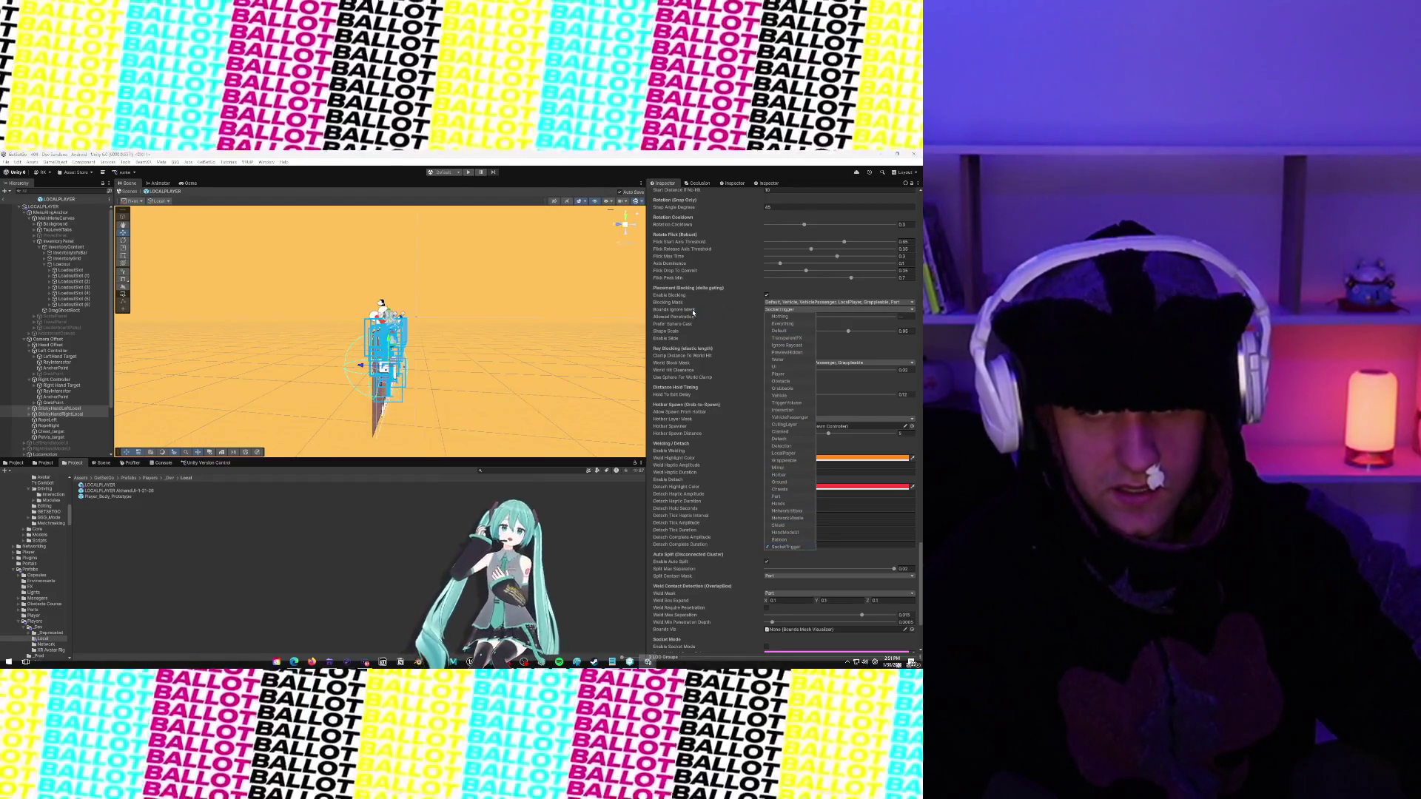
click(744, 313)
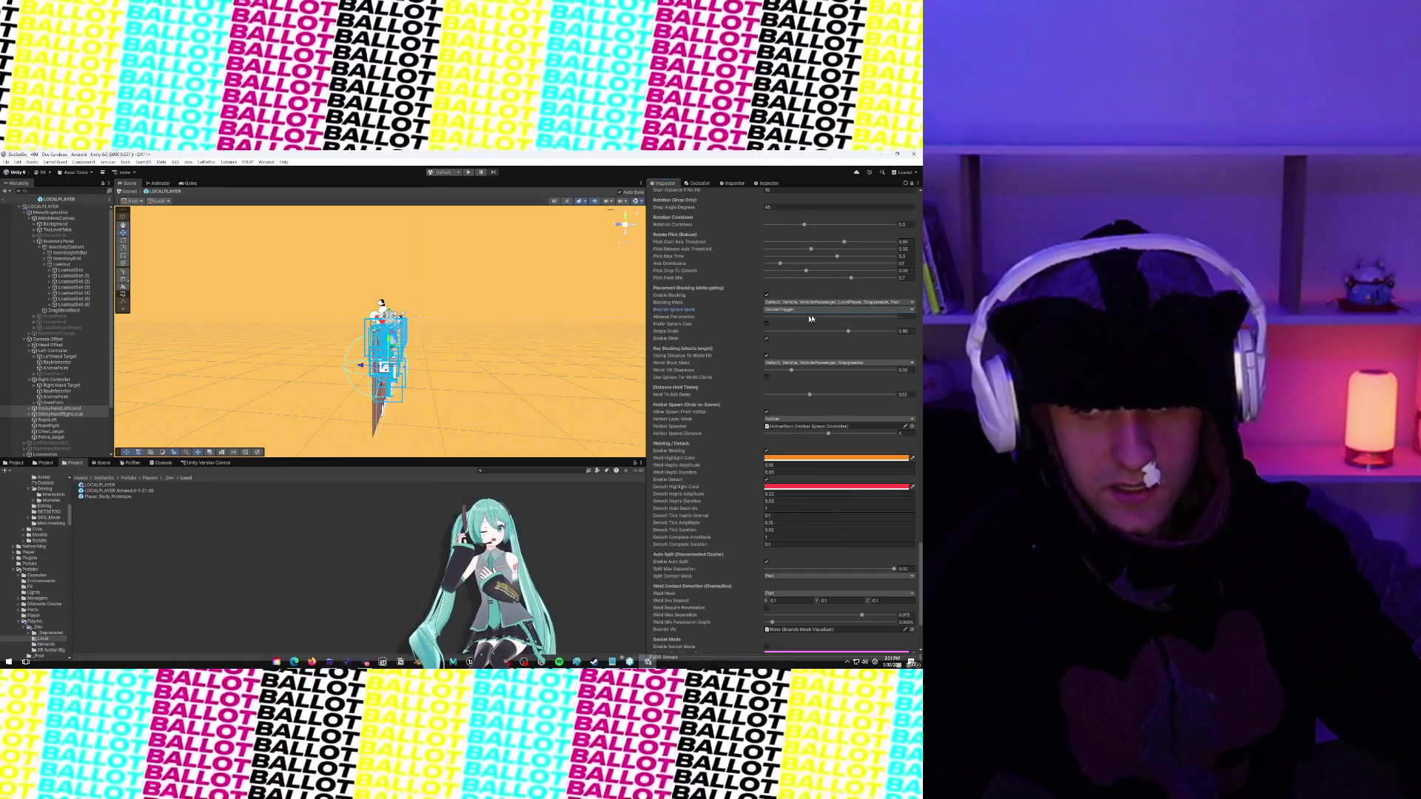
click(909, 315)
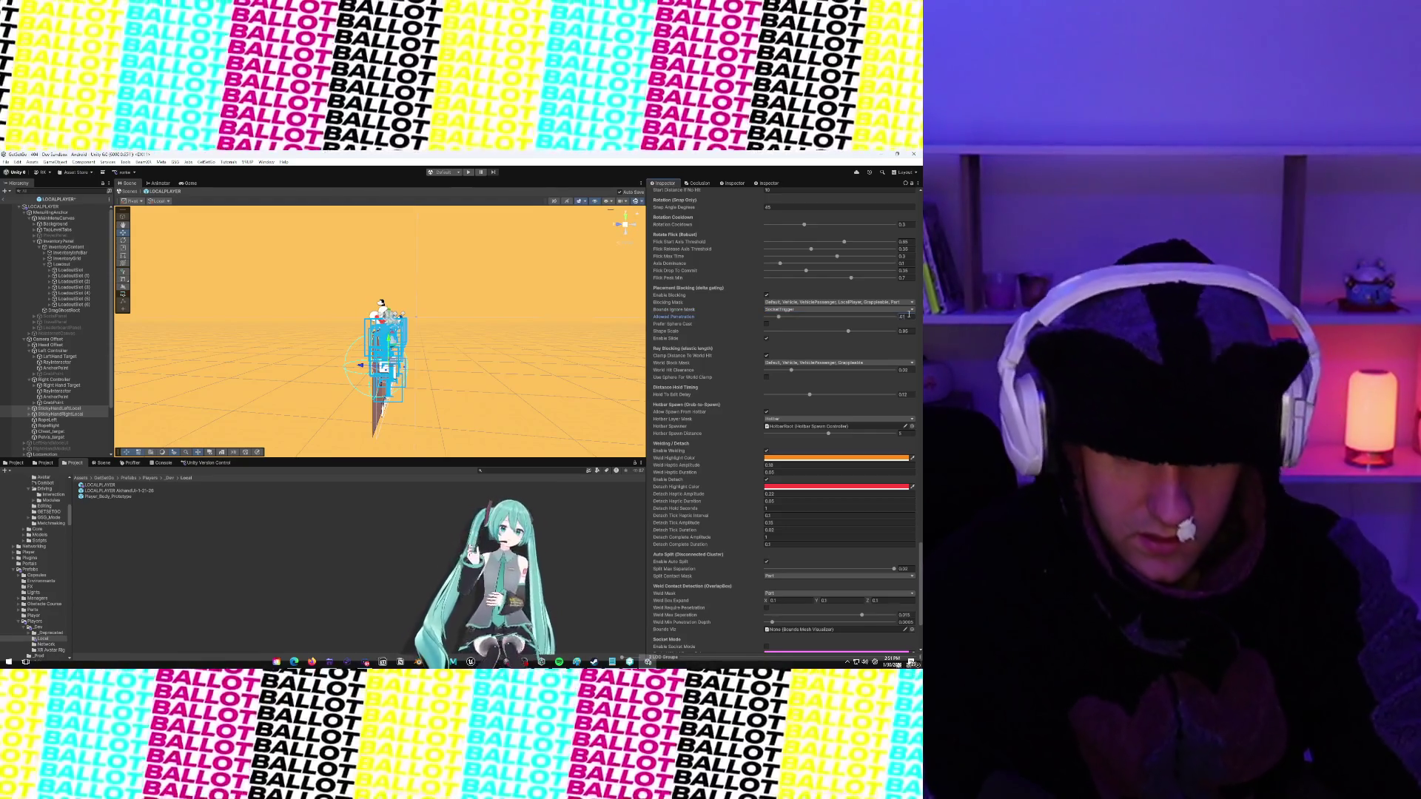
text(0.02)
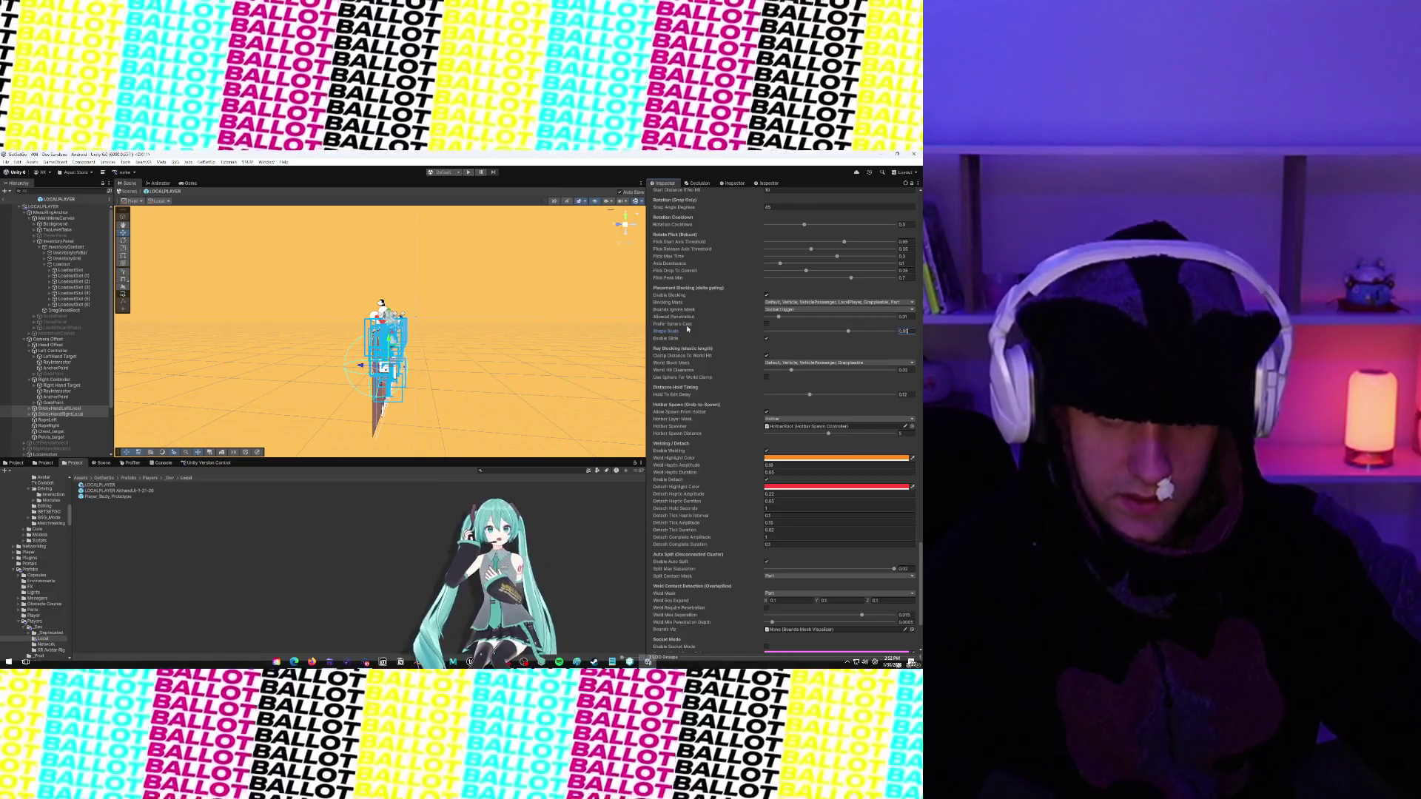
Commit the ray's Shape Scale of 0.85 and reselect StickyHandLeftLocal
scroll(688, 328, up, 5)
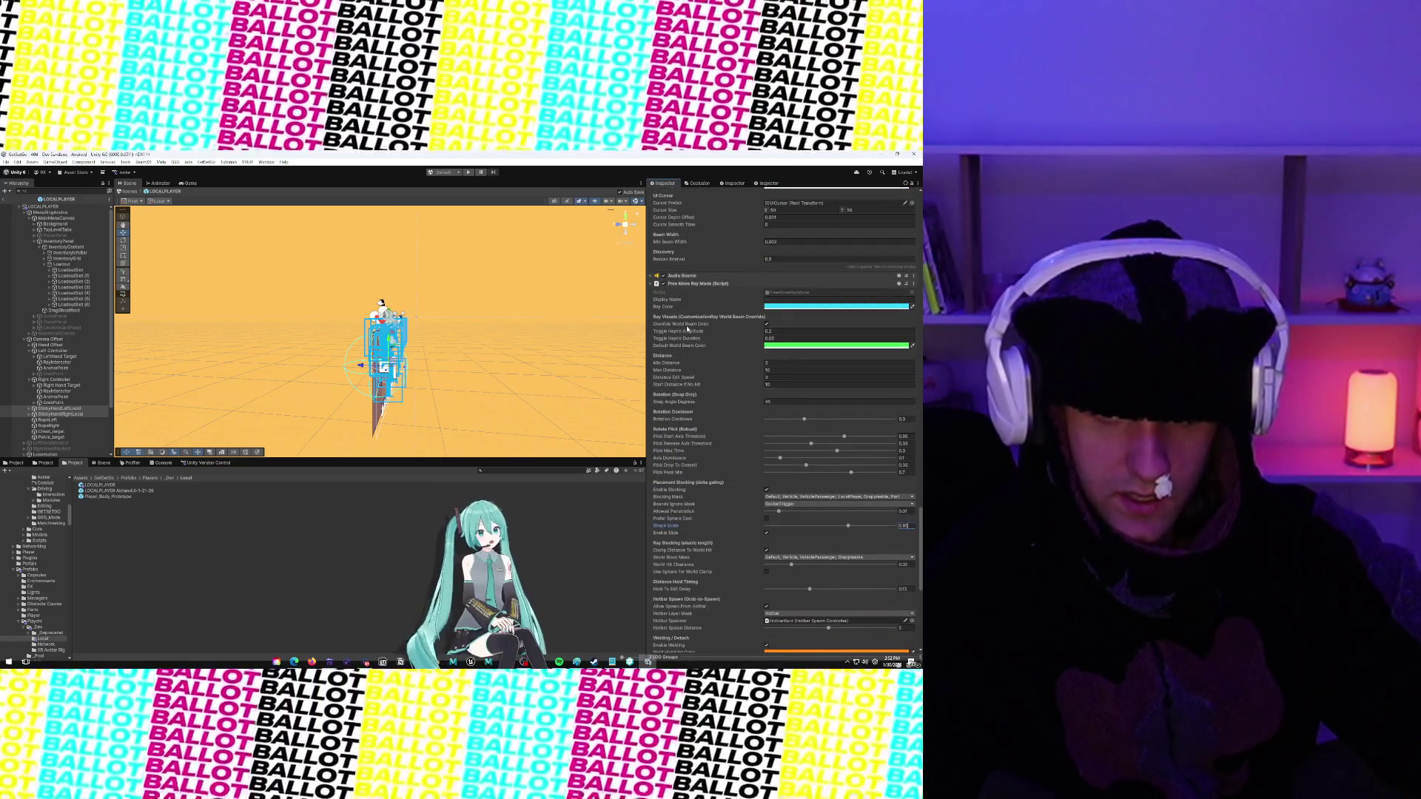
click(770, 300)
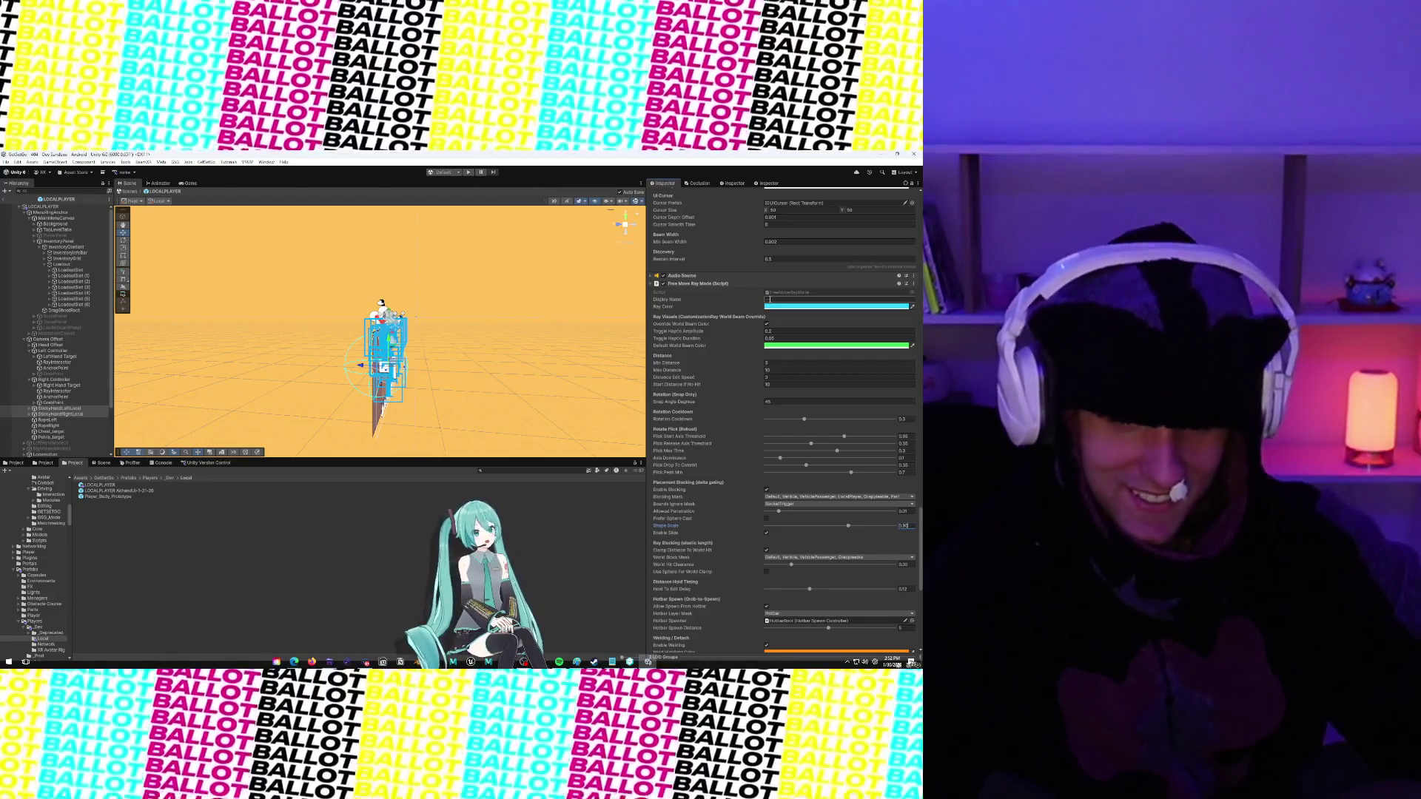
click(770, 300)
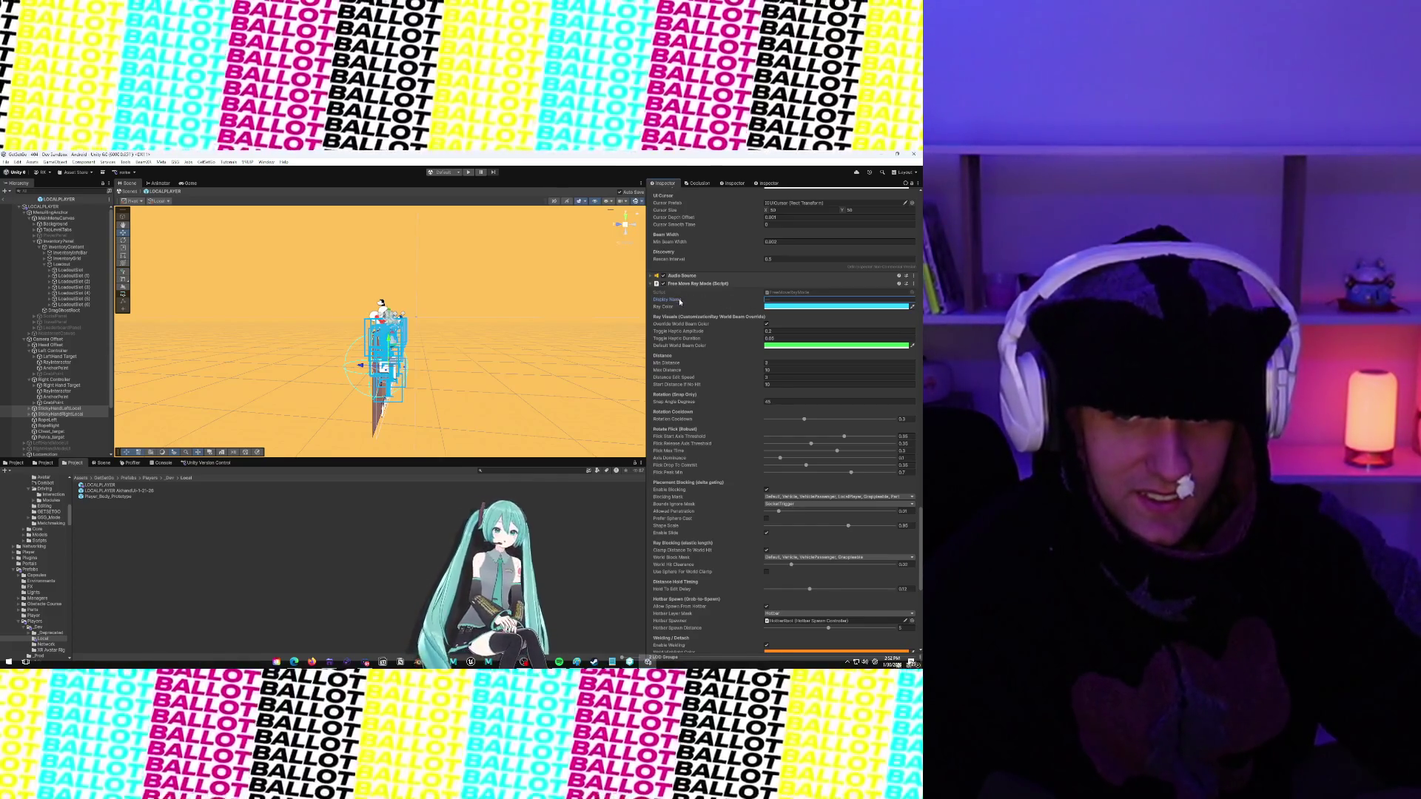
click(59, 409)
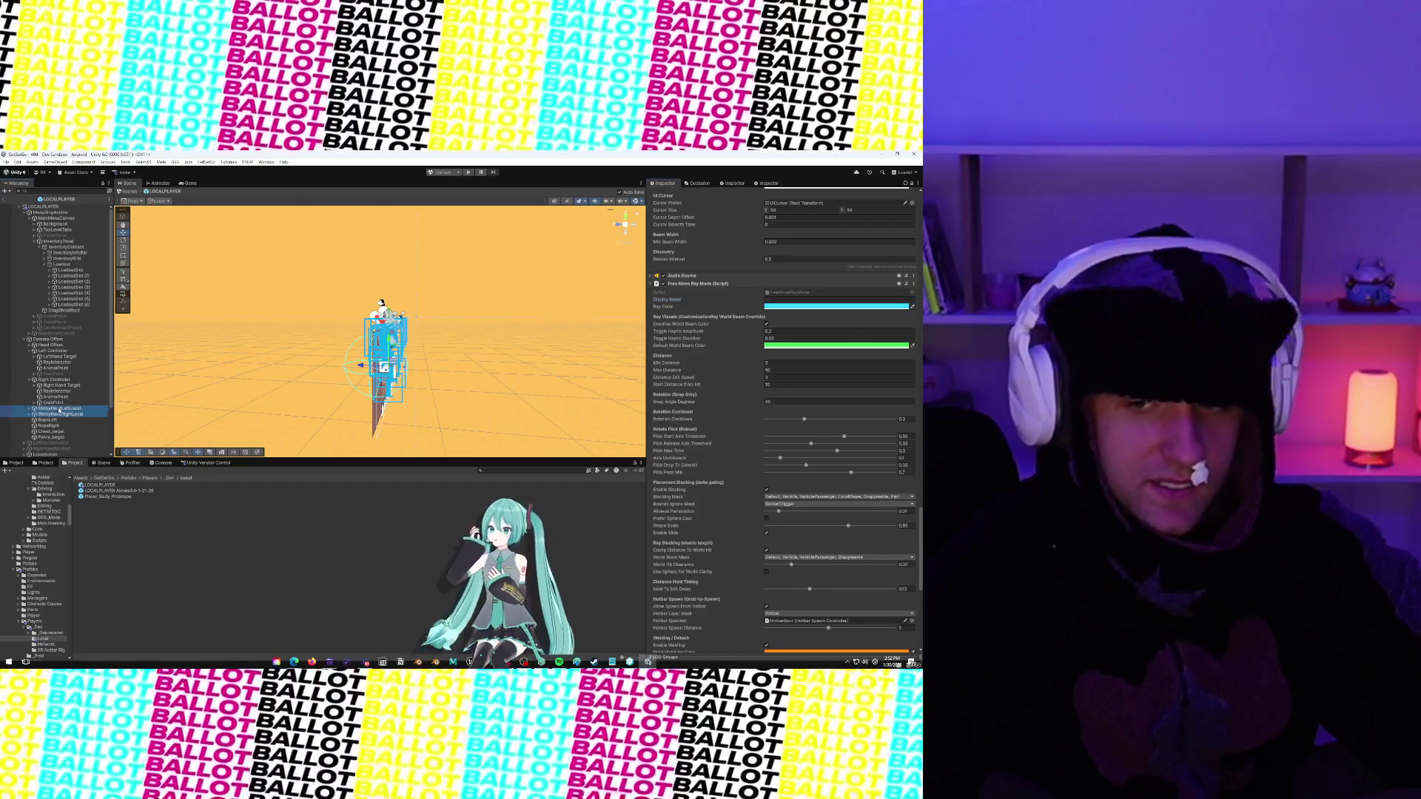
click(63, 415)
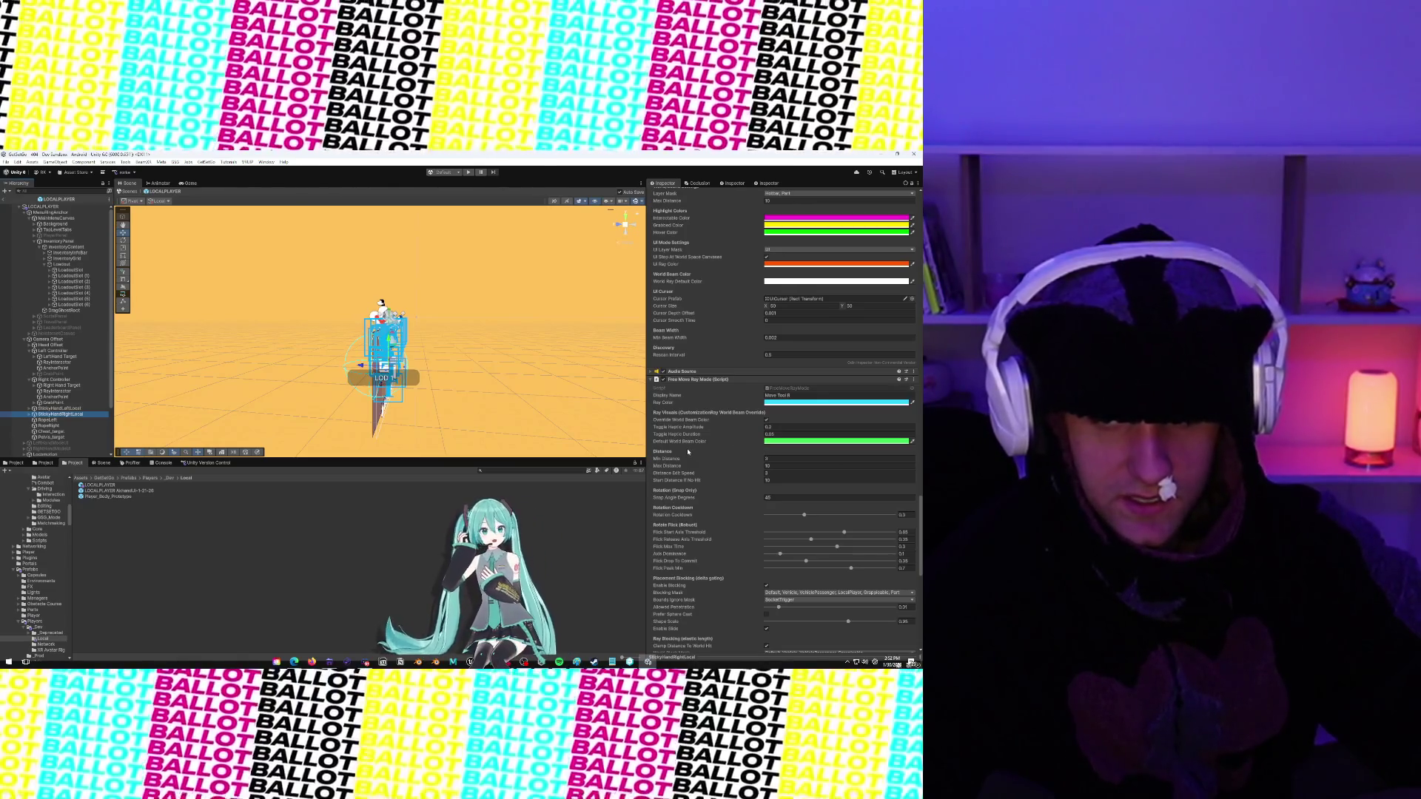
scroll(688, 450, down, 10)
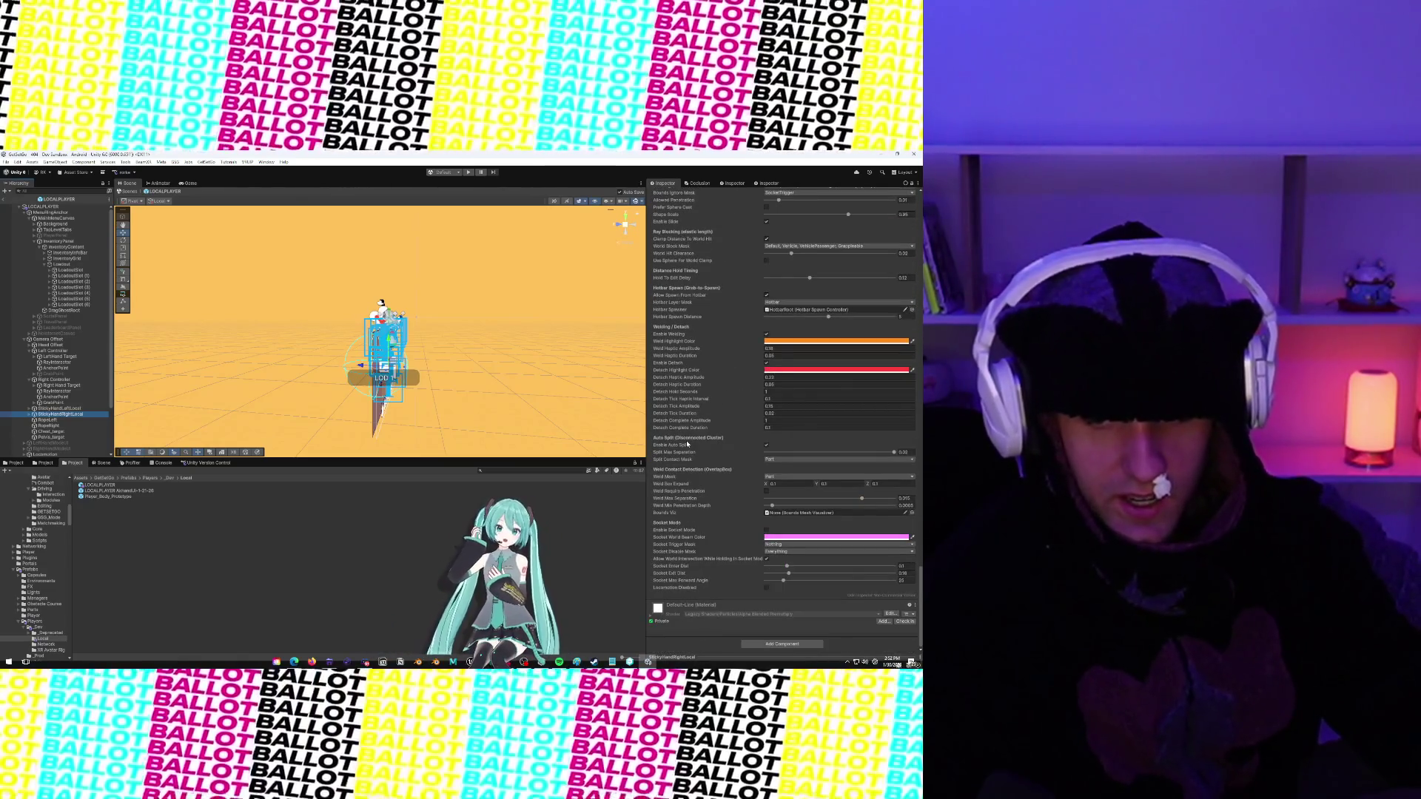
key(Up)
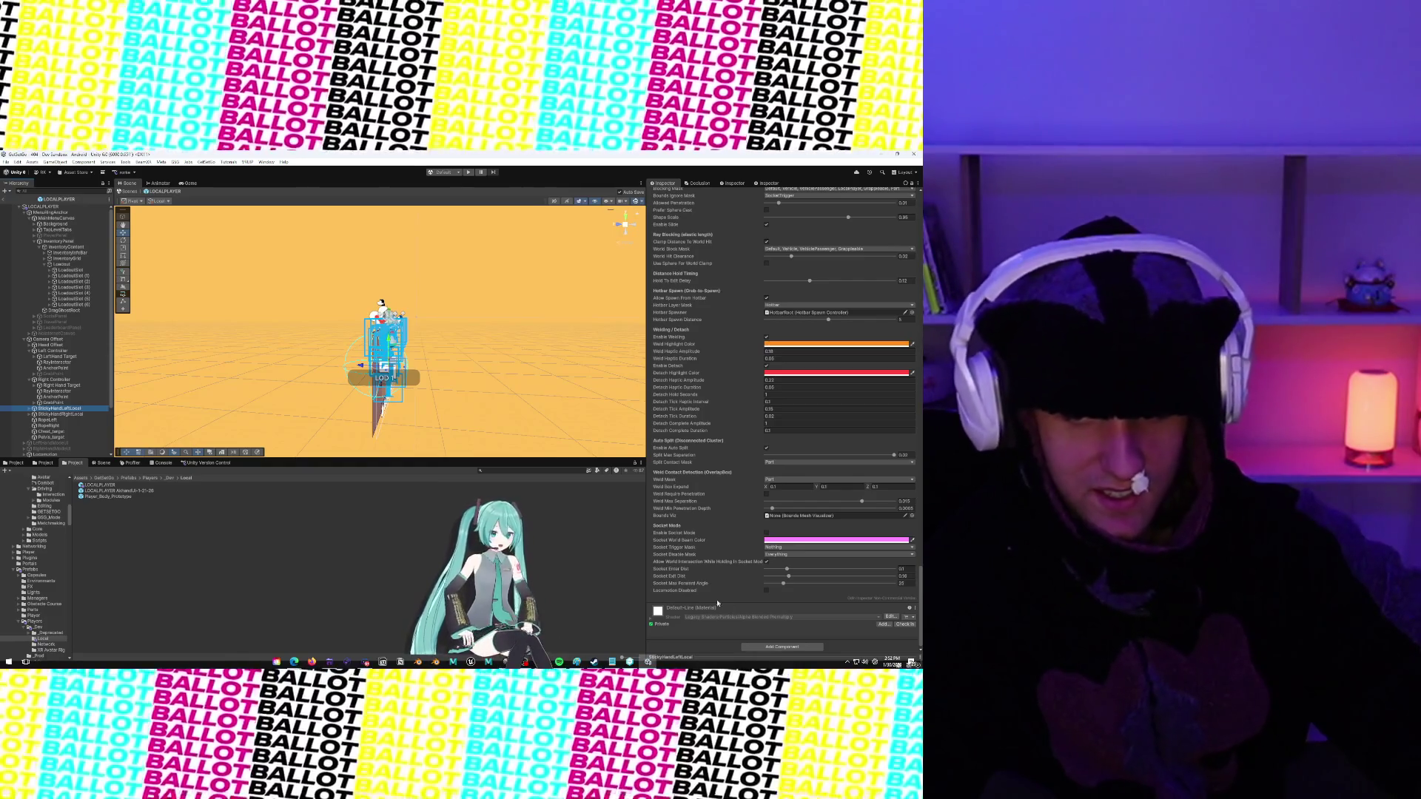
Browse the left hand's Inspector, briefly expanding the Edit Mode Objects list, to reach Ray Color
scroll(673, 348, up, 10)
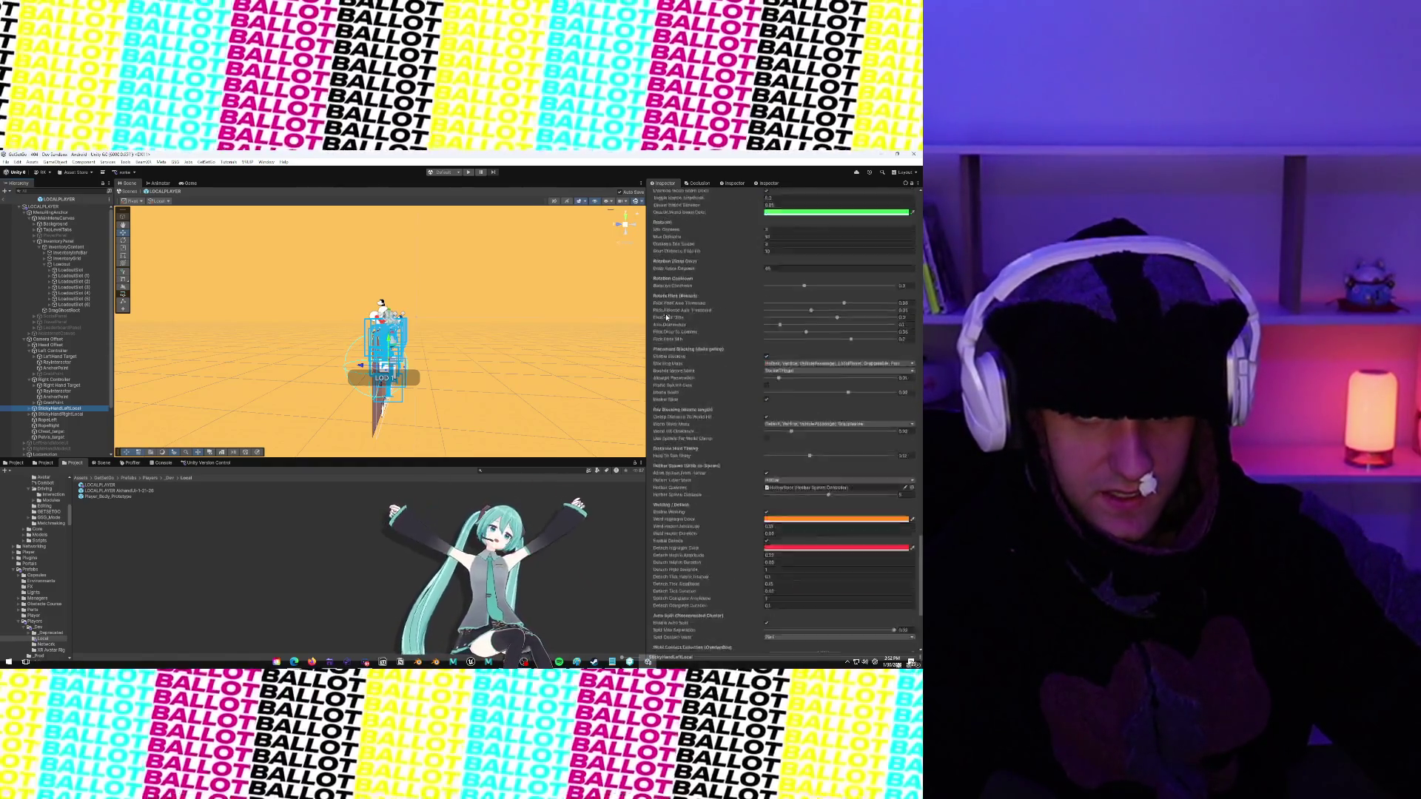
scroll(666, 320, up, 3)
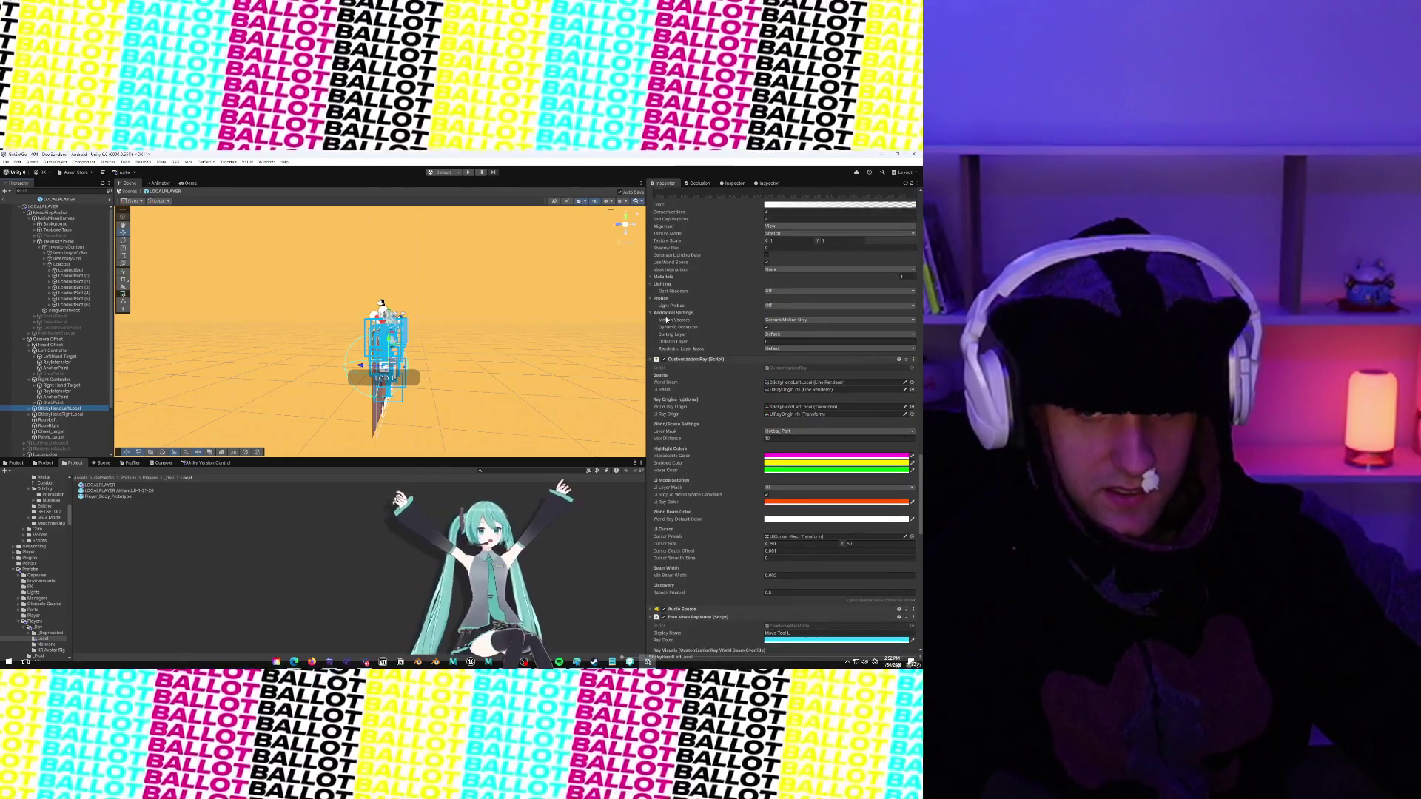
scroll(666, 320, up, 4)
scroll(667, 320, up, 5)
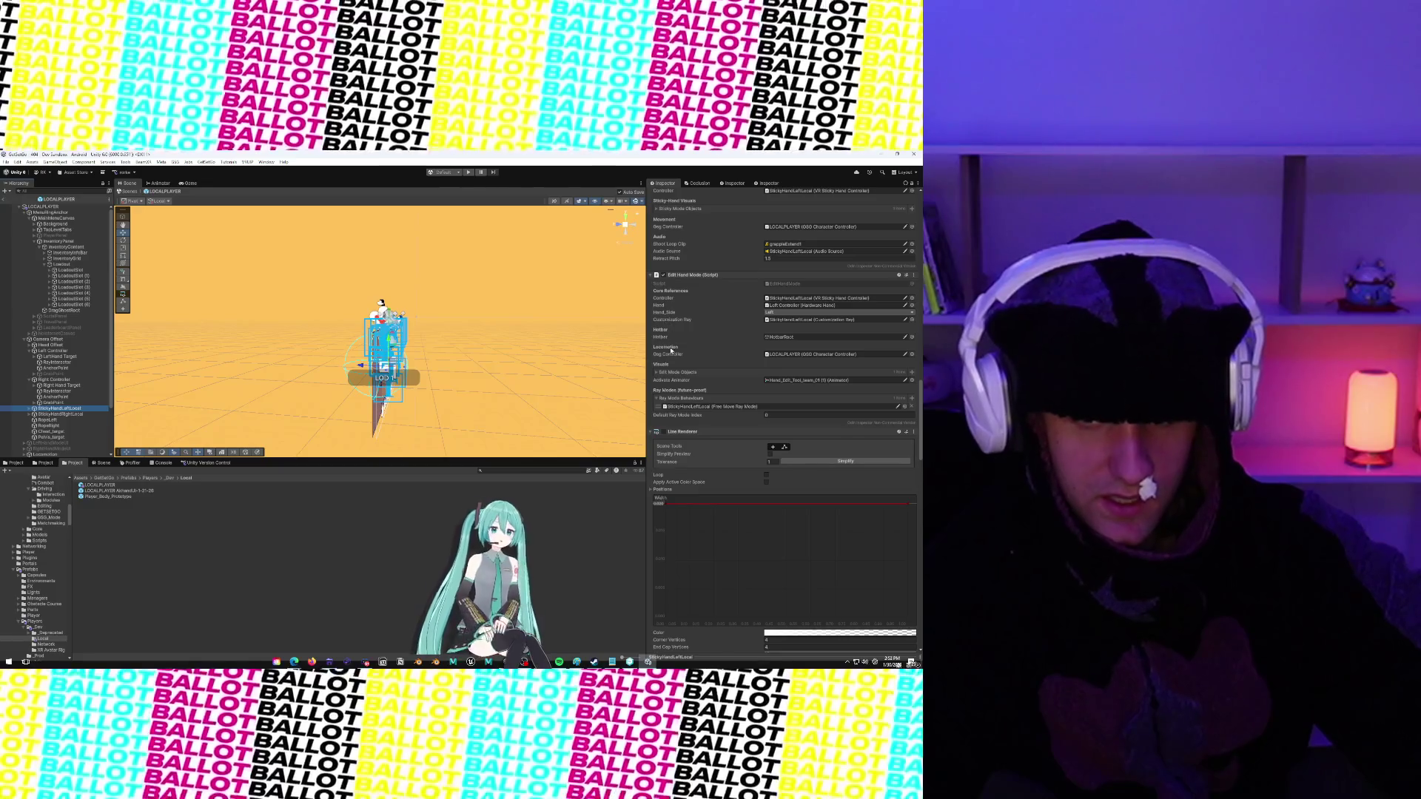
click(656, 372)
click(656, 372)
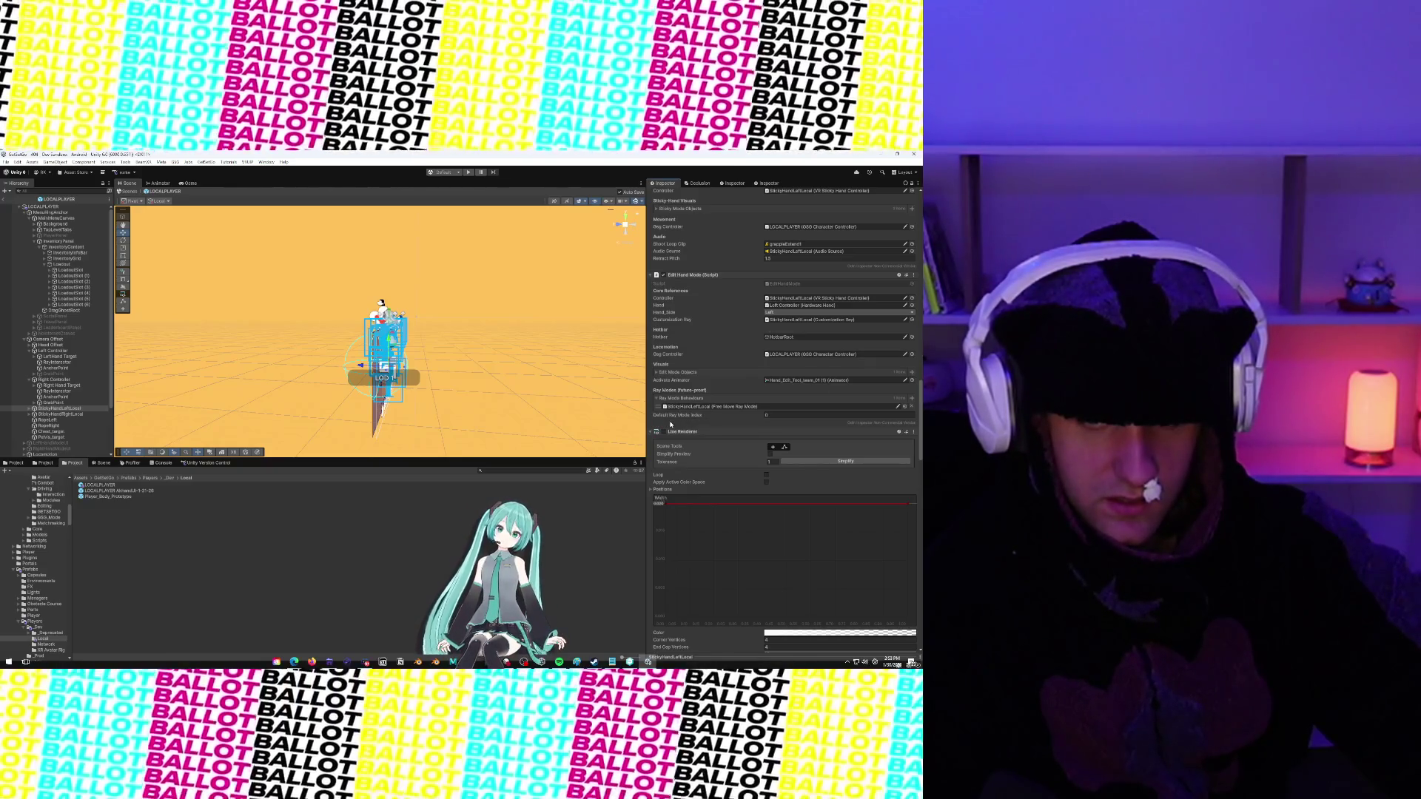
scroll(670, 424, down, 10)
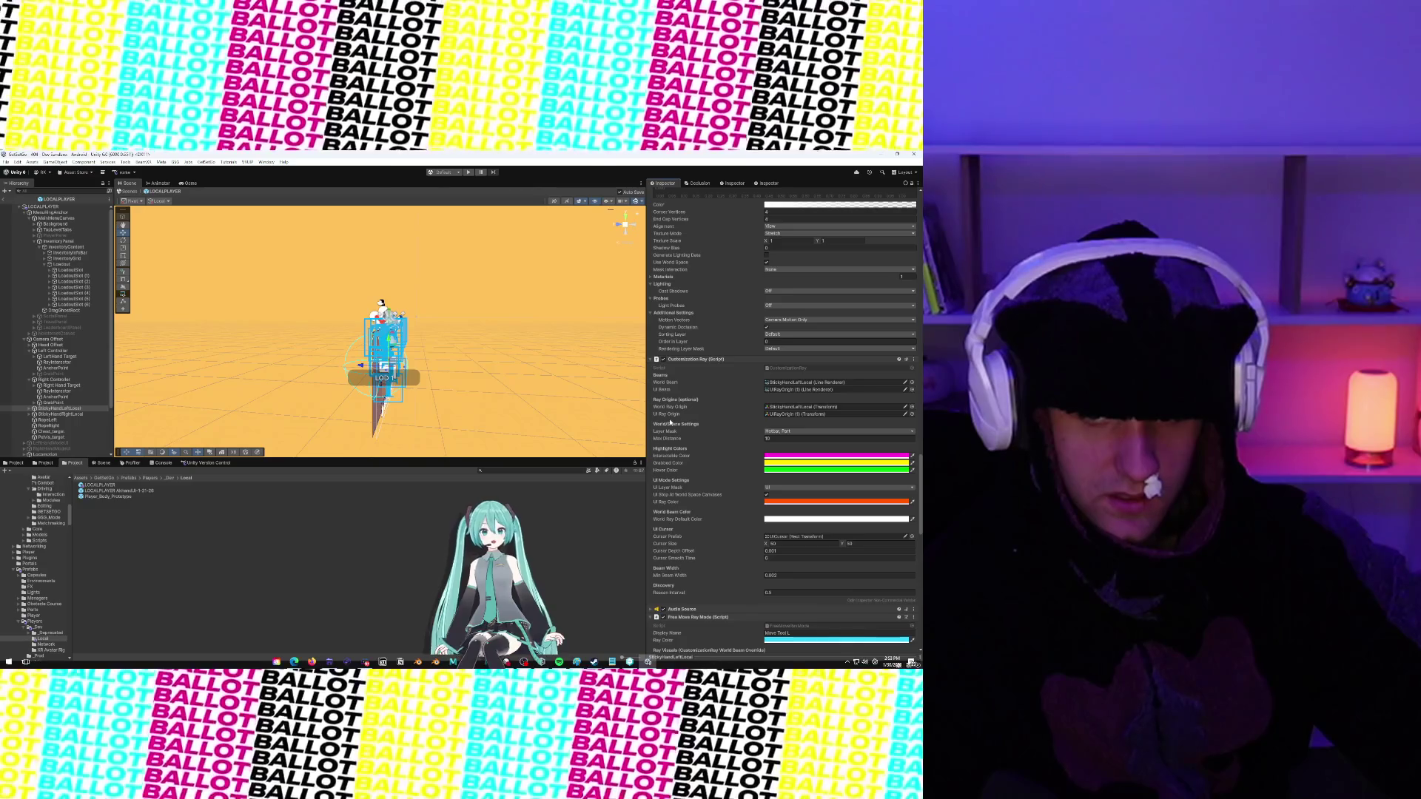
scroll(671, 423, down, 5)
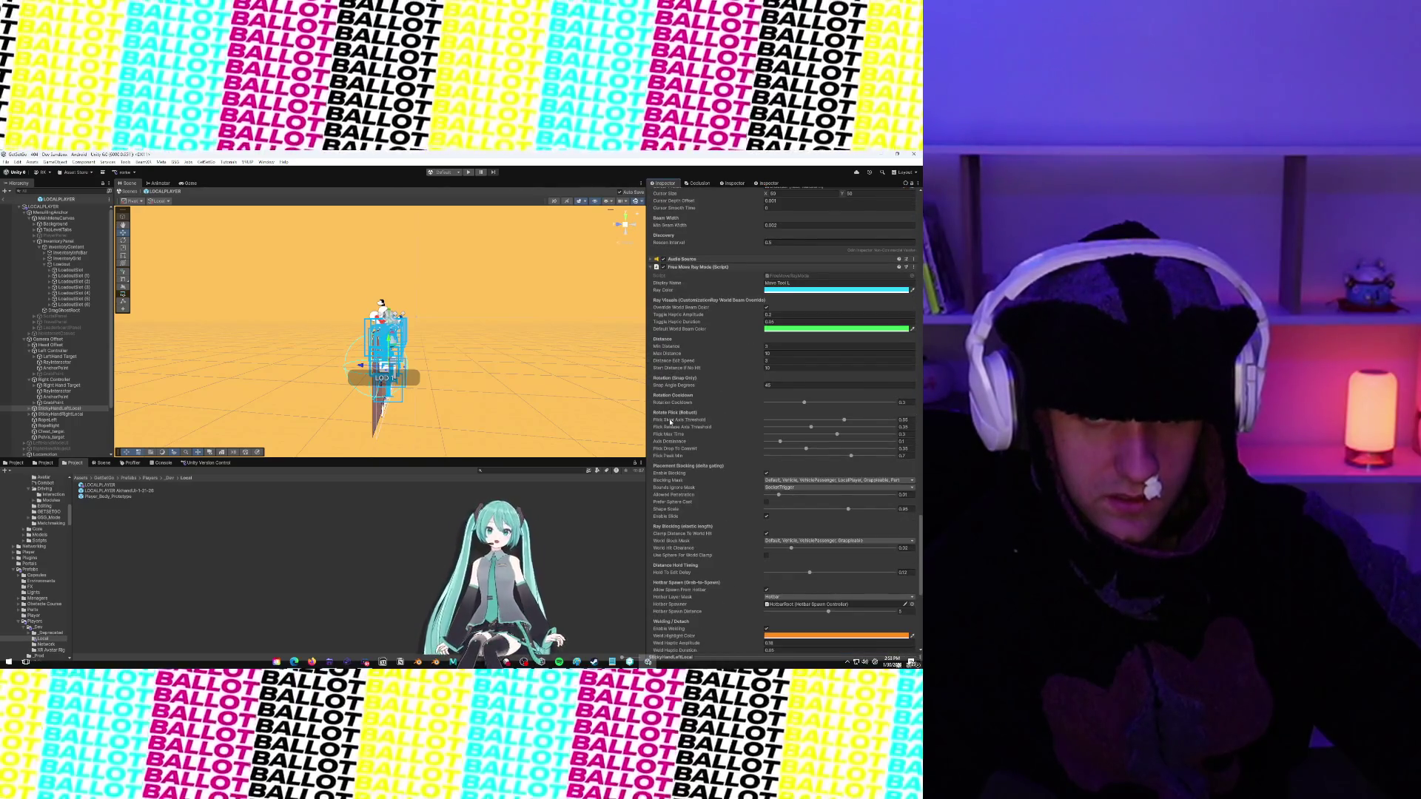
scroll(670, 422, down, 1)
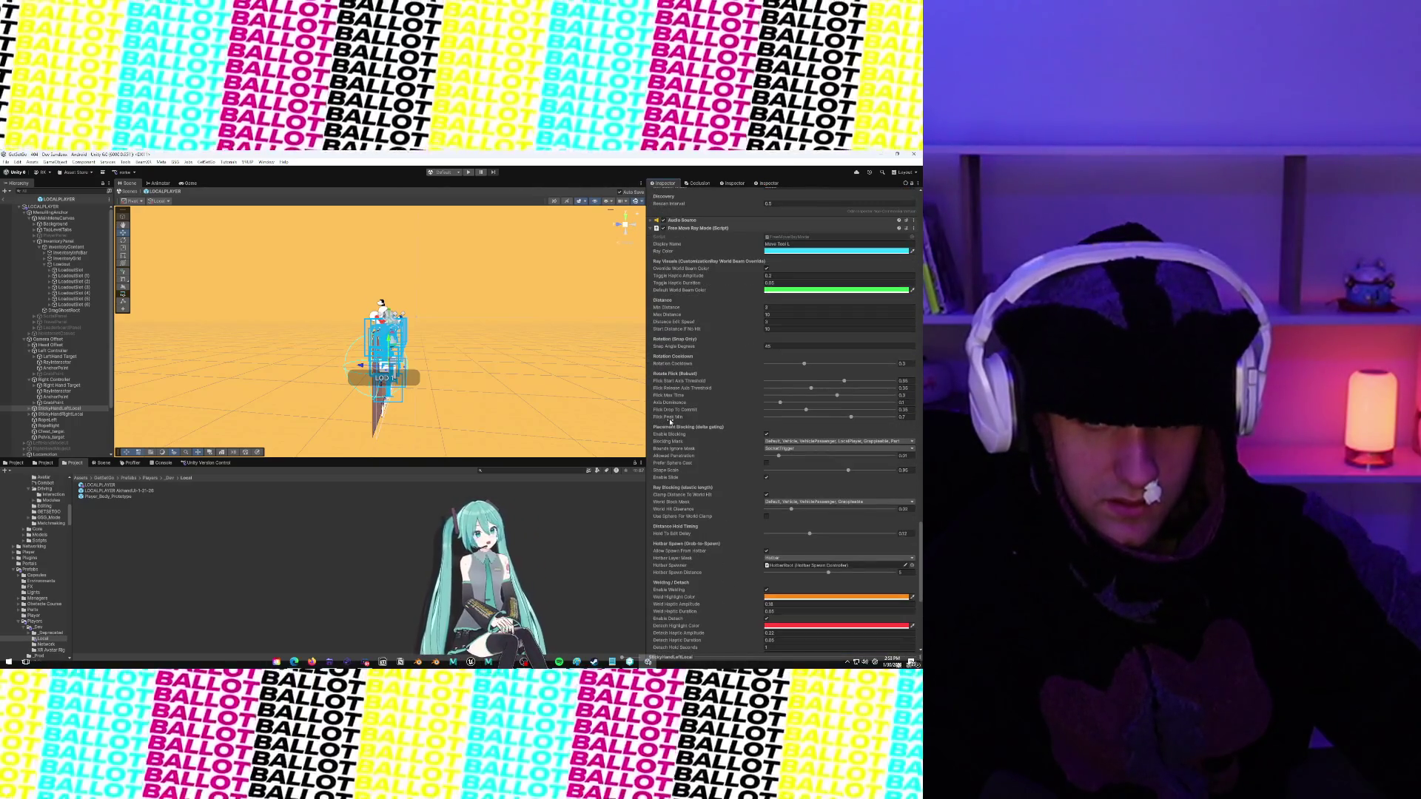
scroll(671, 422, down, 1)
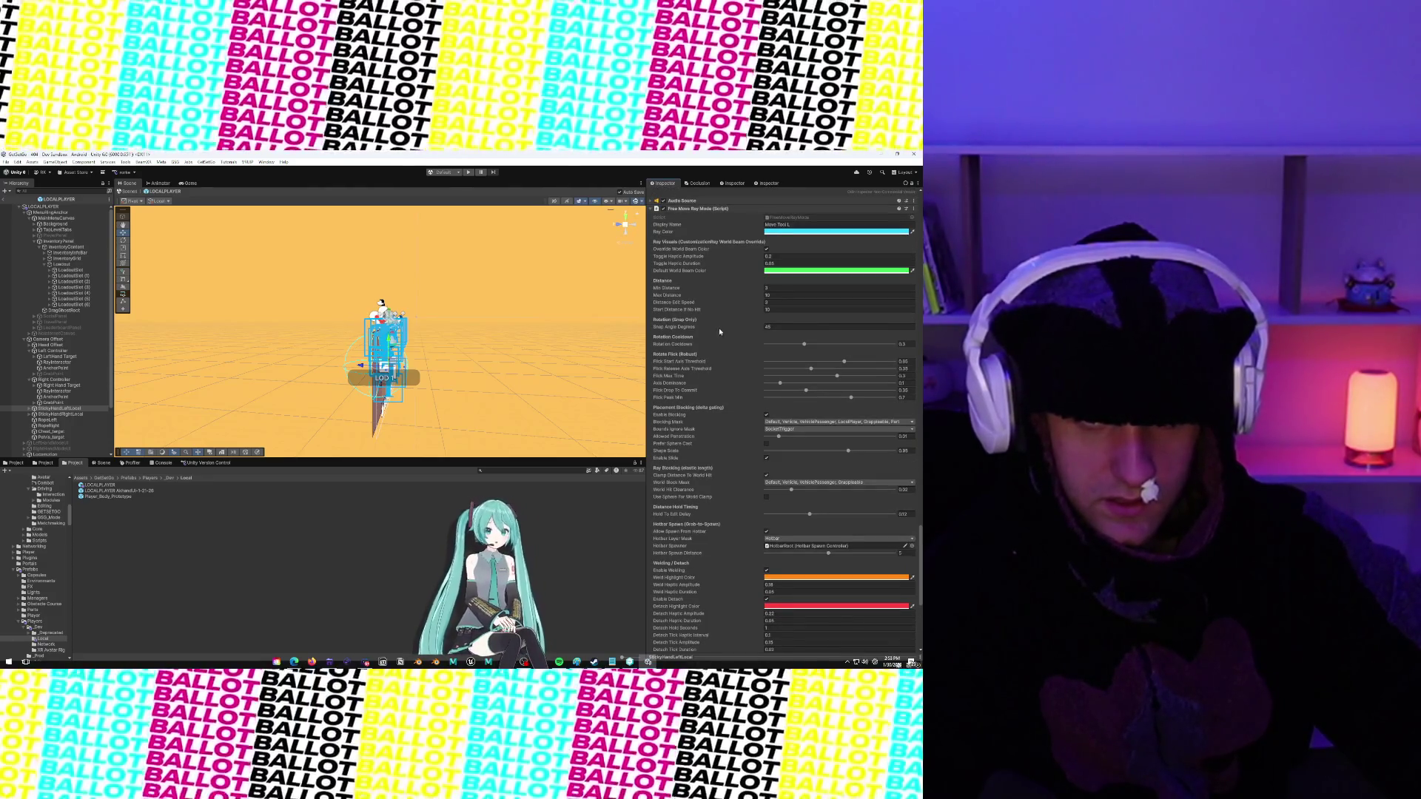
scroll(719, 332, up, 2)
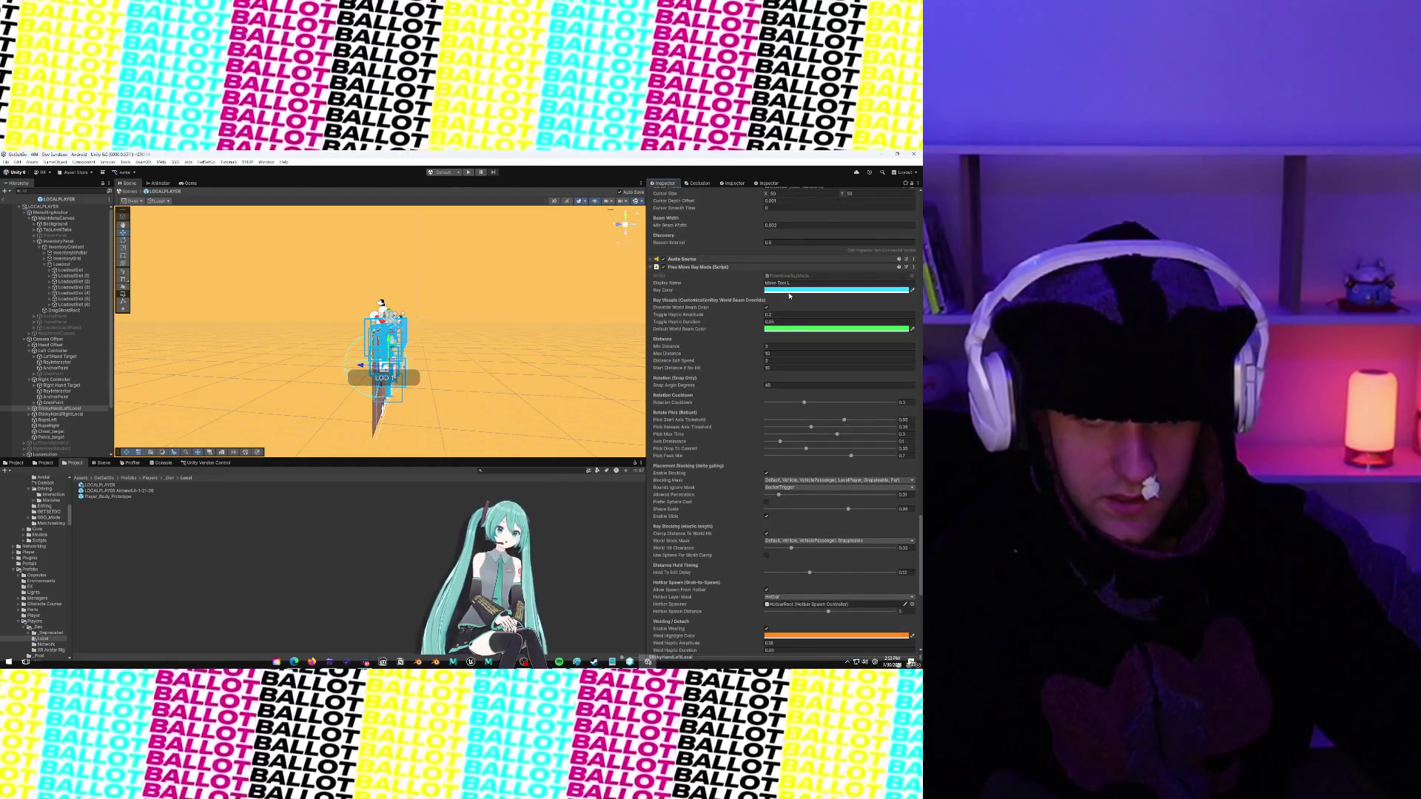
Set both hands' Ray Color to the green of Default World Beam Color with the eyedropper
click(913, 291)
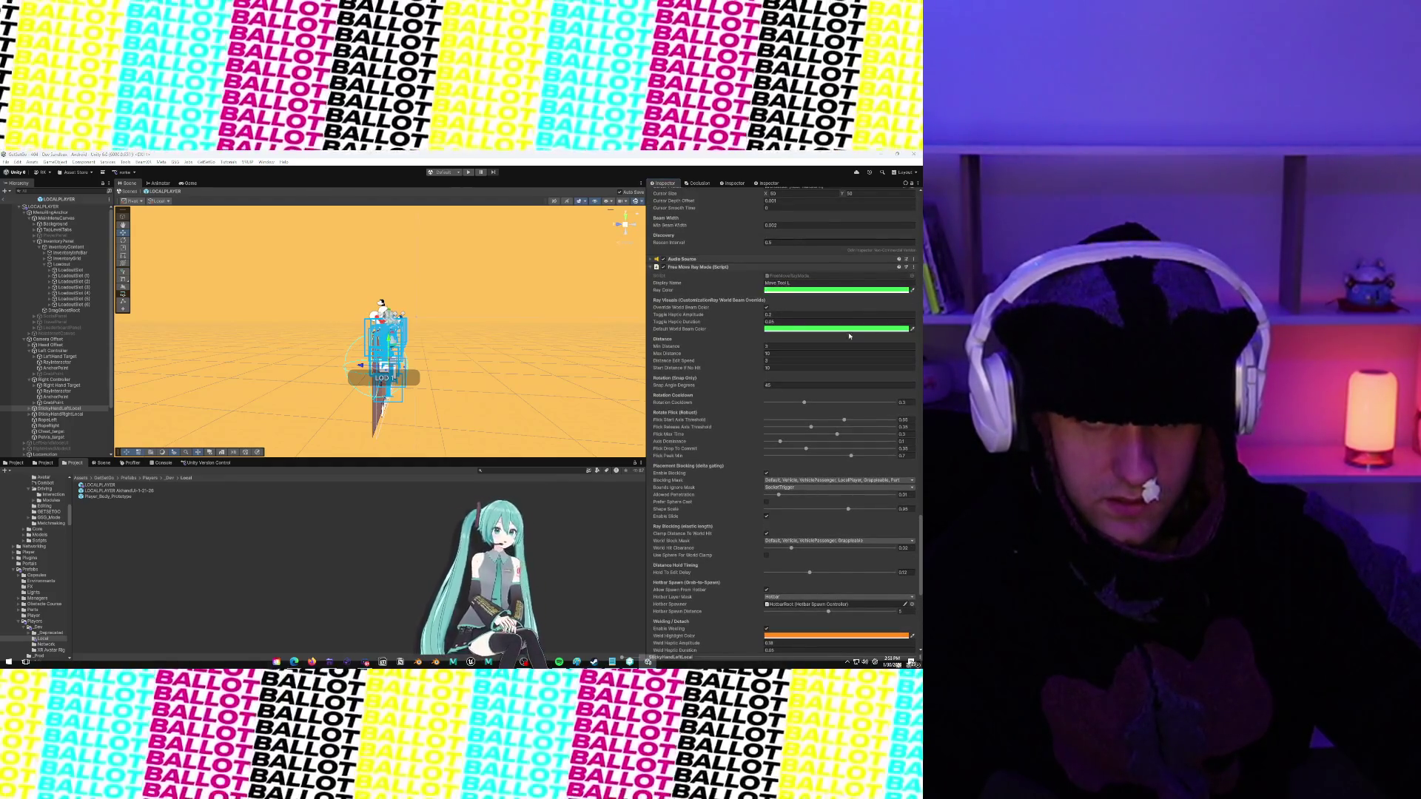
click(834, 333)
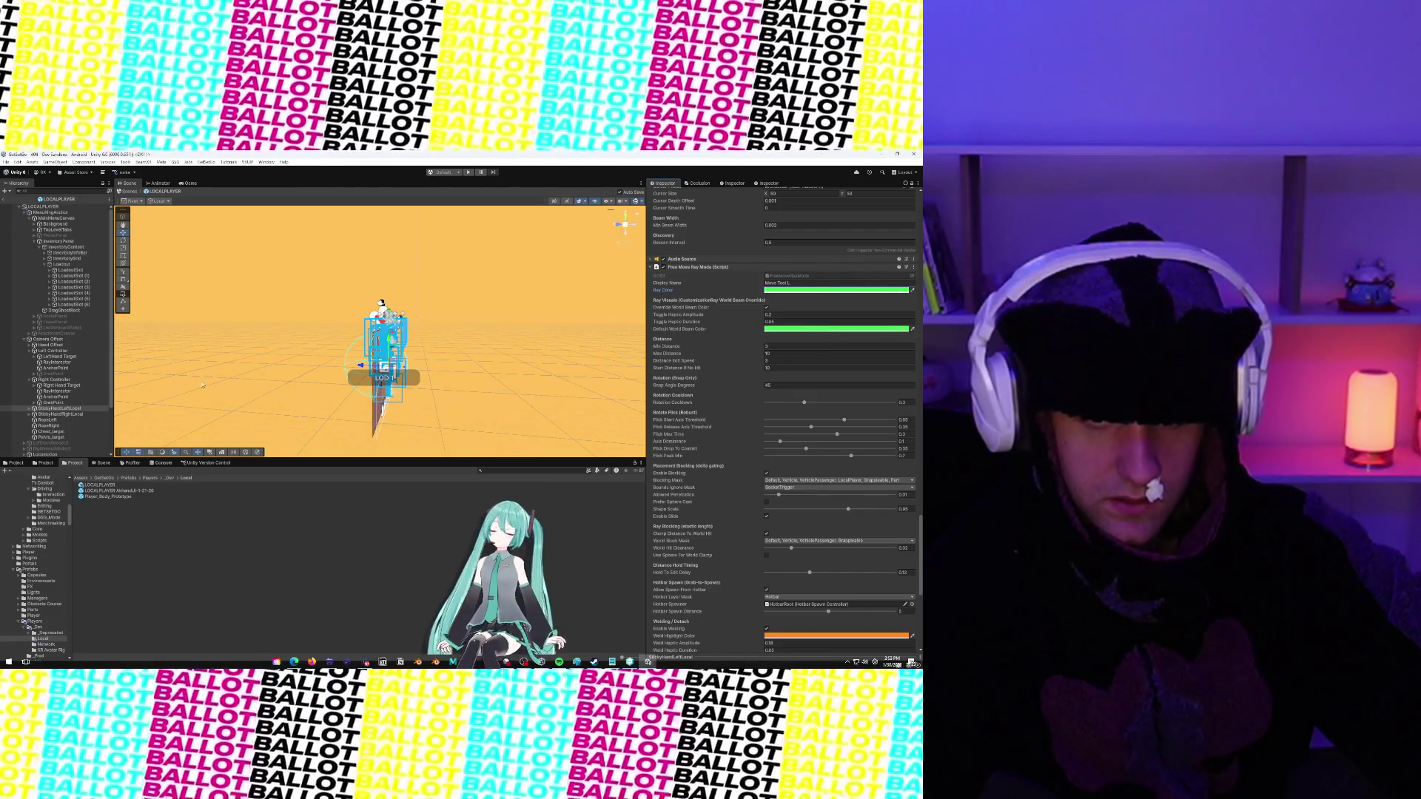
key(Down)
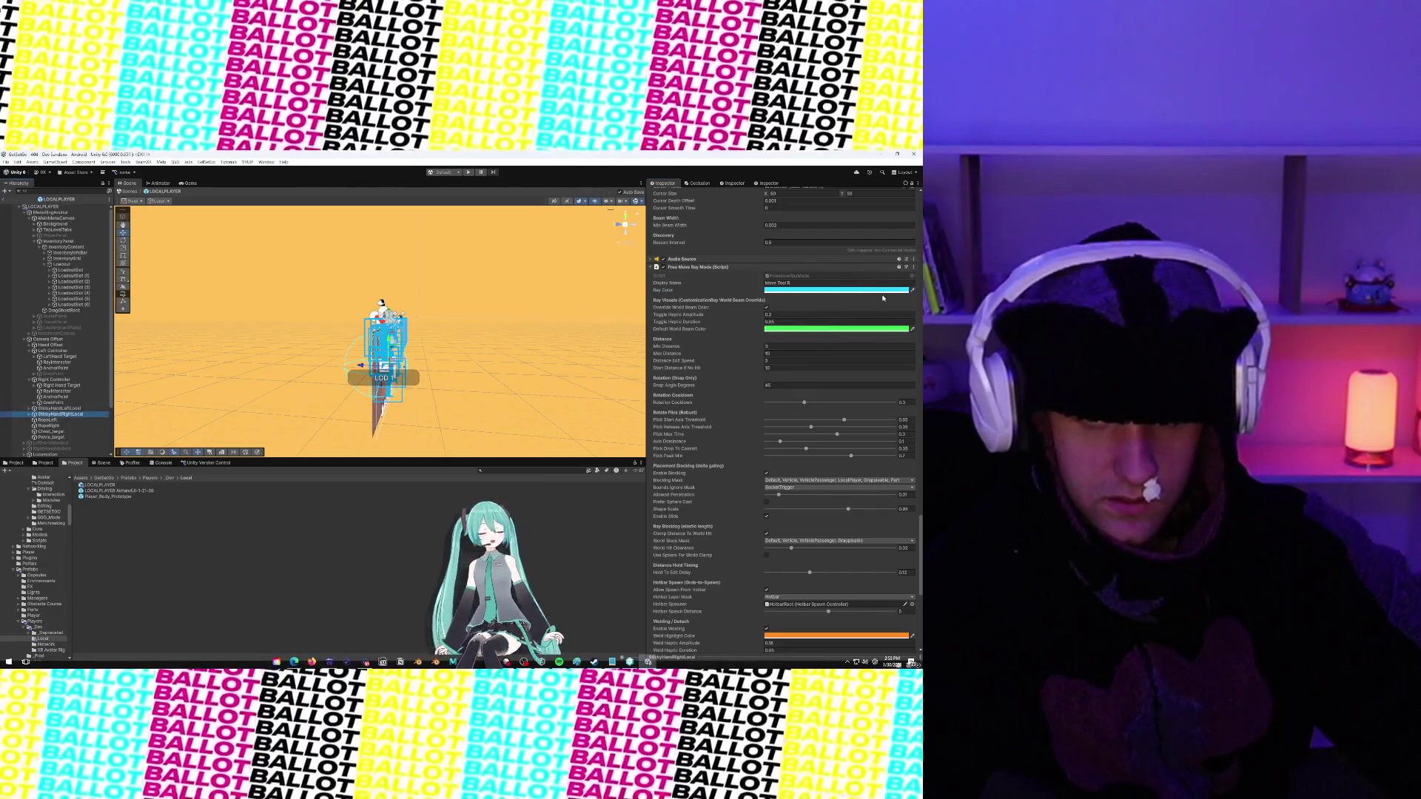
click(913, 291)
click(845, 329)
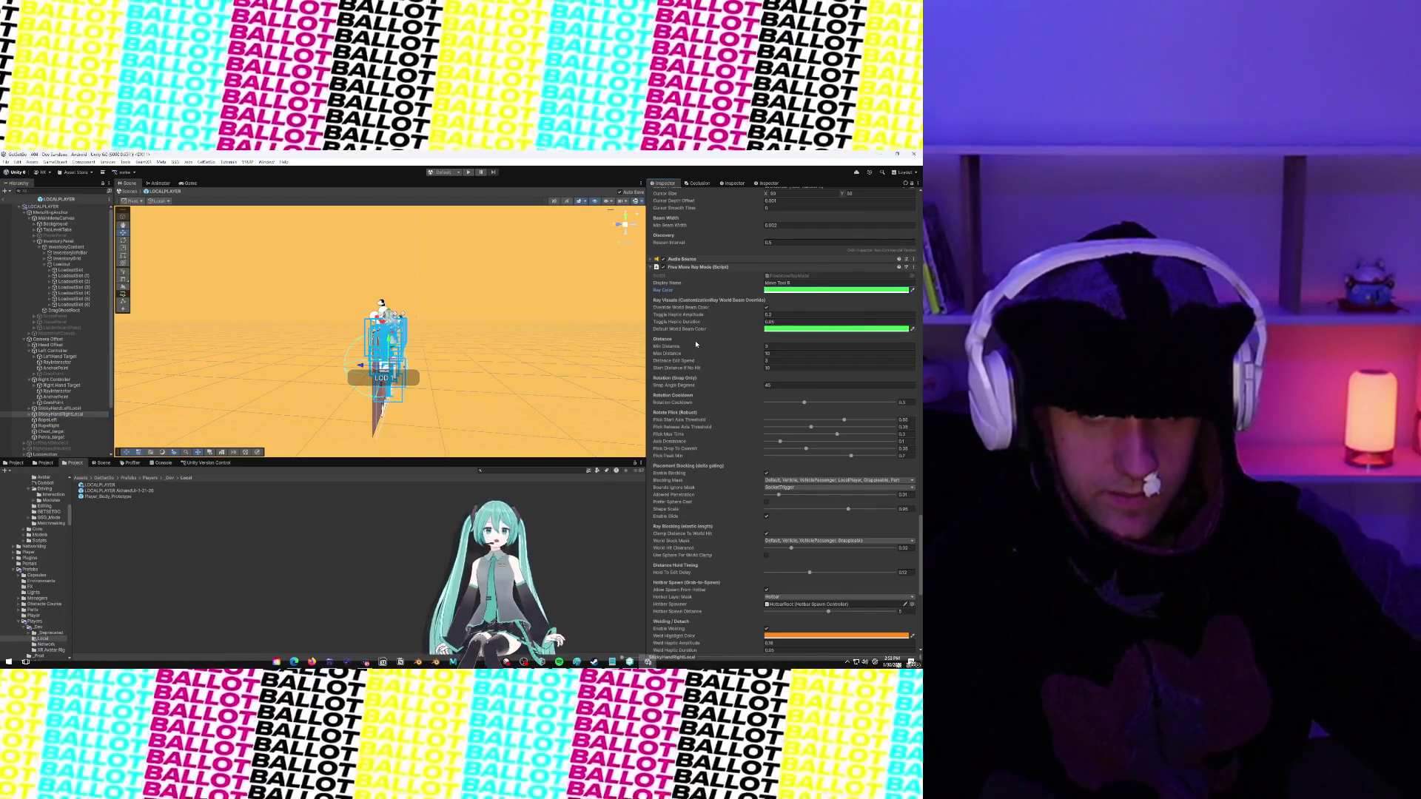
scroll(696, 344, down, 10)
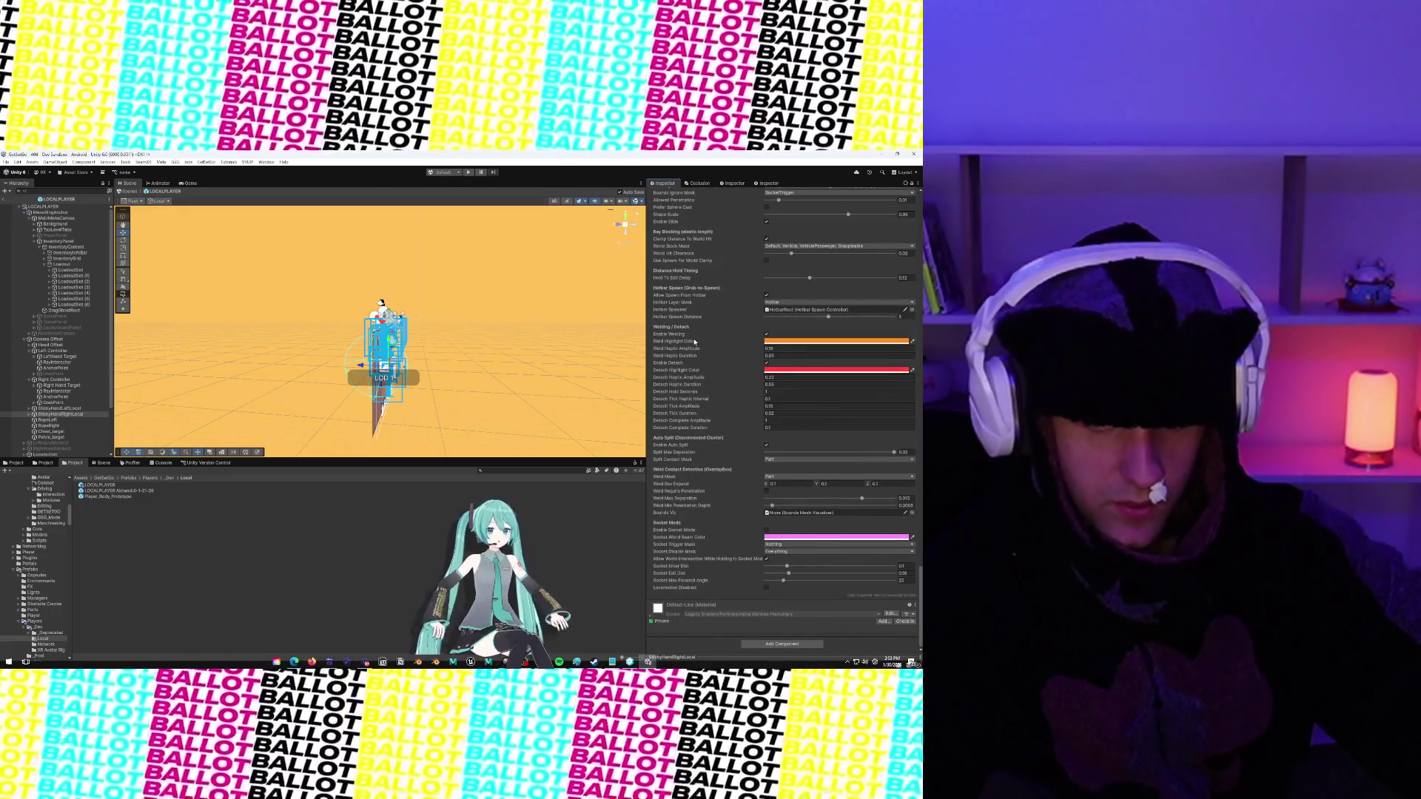
Review StickyHandLeftLocal, StickyHandRightLocal and the LOCALPLAYER root object once more
scroll(694, 342, up, 15)
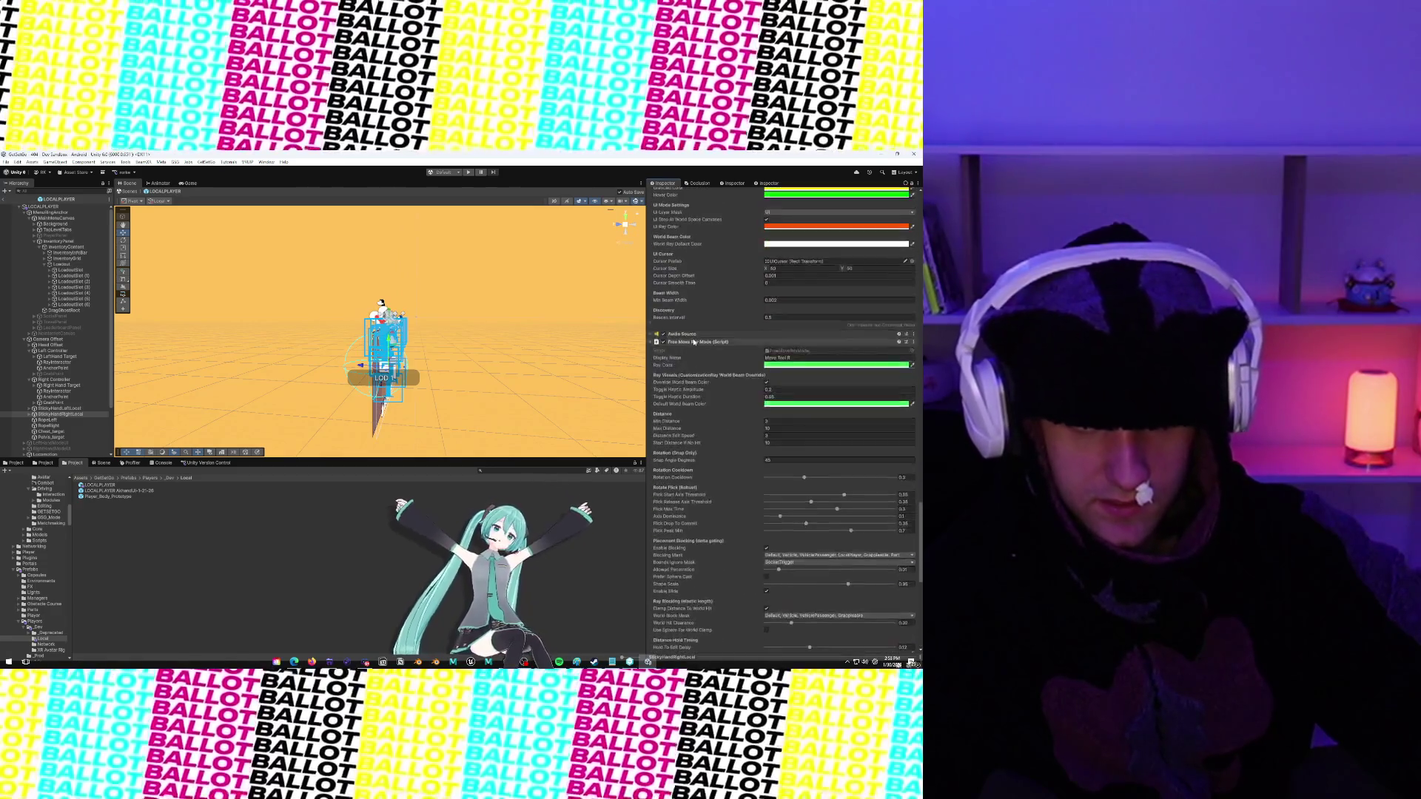
scroll(694, 342, up, 3)
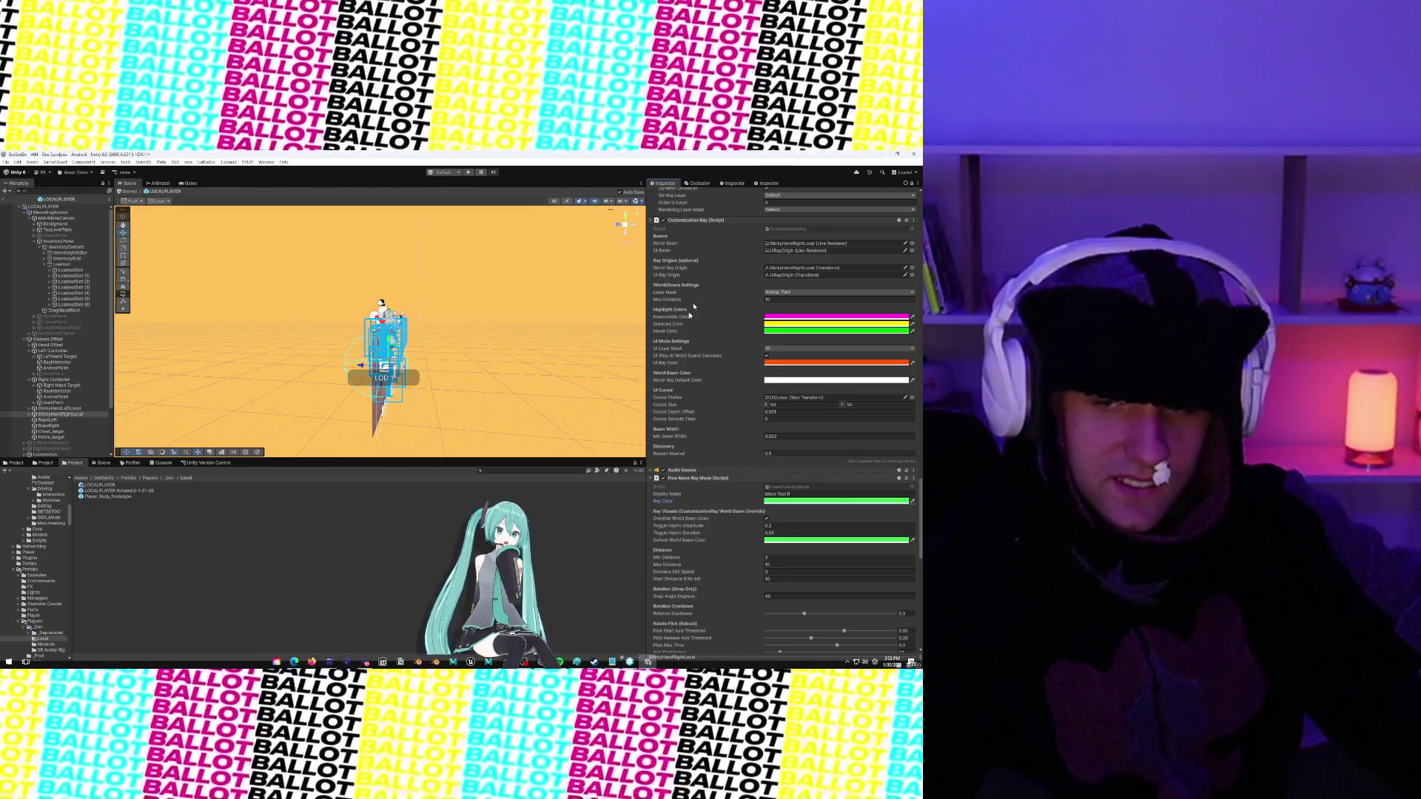
scroll(690, 275, up, 10)
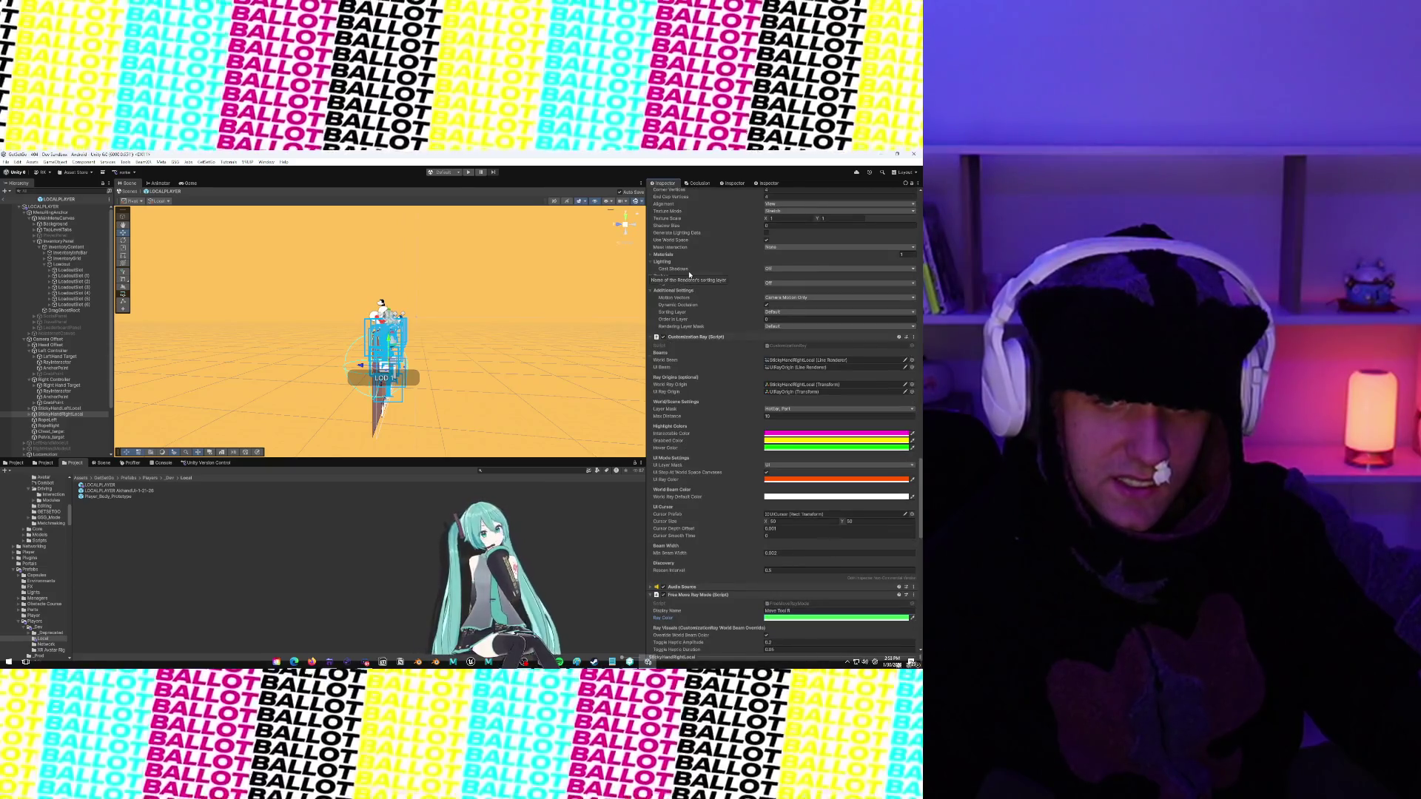
scroll(685, 282, up, 6)
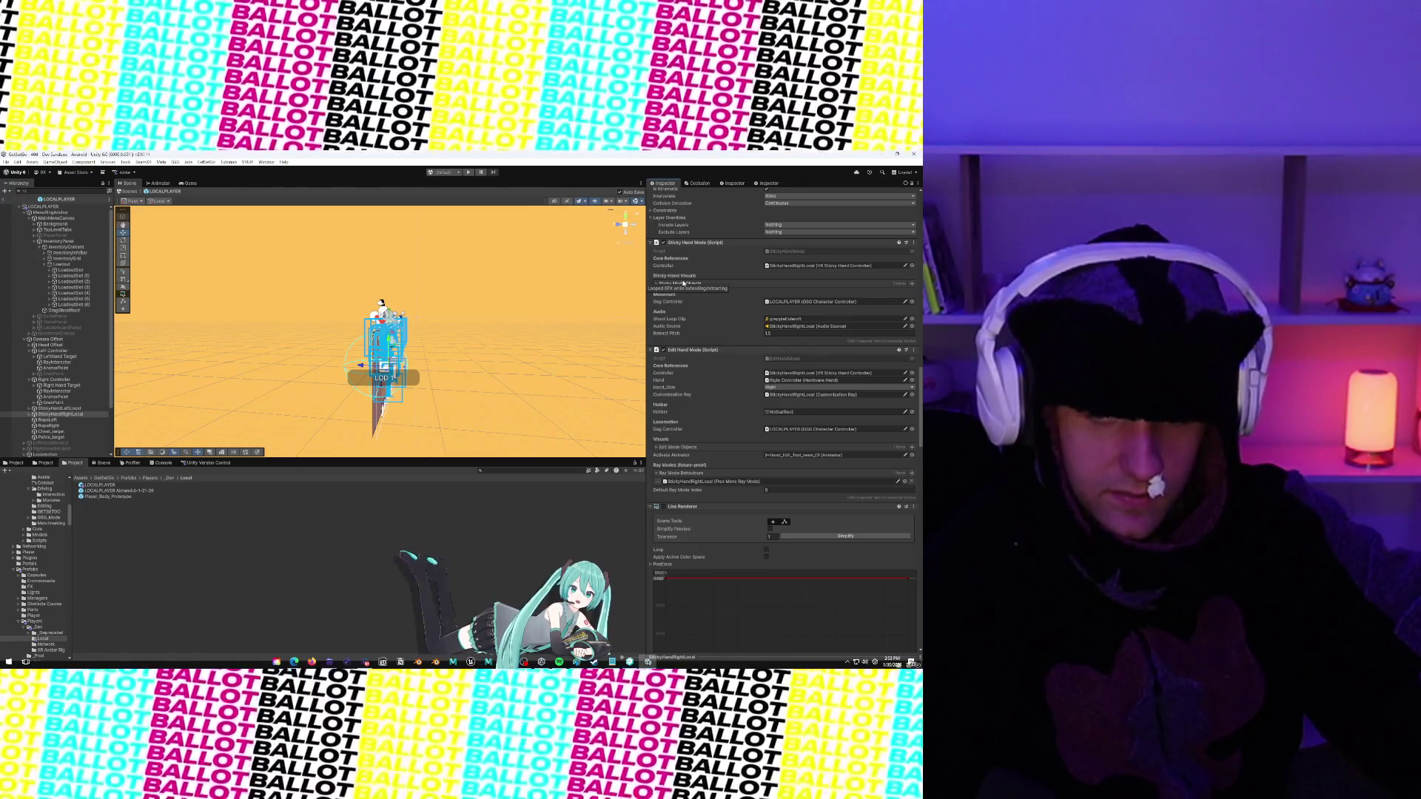
scroll(684, 283, up, 10)
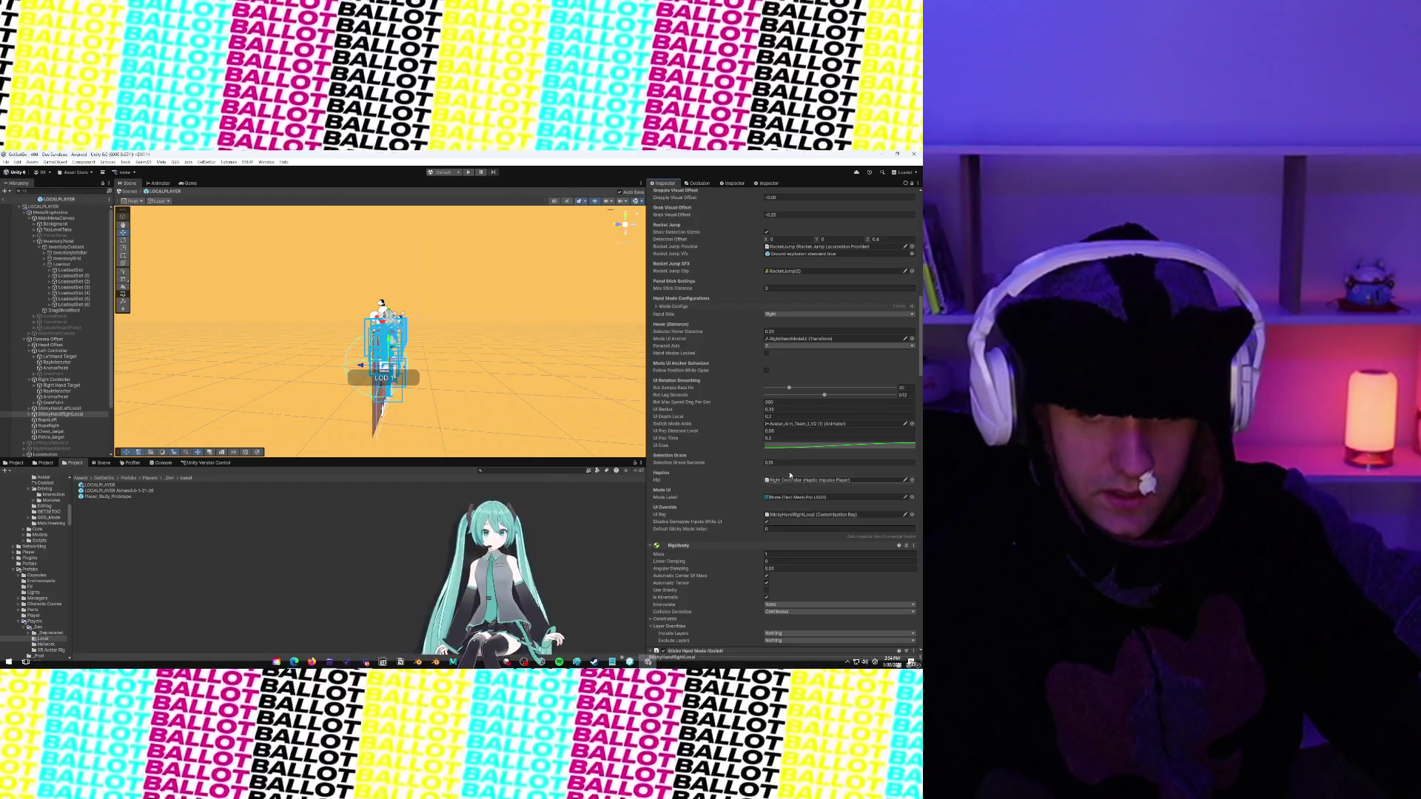
scroll(668, 323, up, 15)
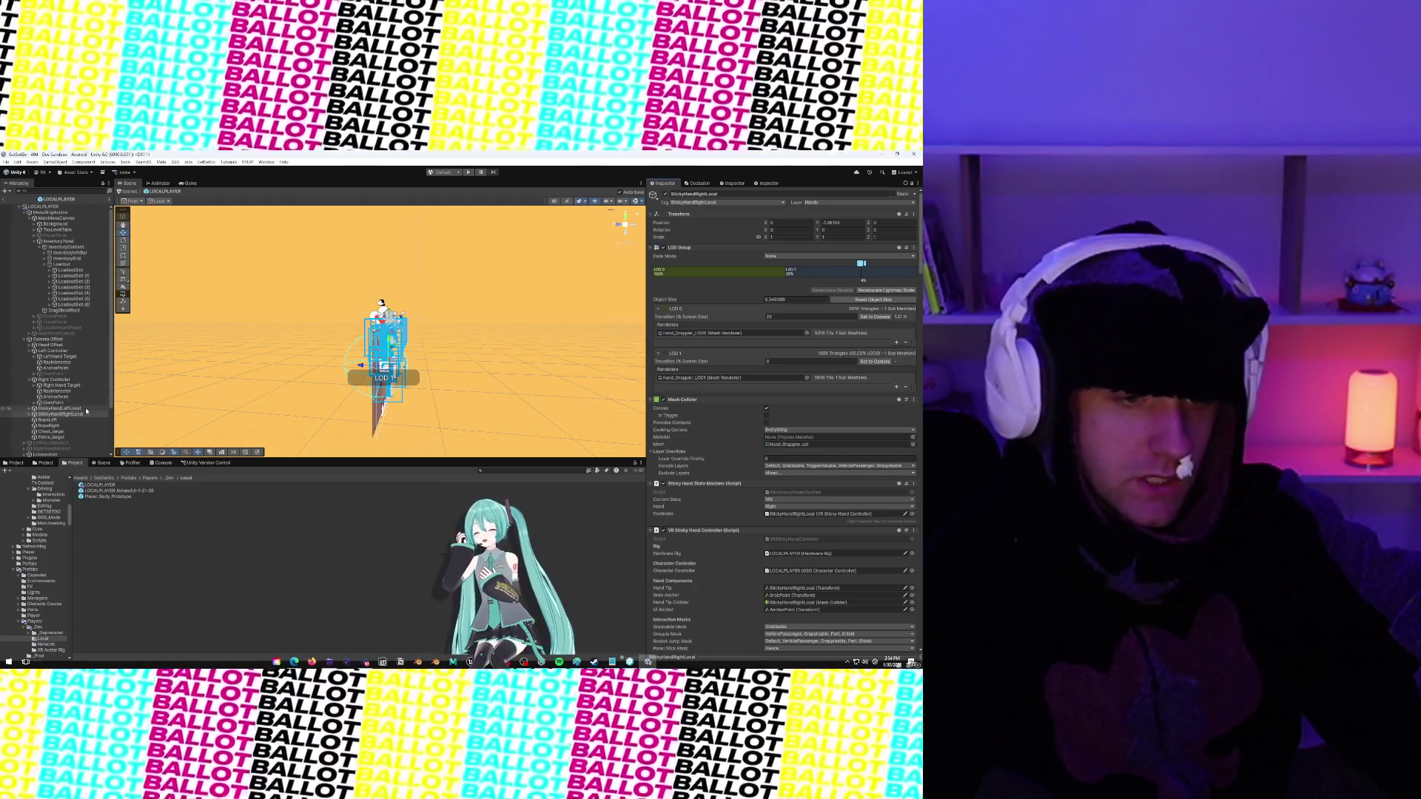
click(86, 409)
click(85, 415)
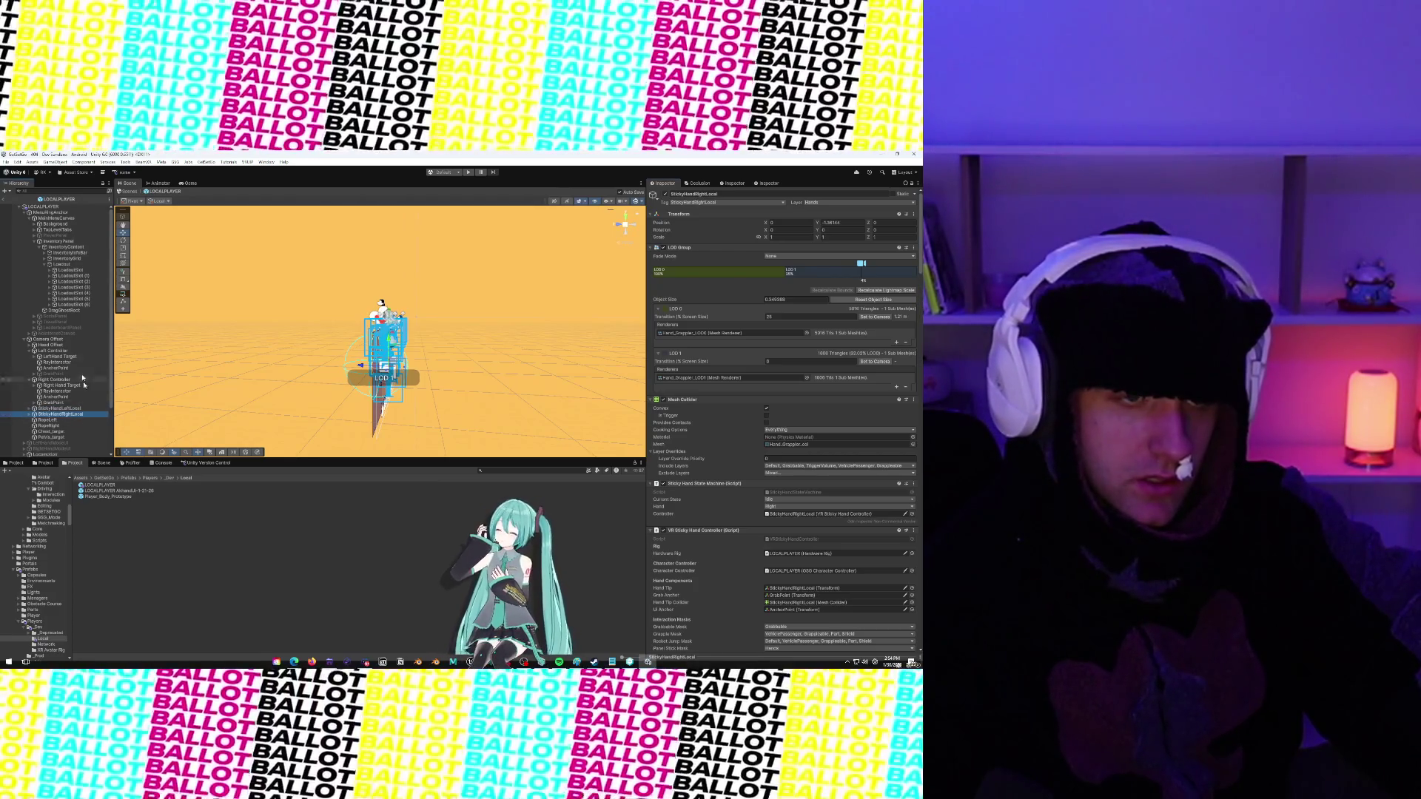
click(59, 206)
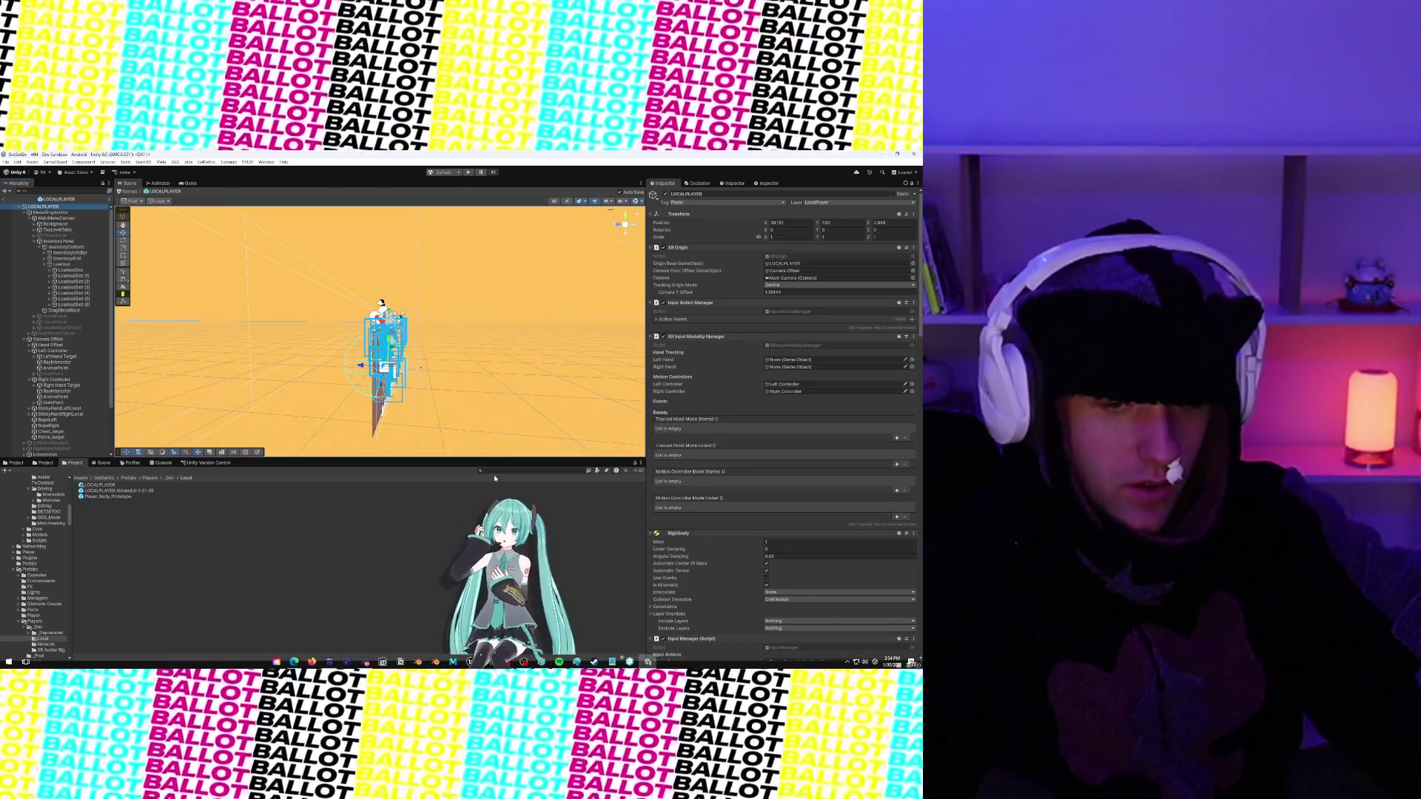
Search the project for 'xri' and open the 404 - Dev Sandbox scene
click(498, 471)
text(xri)
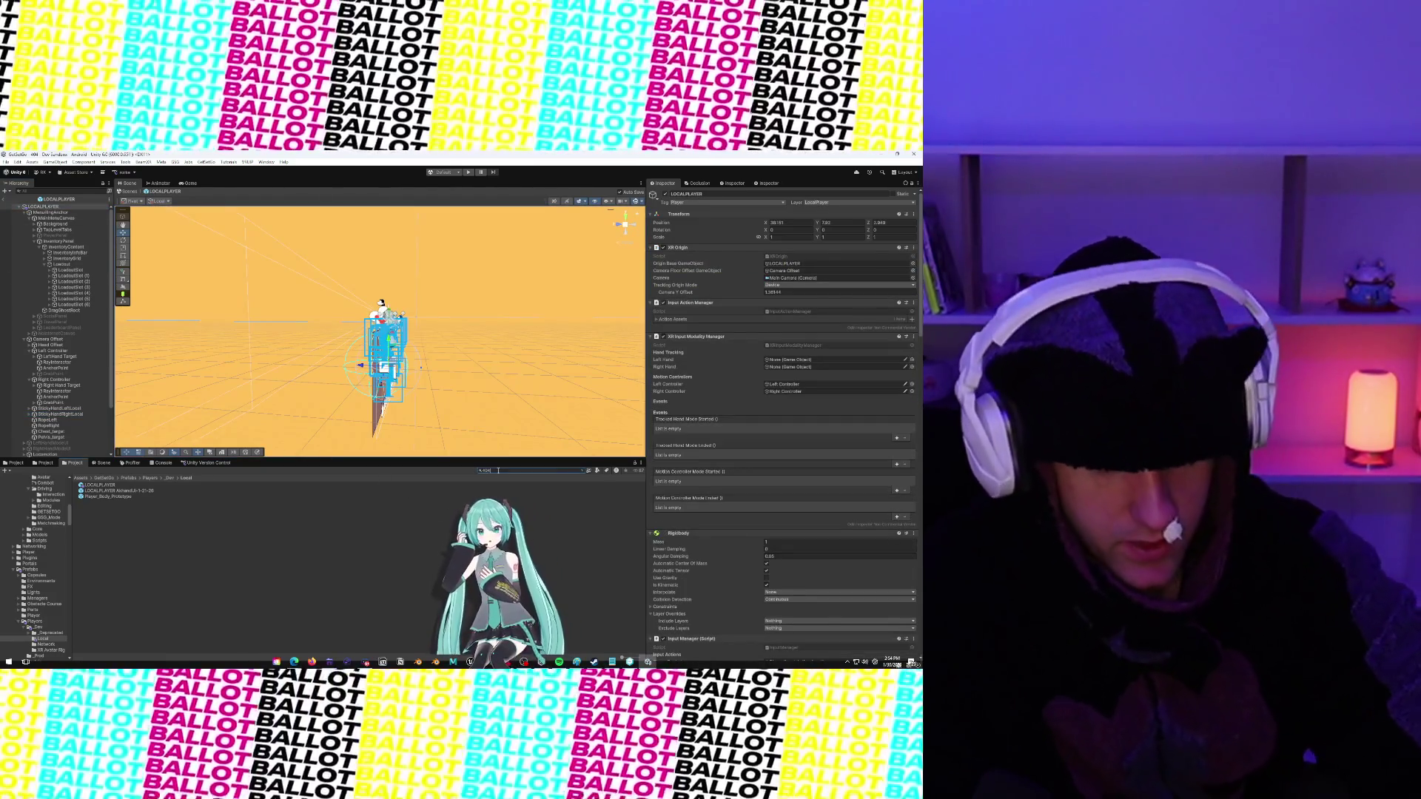
click(135, 484)
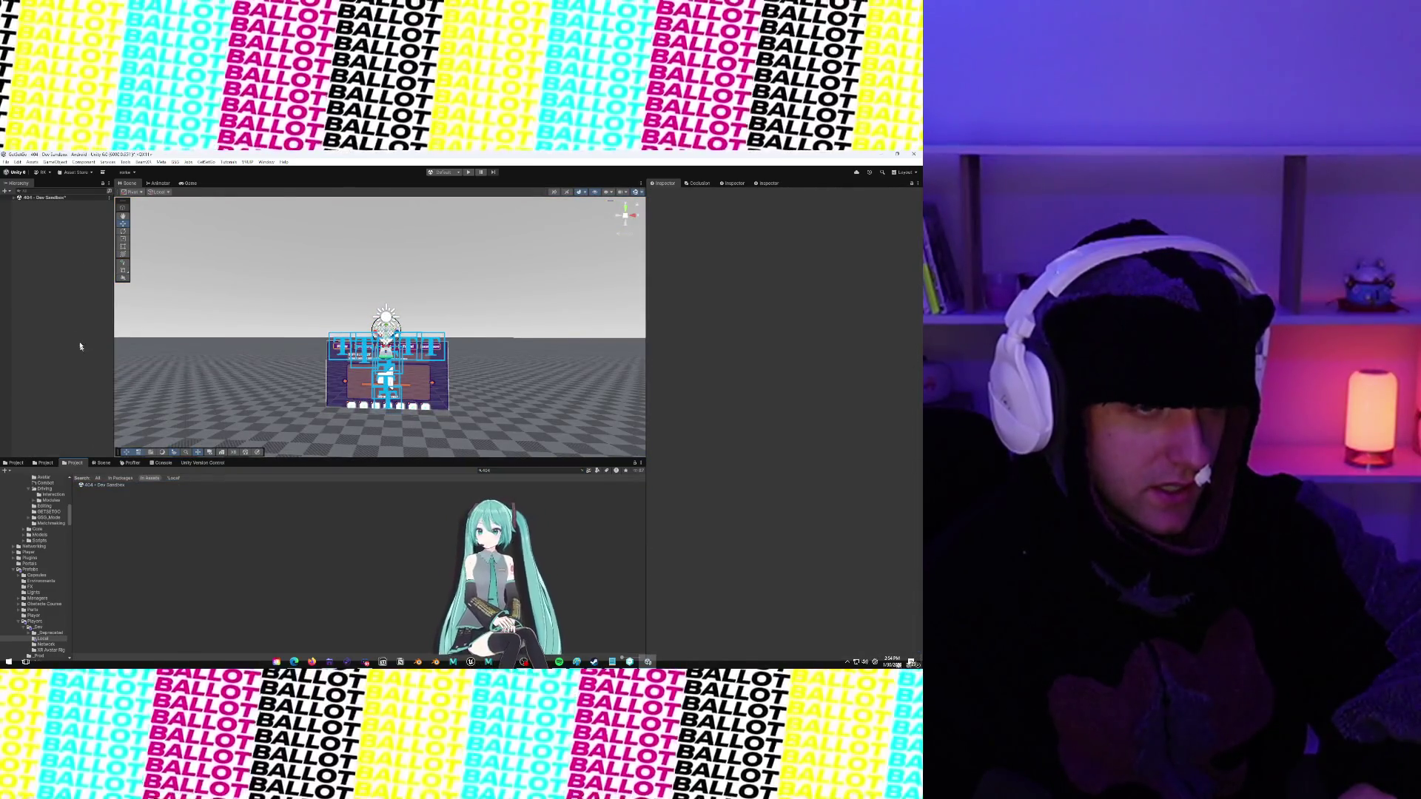
click(14, 198)
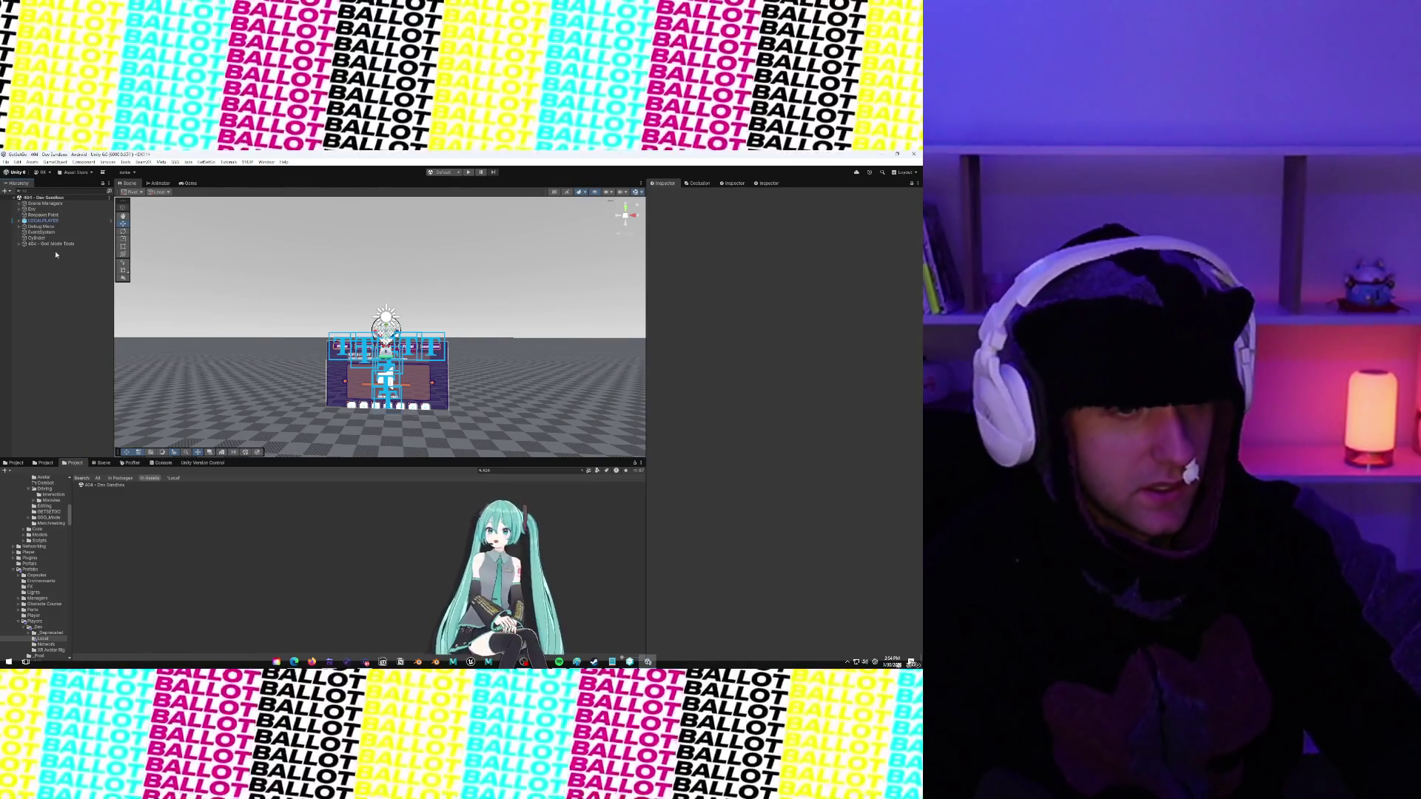
click(46, 243)
click(18, 245)
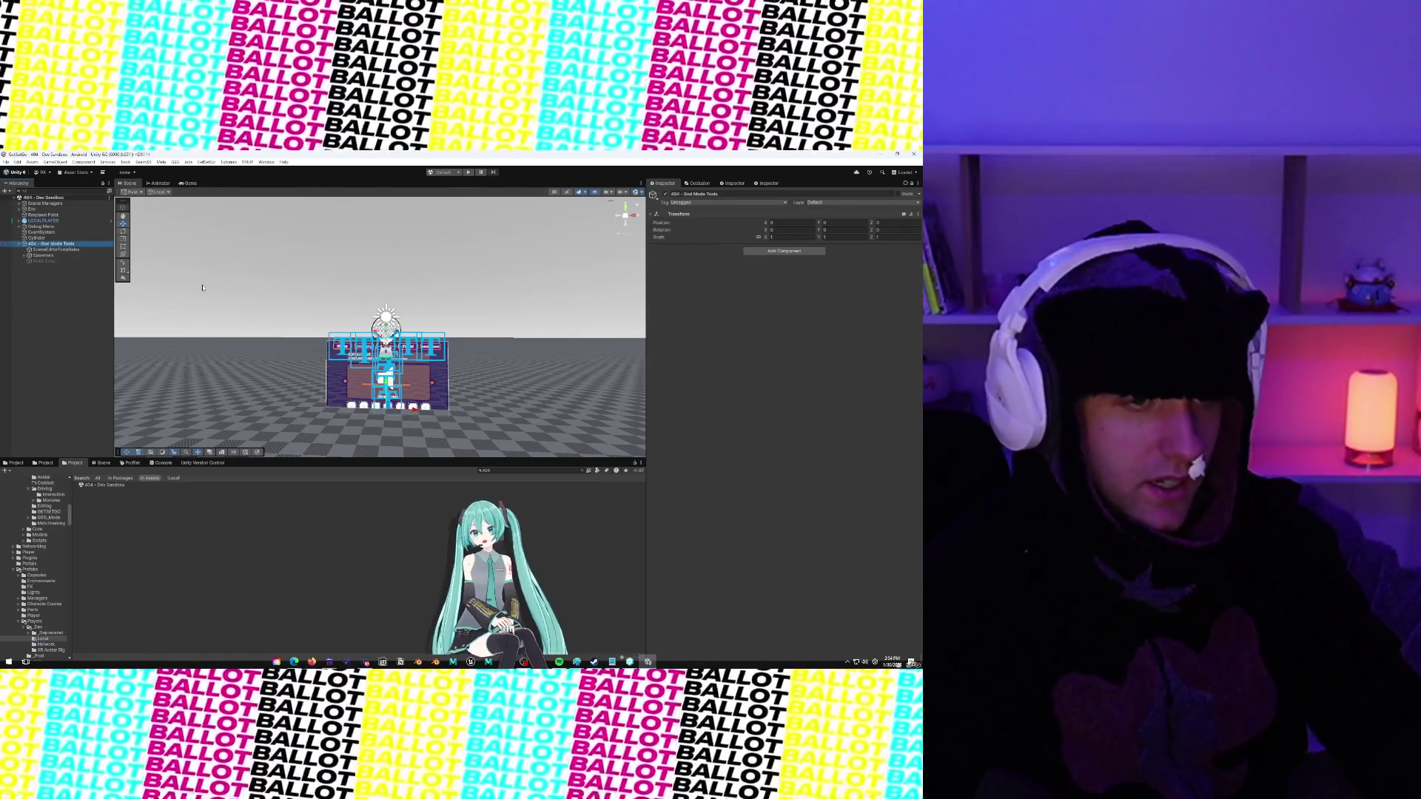
scroll(234, 293, down, 3)
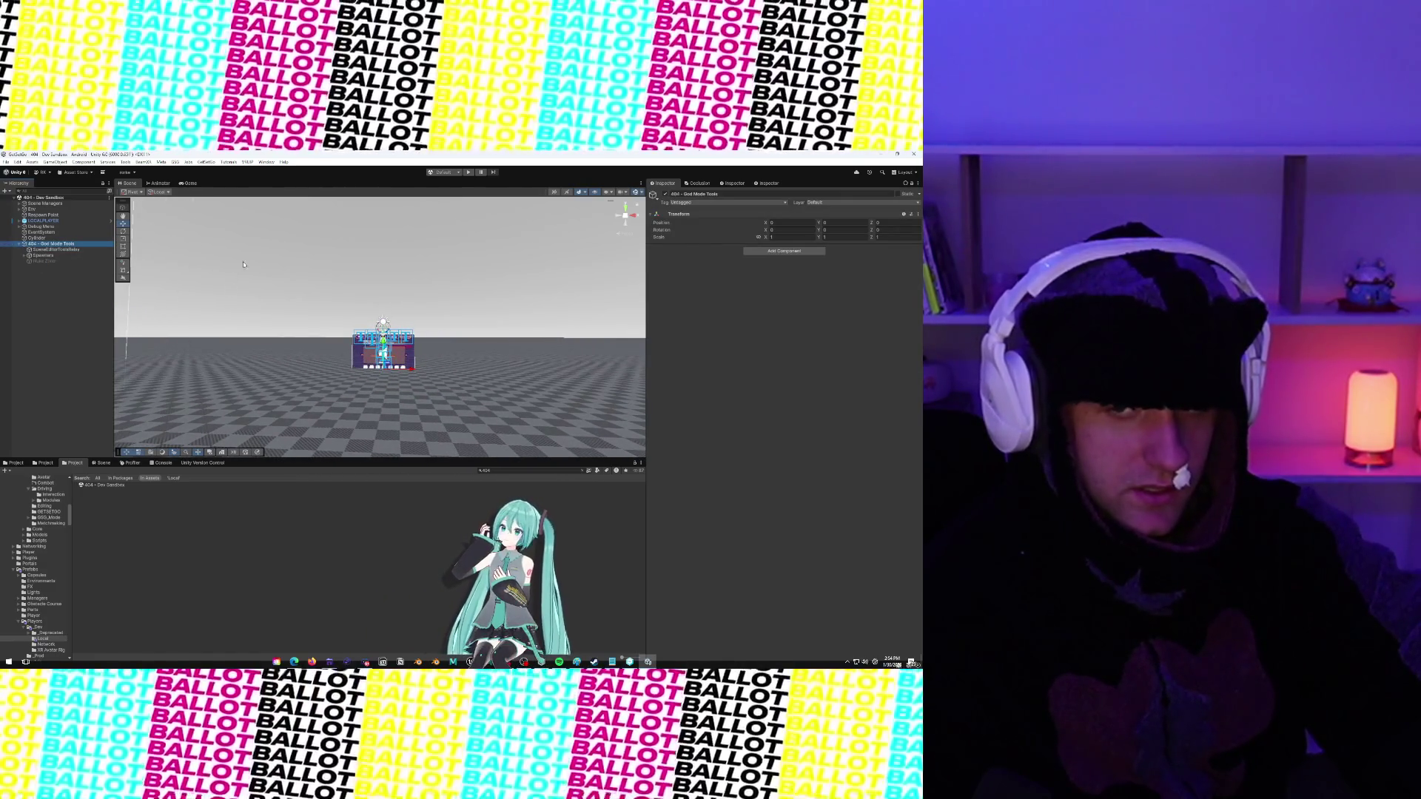
drag(296, 296, 319, 301)
scroll(319, 301, up, 5)
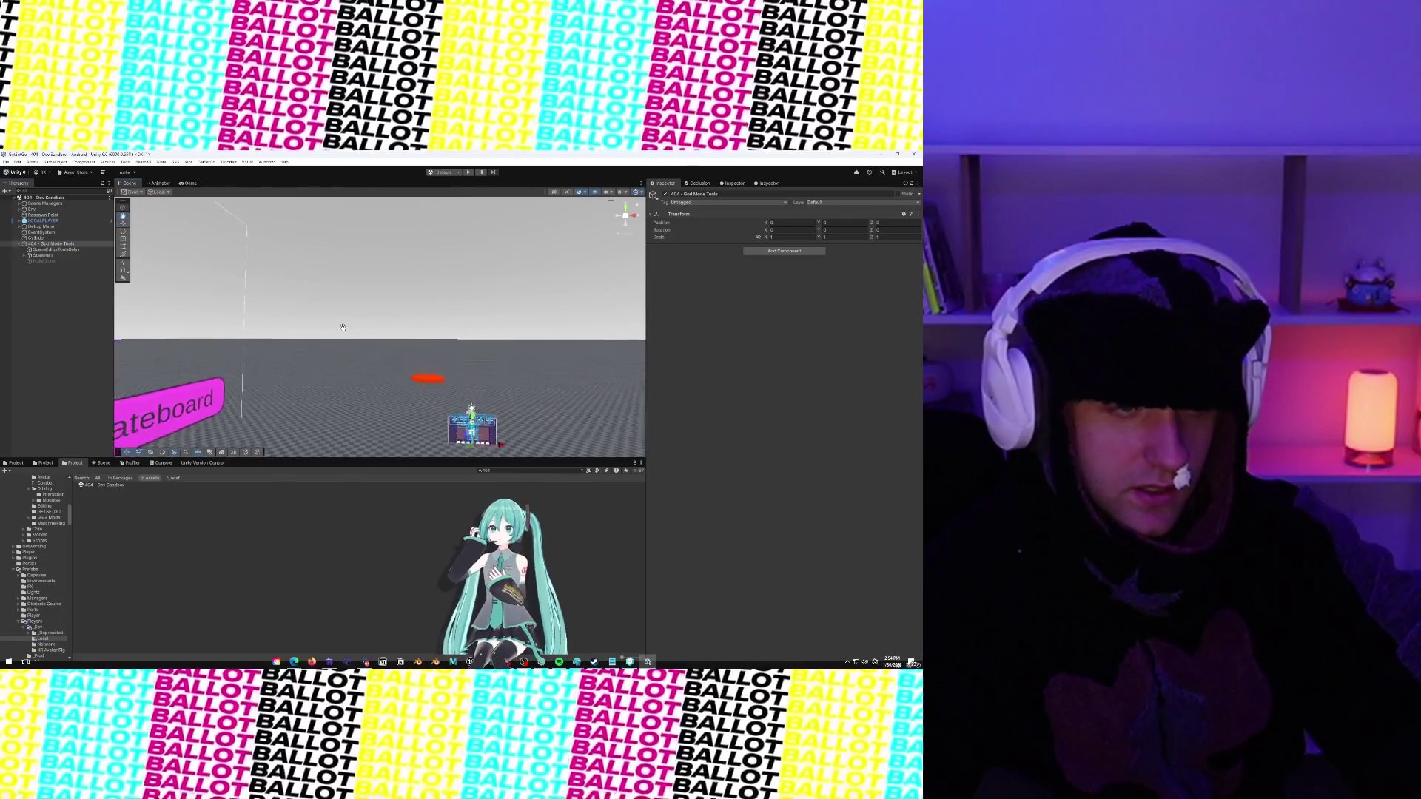
scroll(324, 284, down, 5)
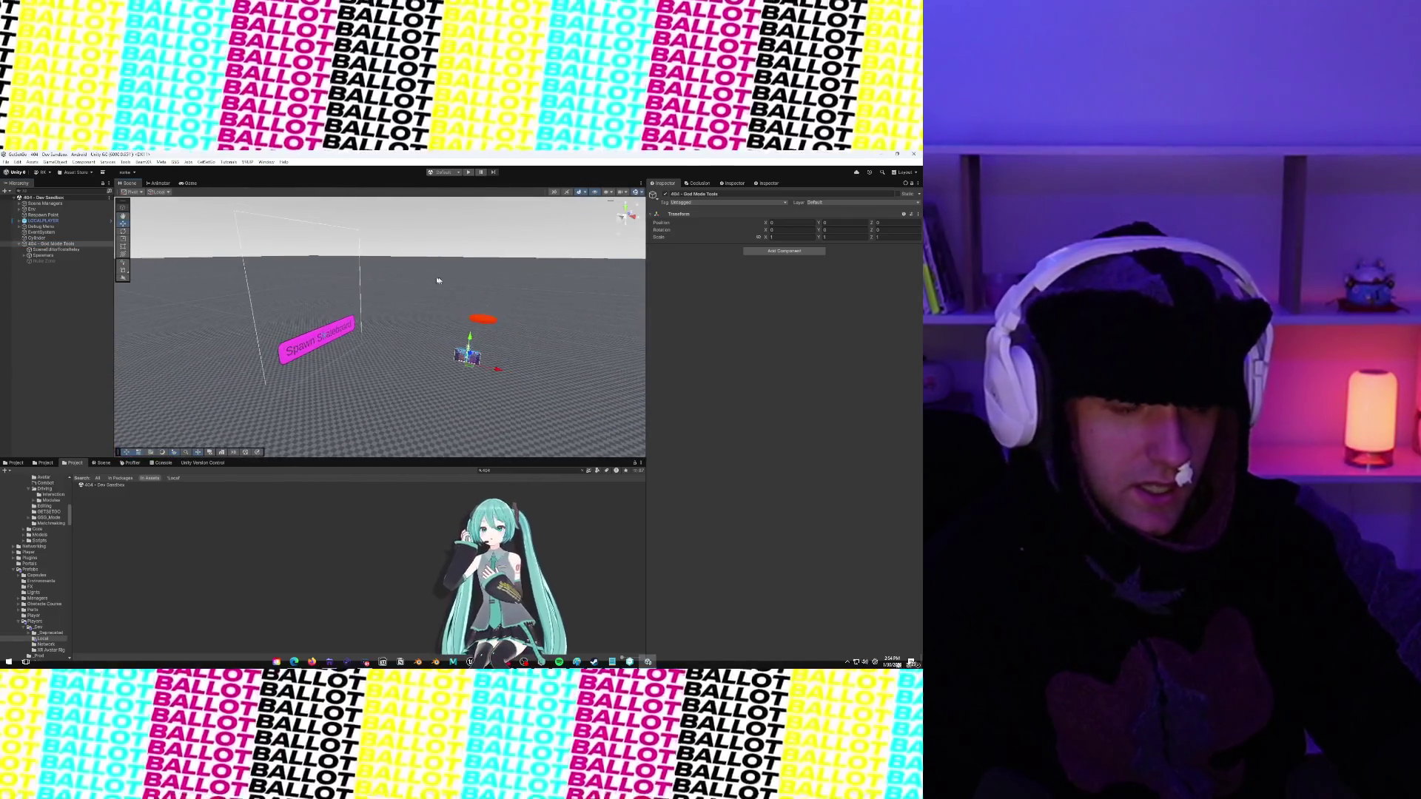
drag(388, 296, 368, 292)
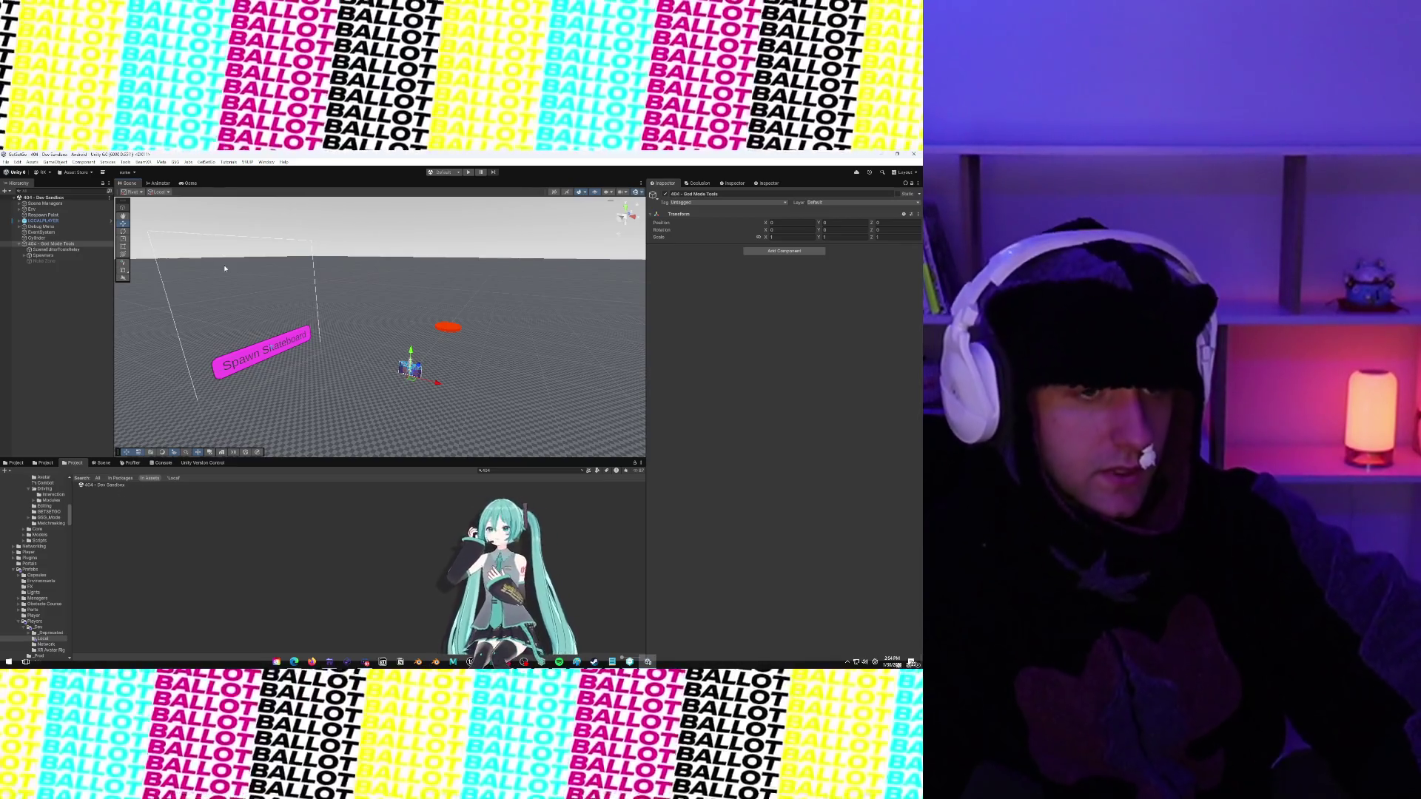
click(225, 269)
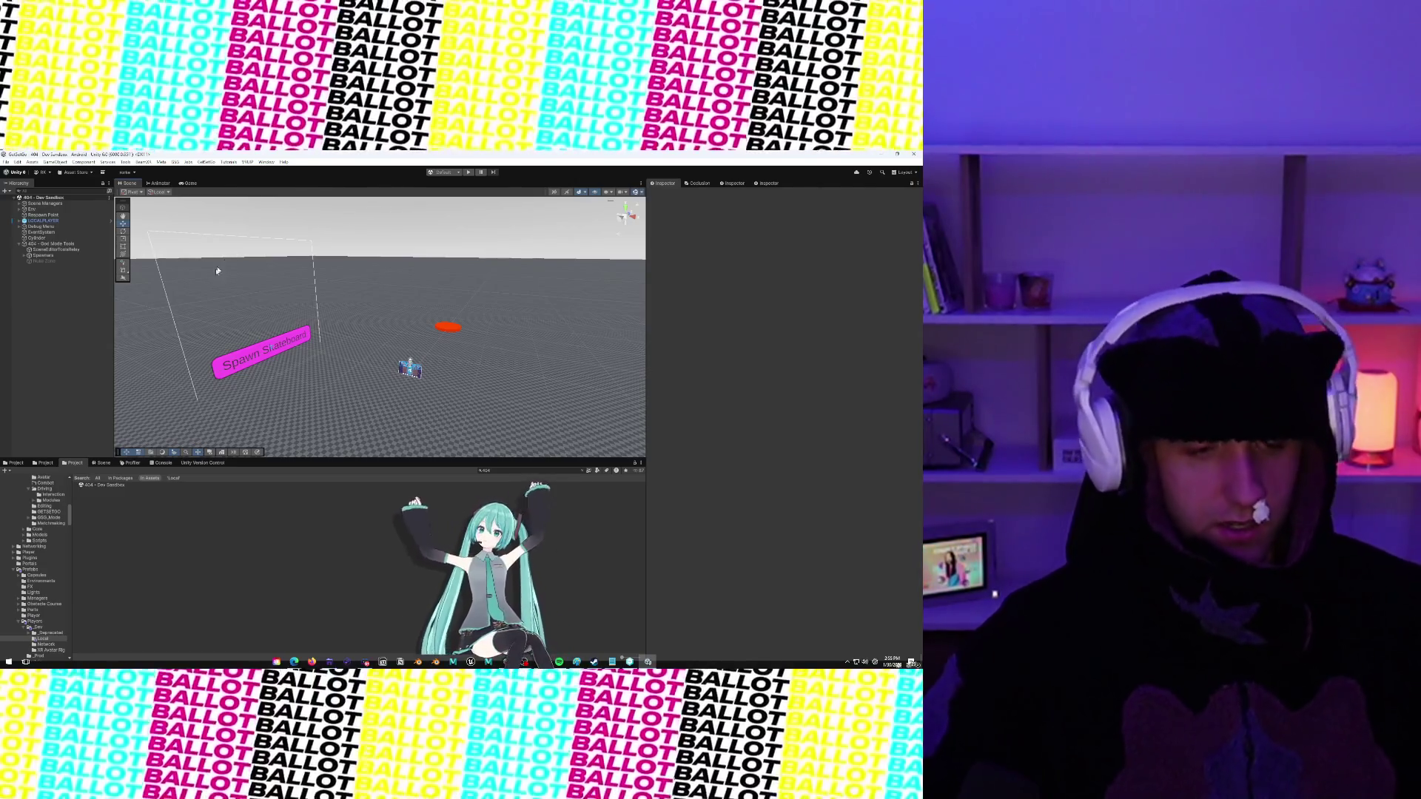
Search the Project window for '_ini' and load the _INIT scene into the editor
click(15, 463)
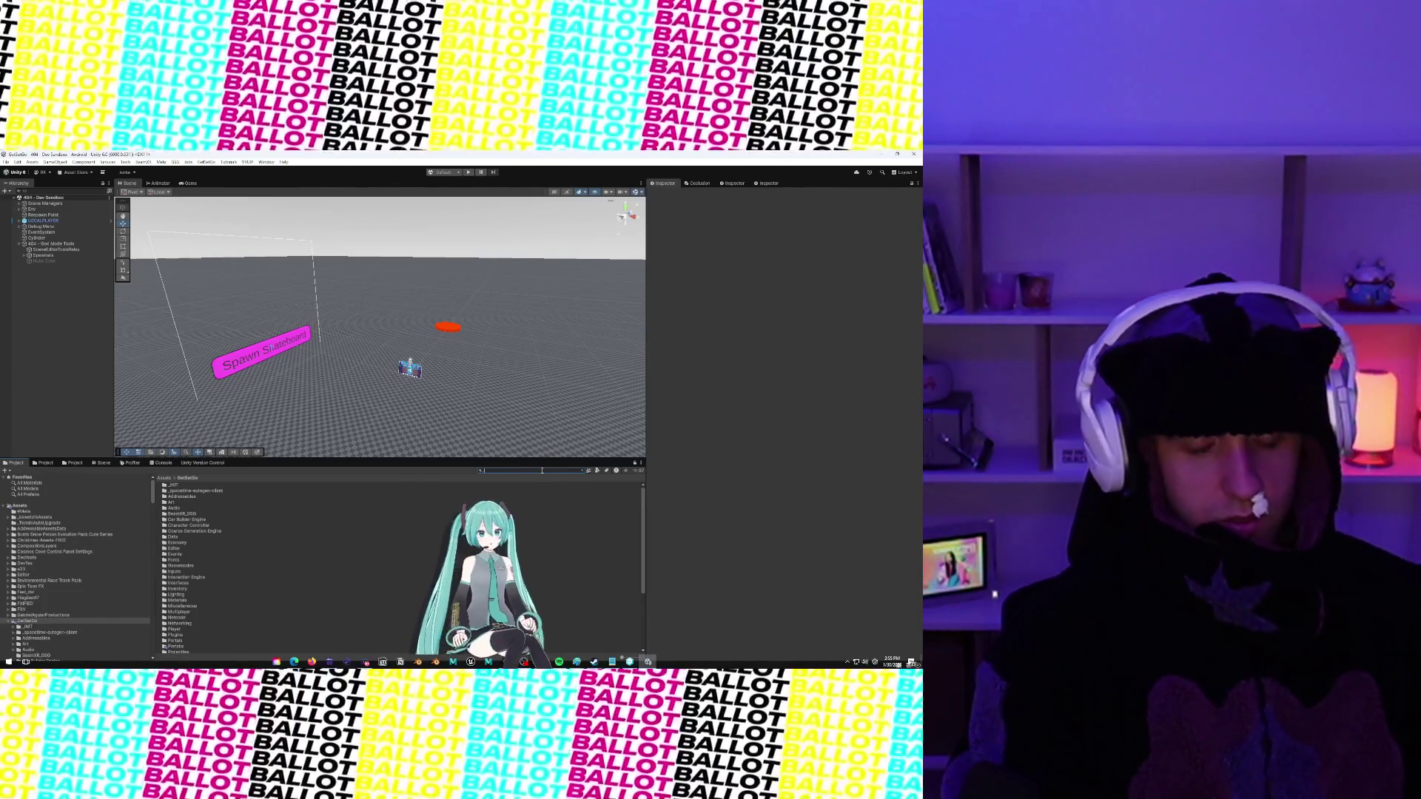
text(_ini)
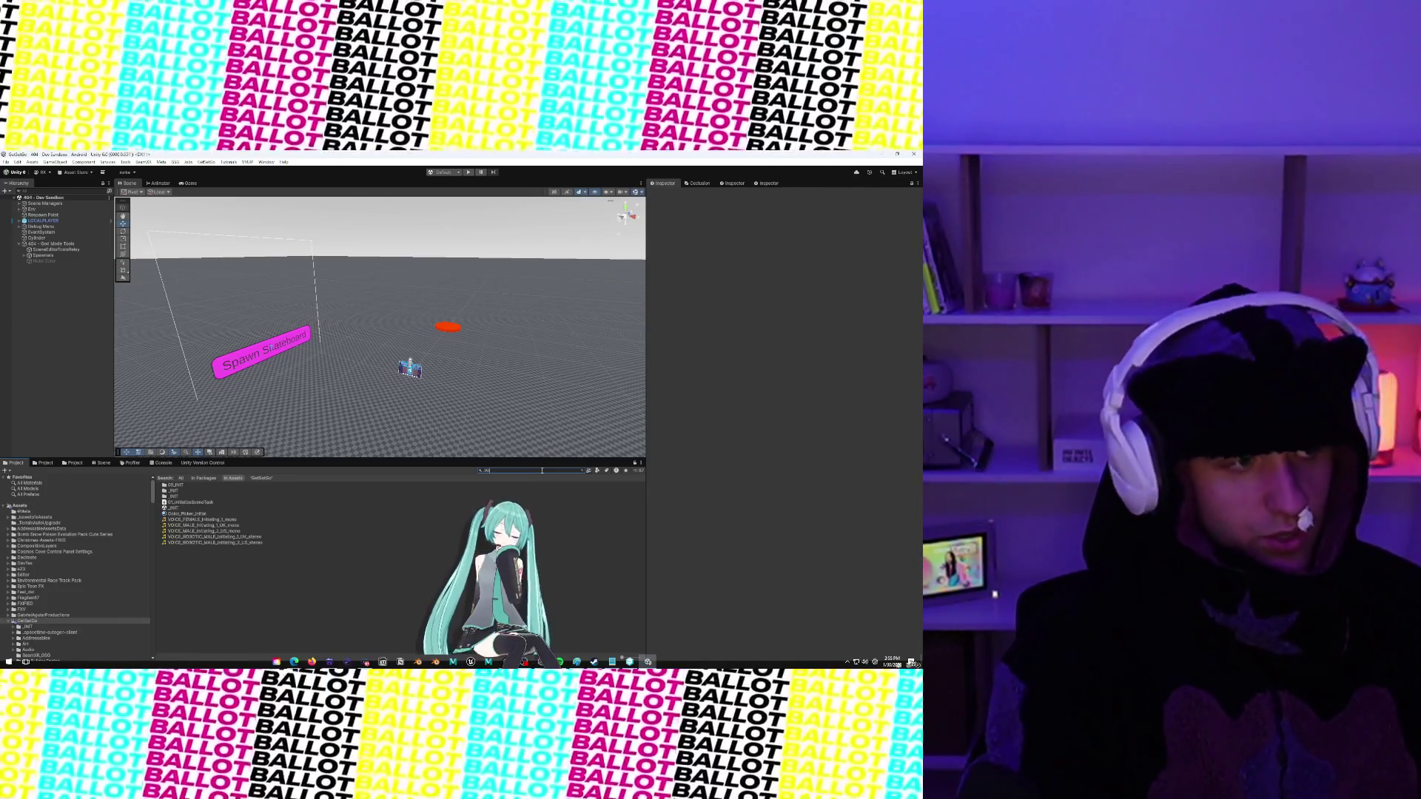
click(182, 508)
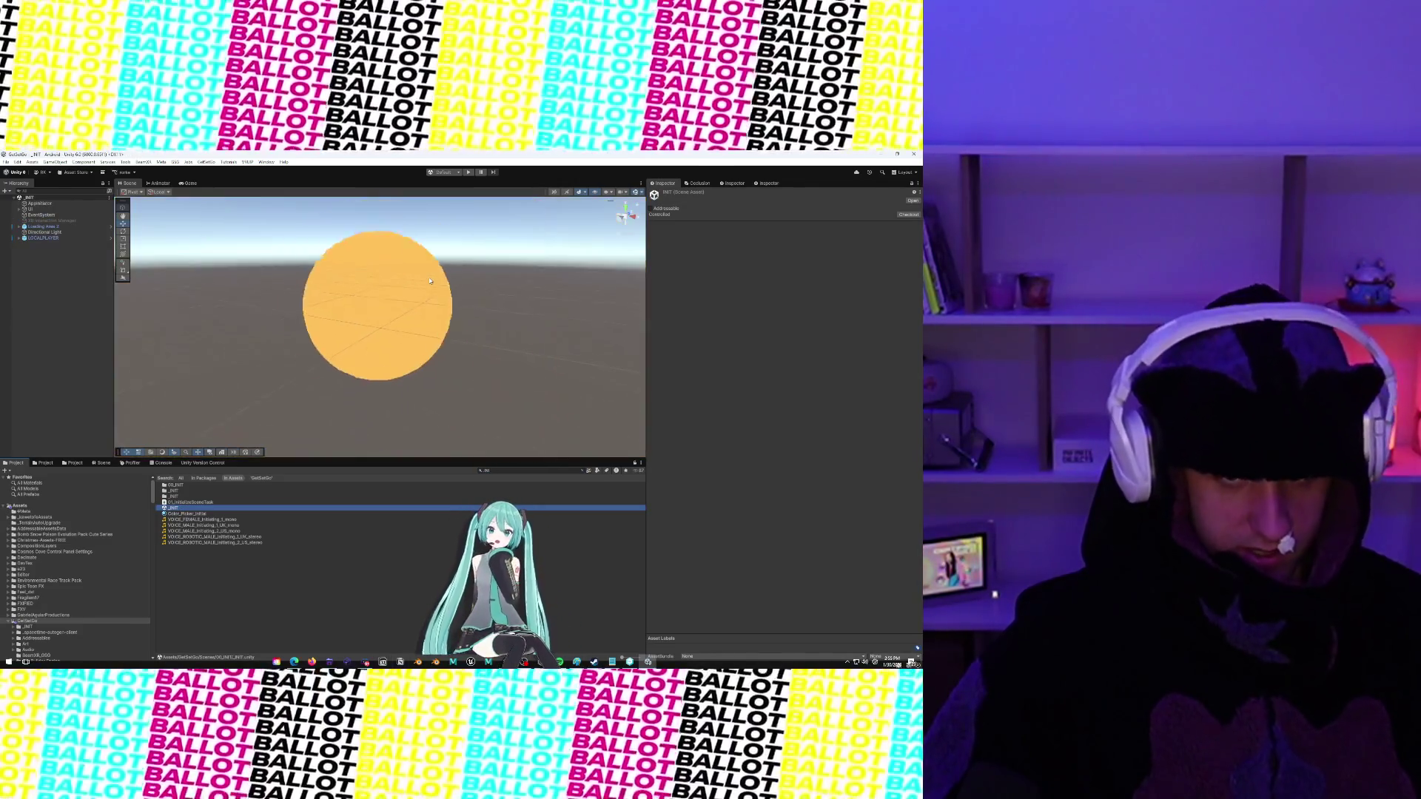
drag(456, 296, 456, 414)
scroll(456, 415, up, 10)
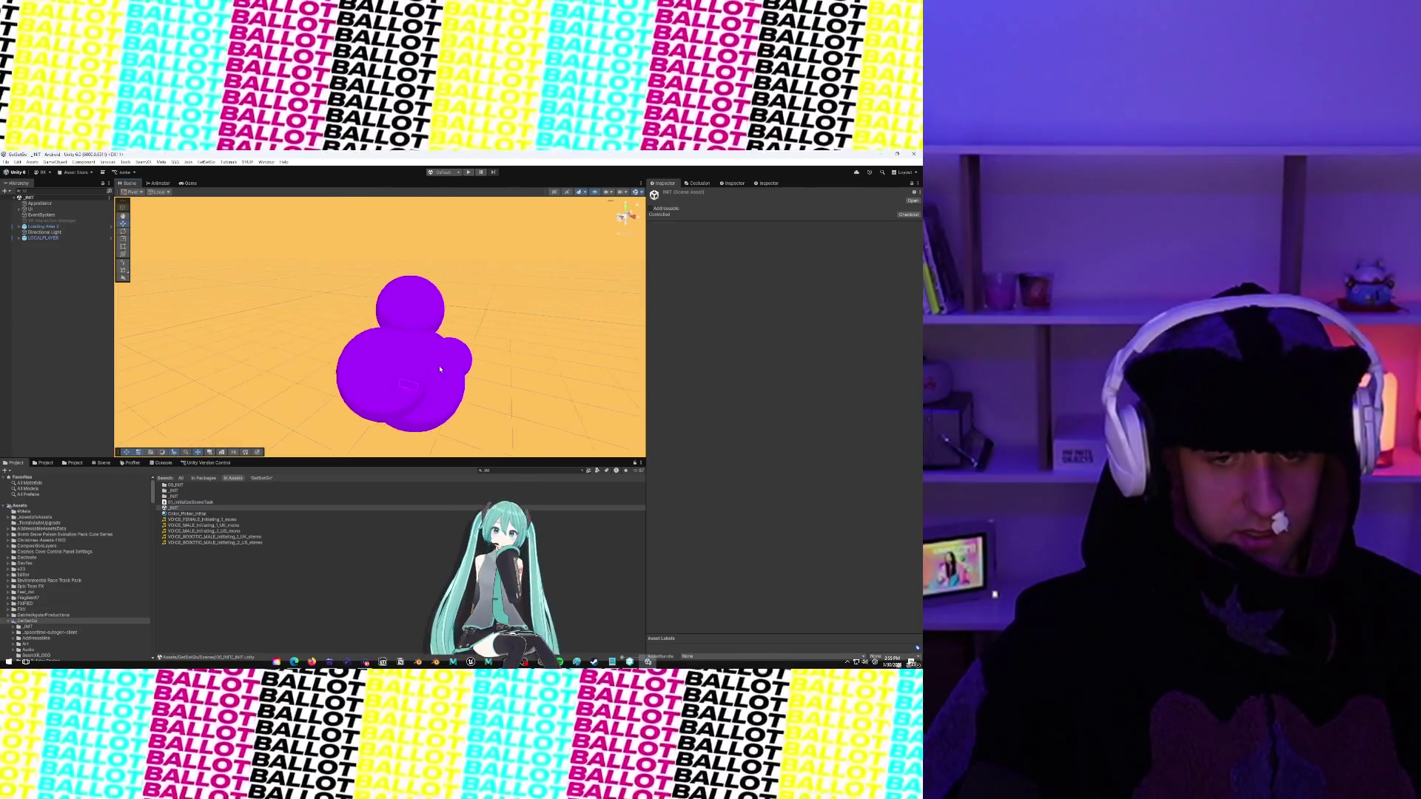
scroll(389, 278, up, 10)
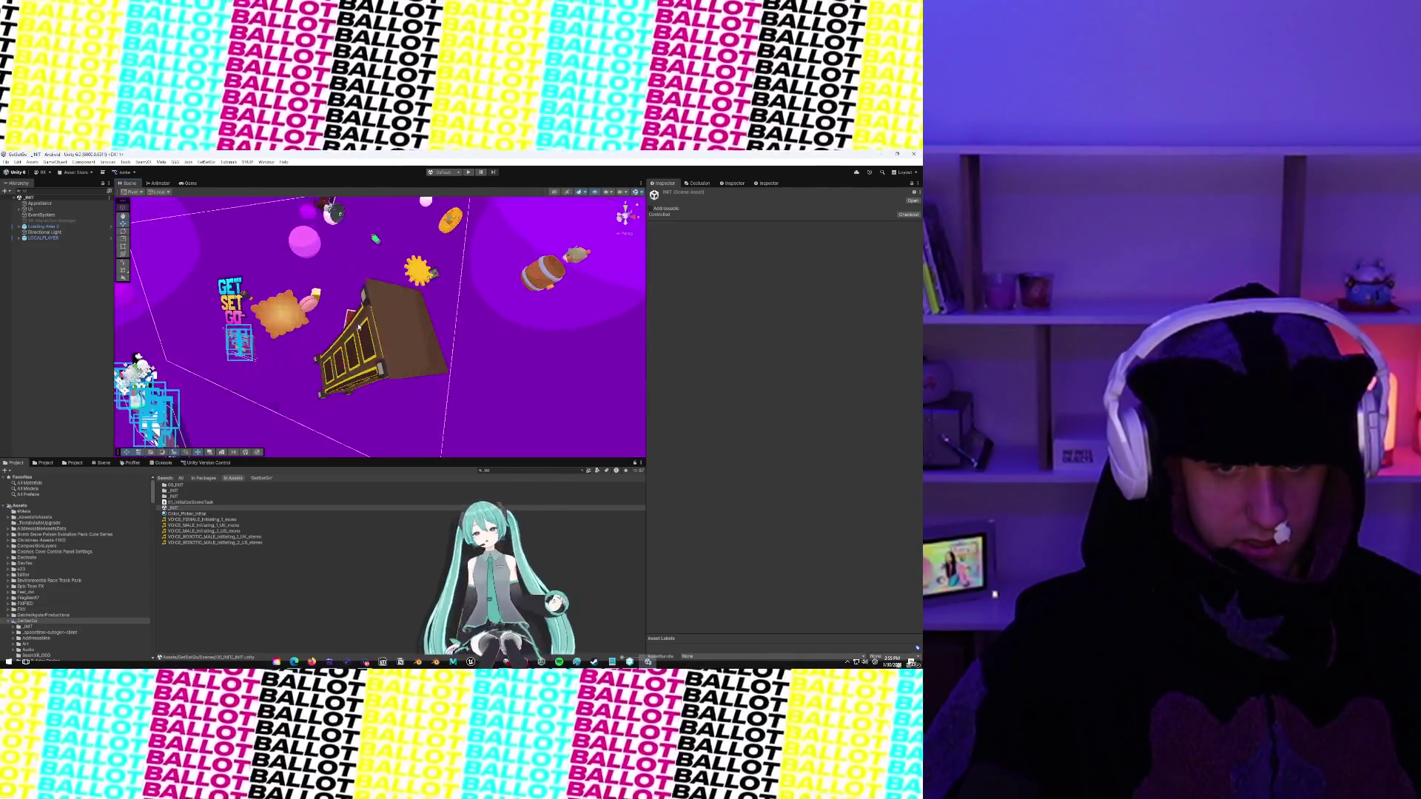
scroll(379, 320, down, 6)
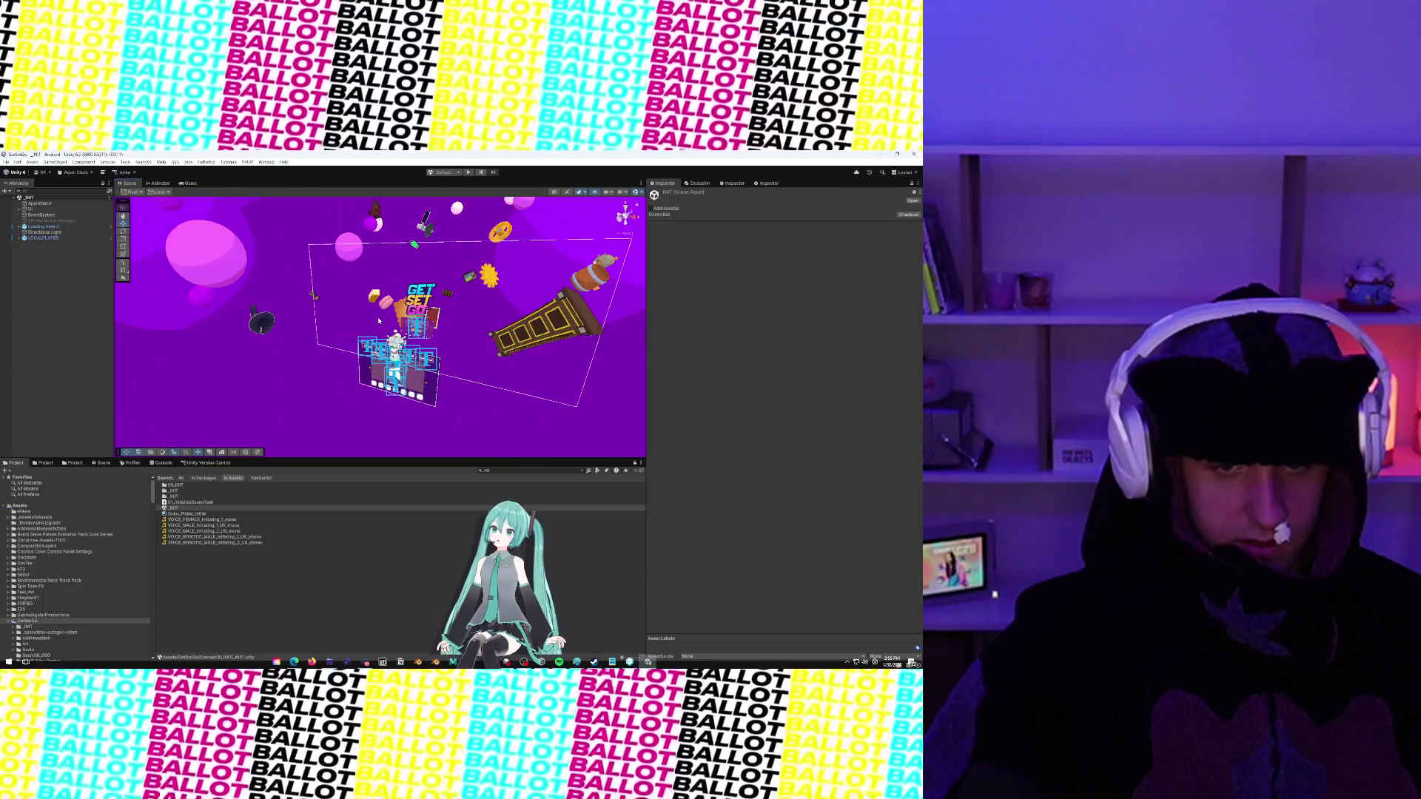
scroll(379, 319, up, 2)
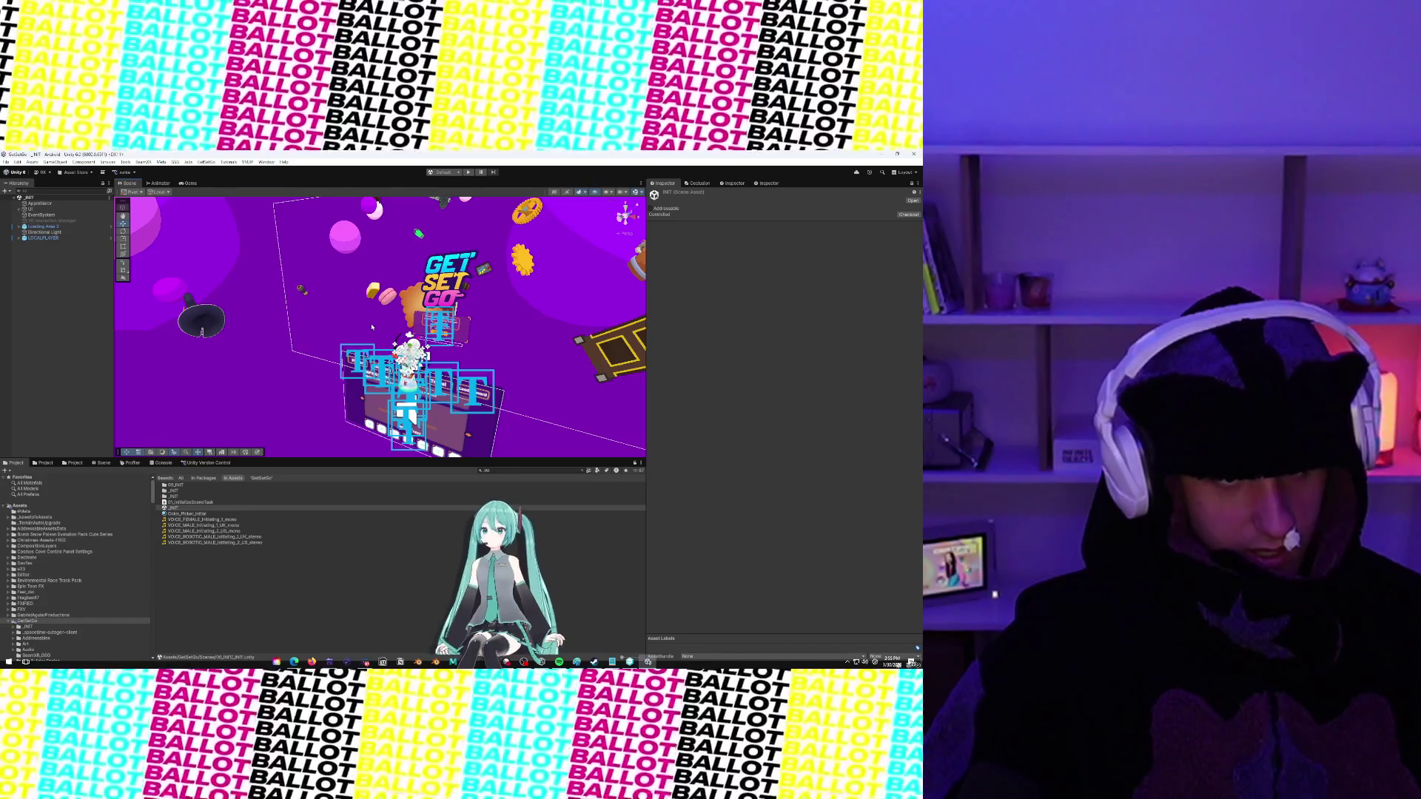
Review the Version Control changes list and the Capsules prefab assets, then open the Edit menu
click(208, 463)
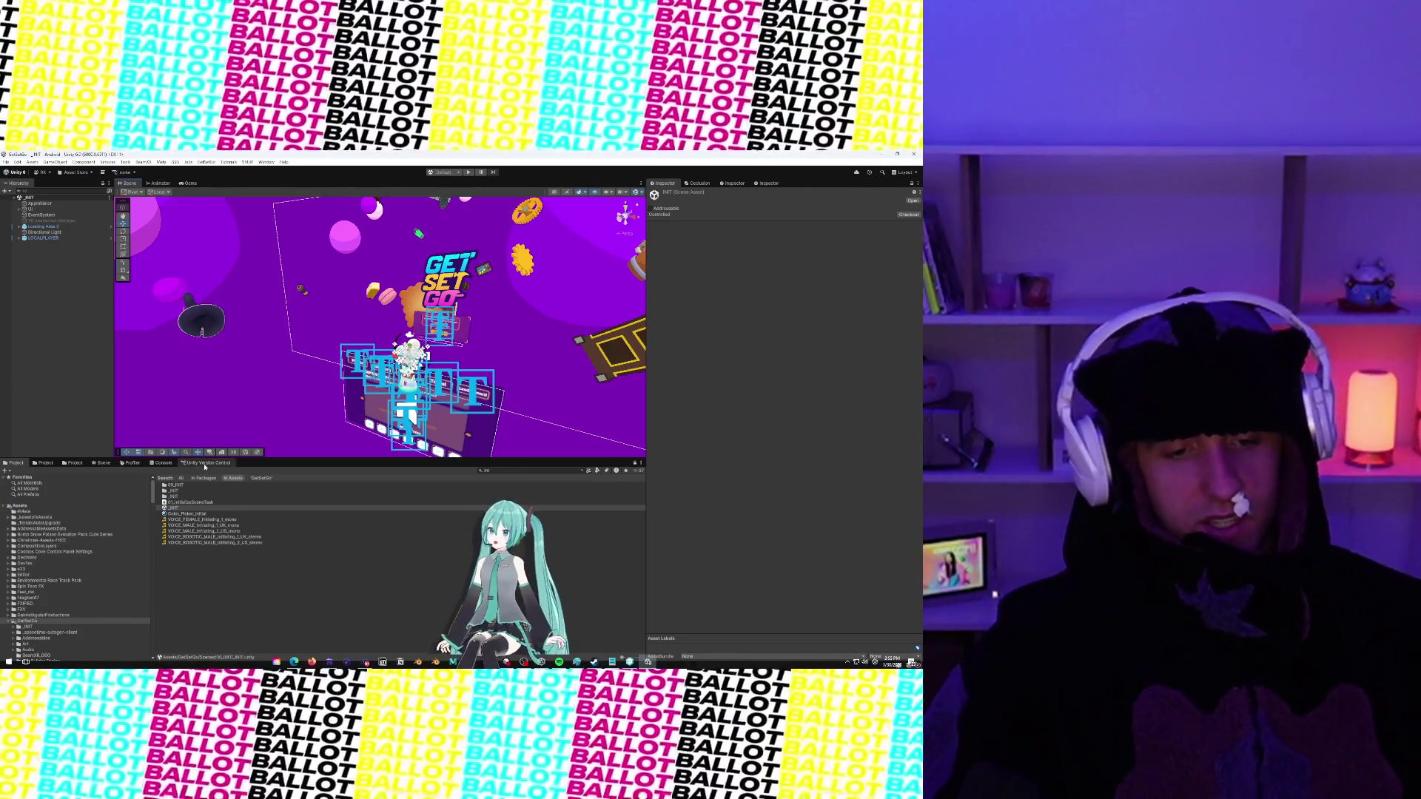
click(16, 464)
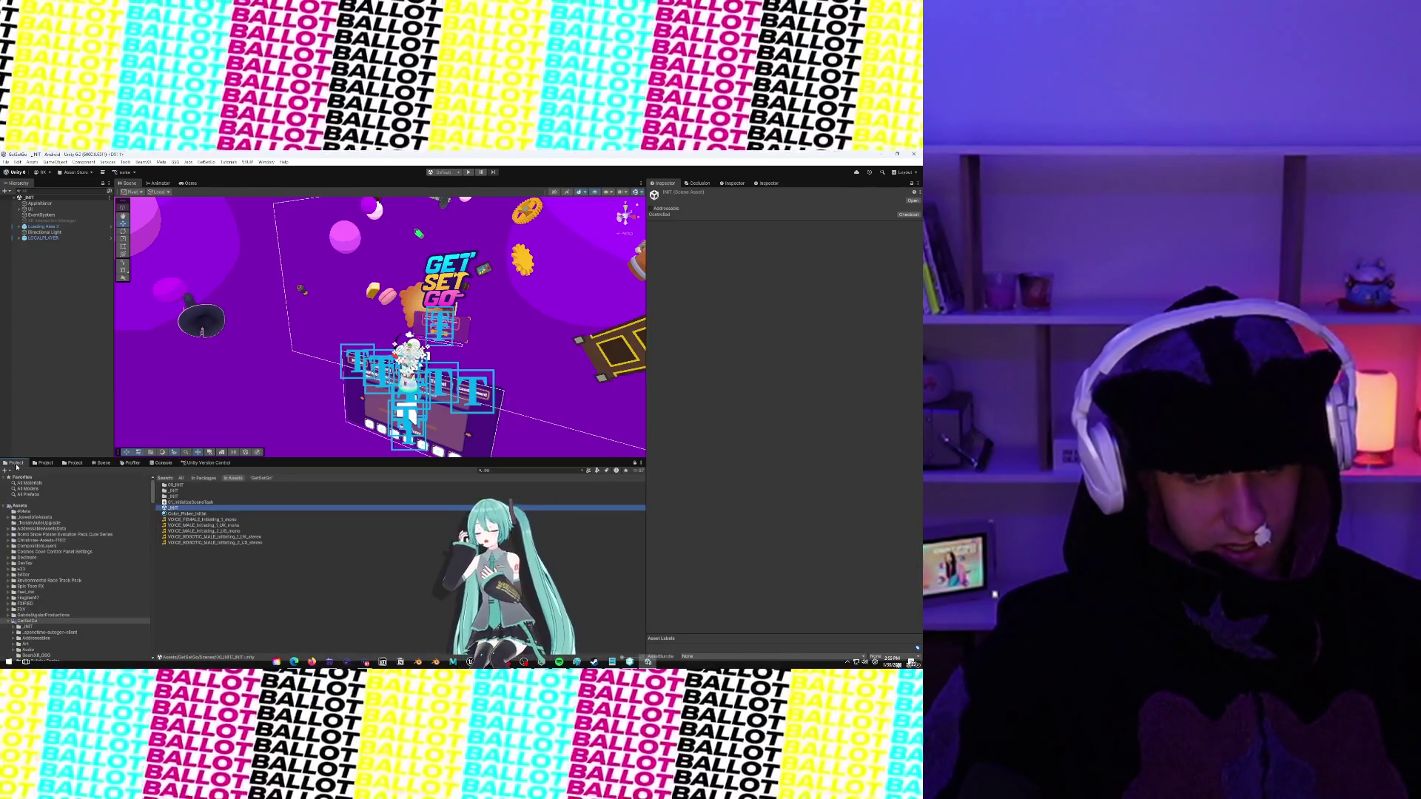
click(46, 463)
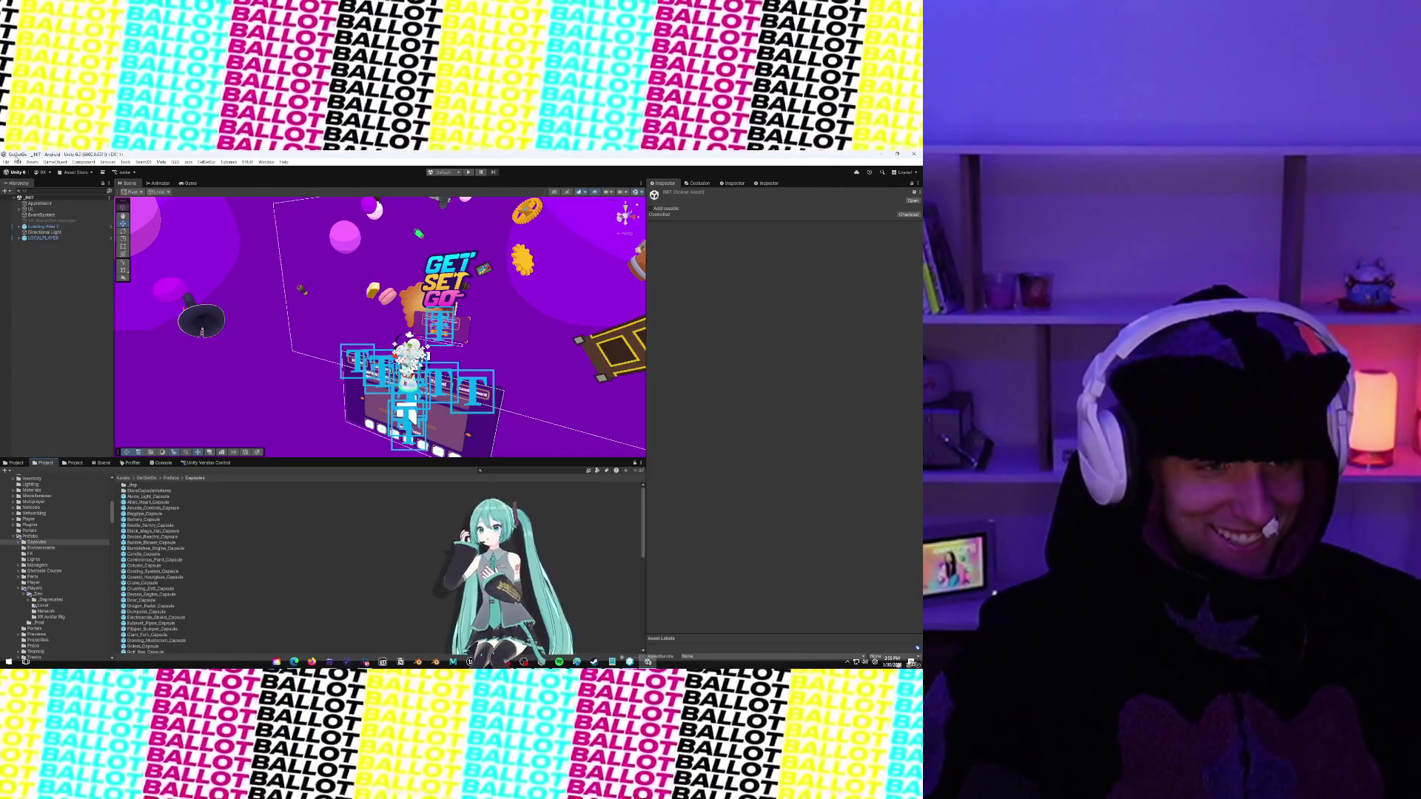
click(17, 162)
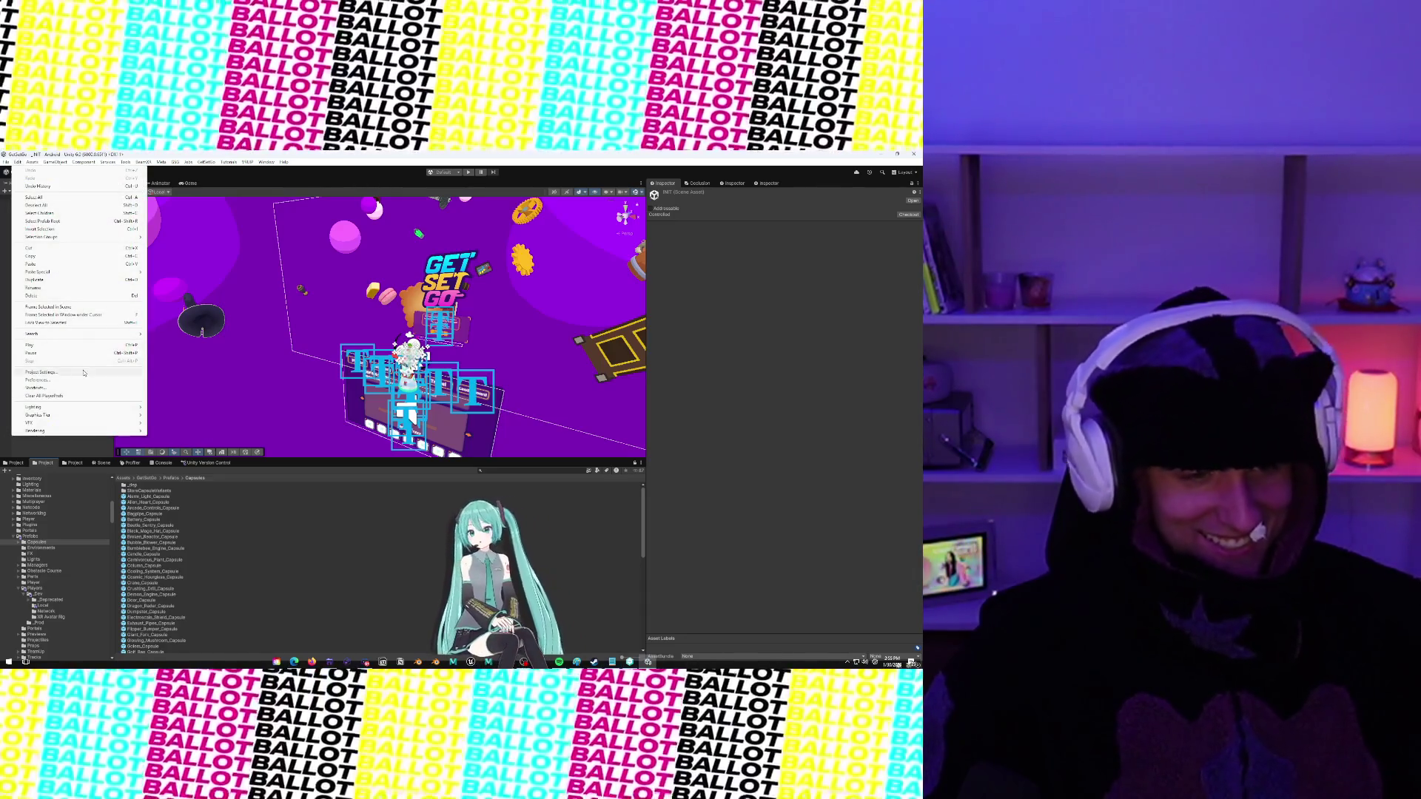
On the Player page, change Version to 0.1.0071 and select the Bundle Version Code
click(84, 373)
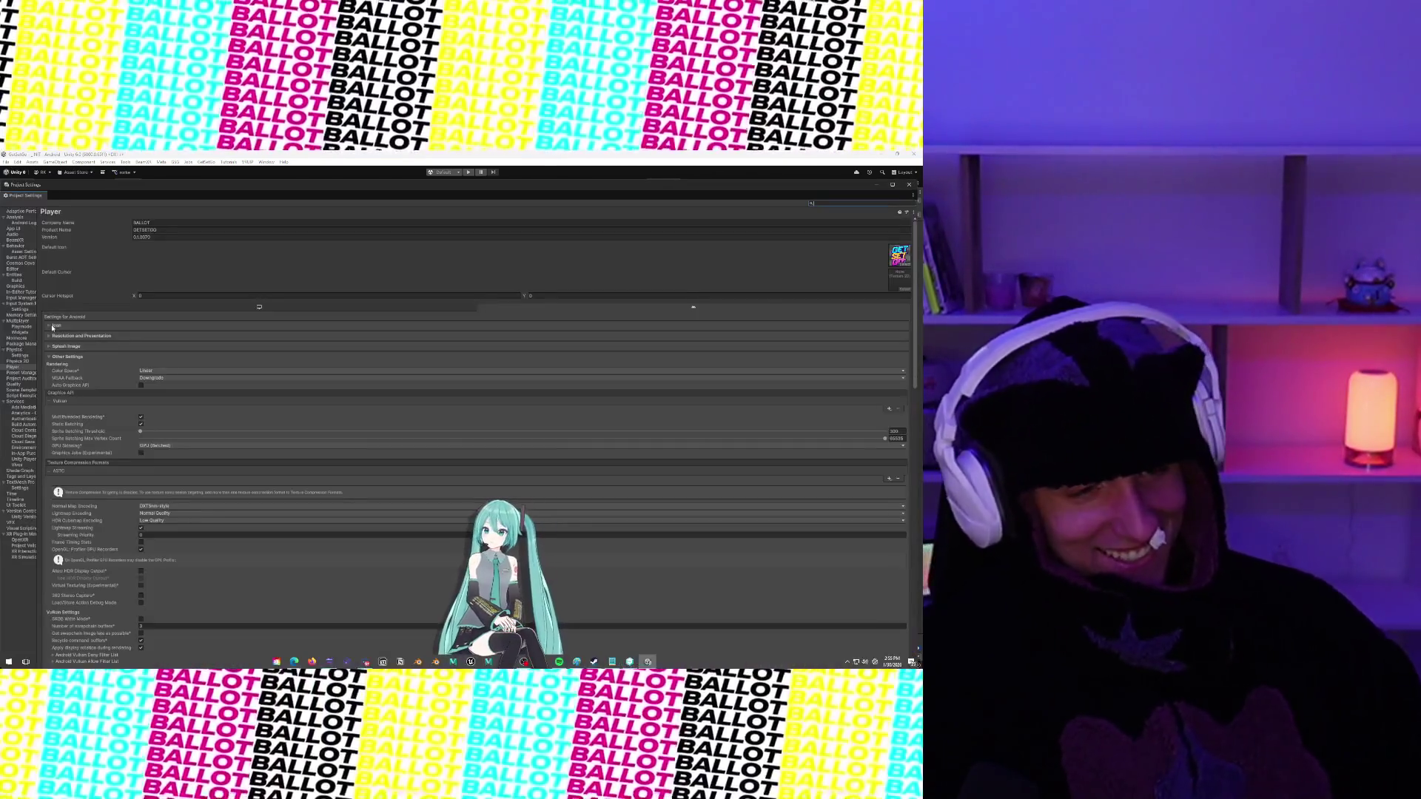
click(168, 238)
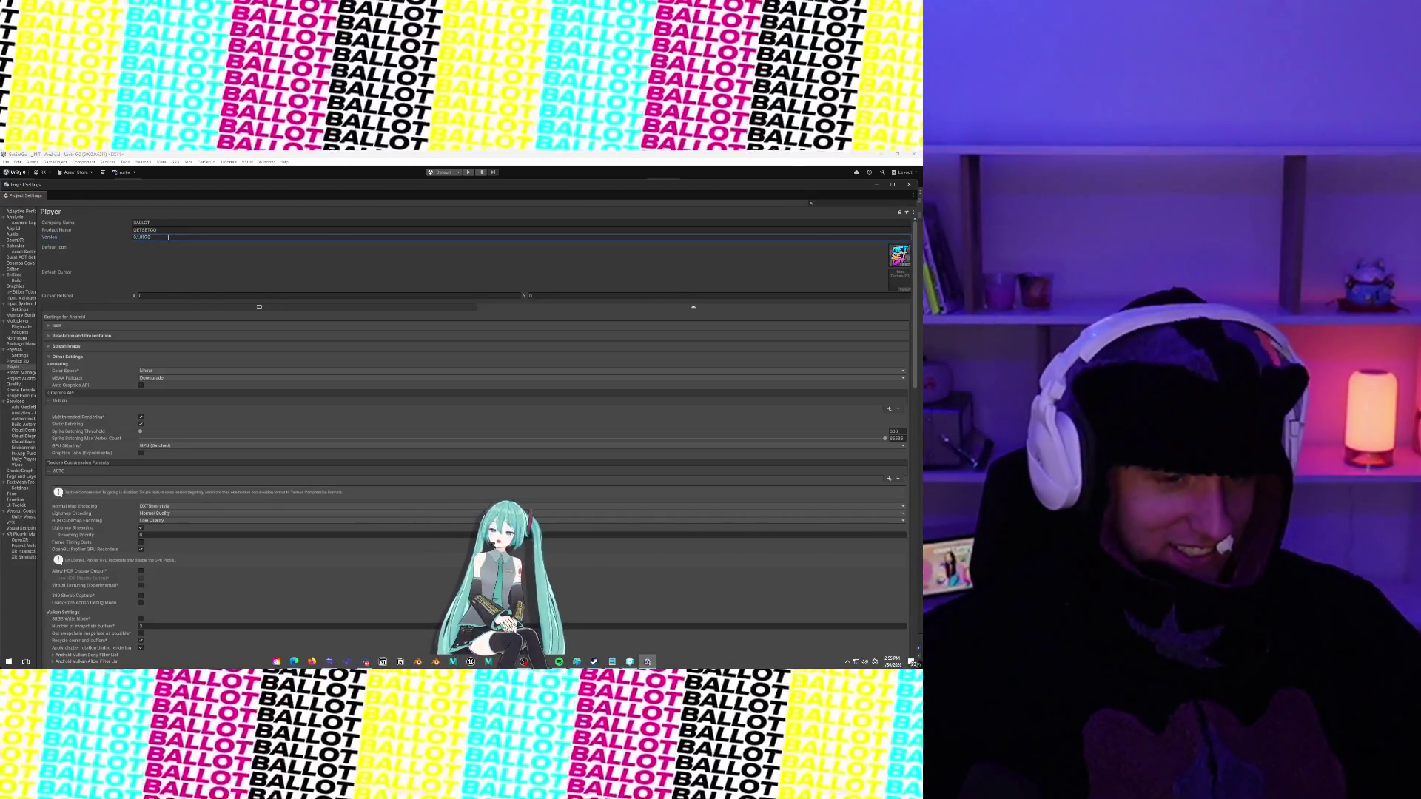
text(0.1.0071)
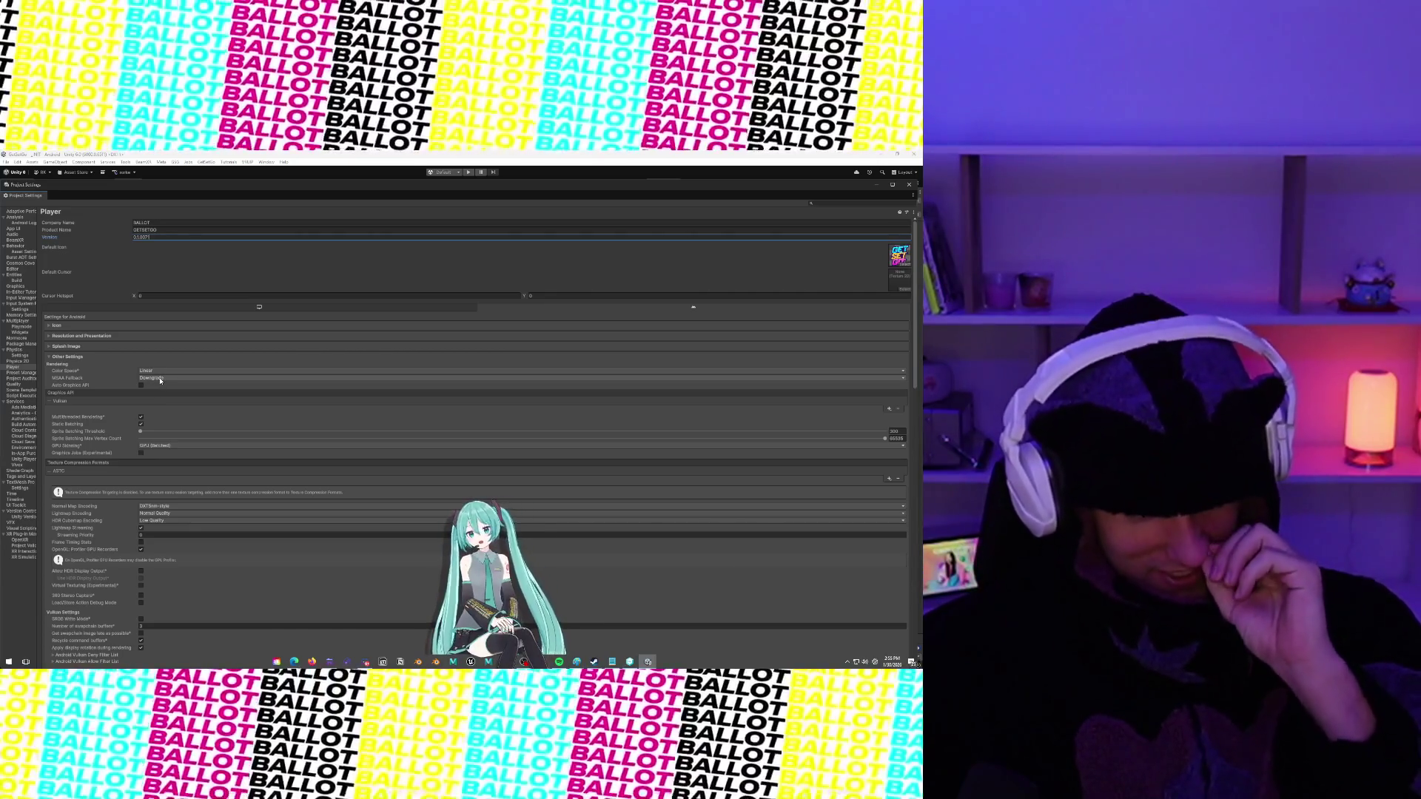
scroll(141, 481, down, 5)
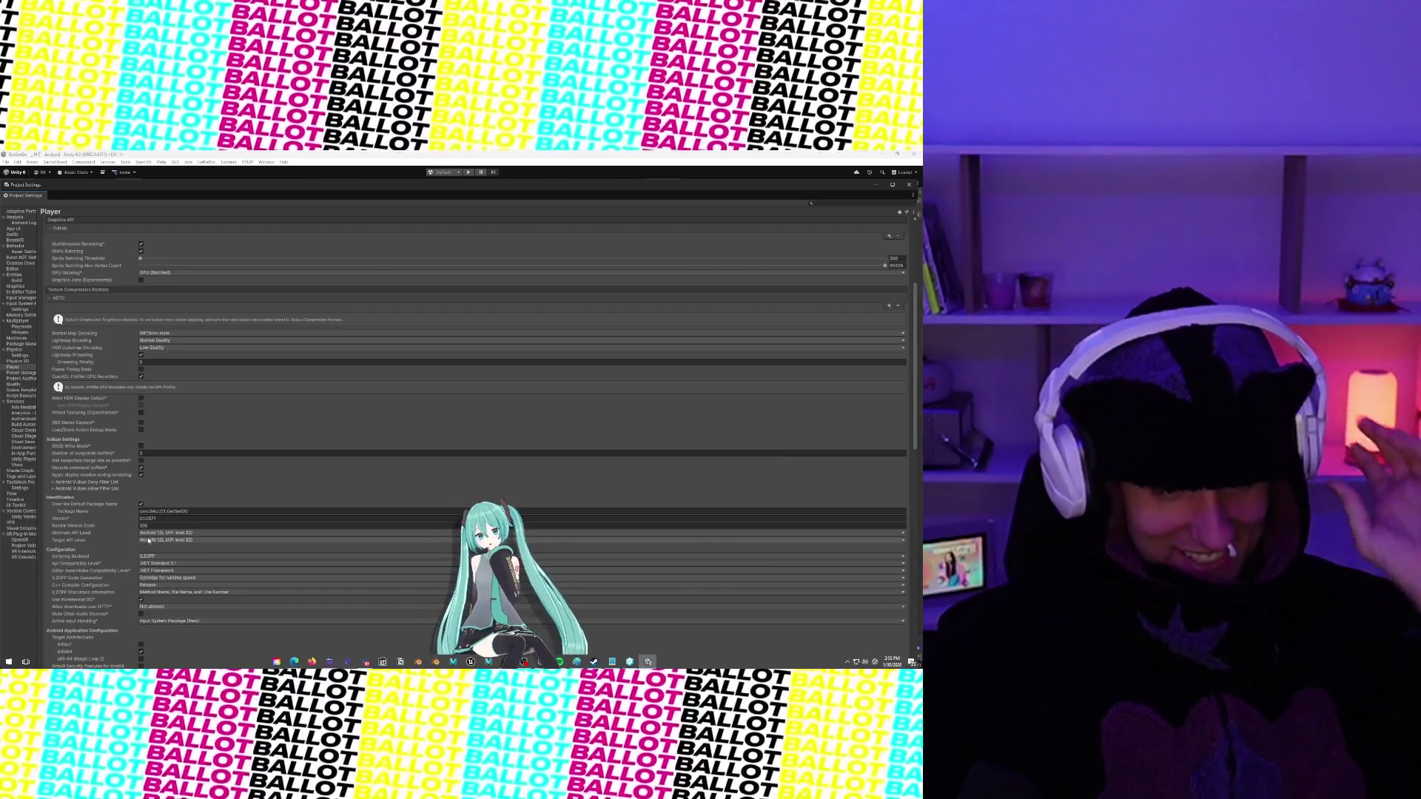
click(158, 526)
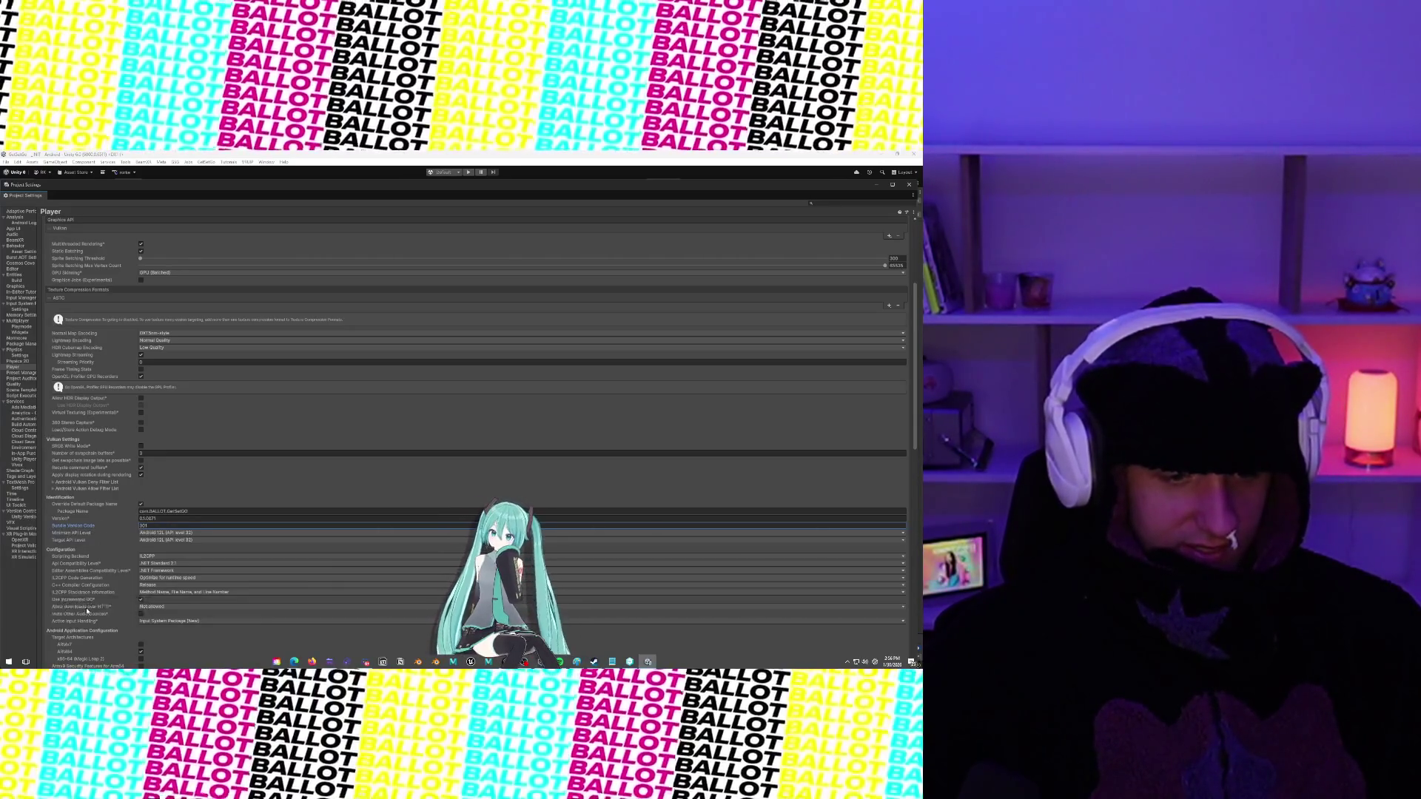
scroll(89, 592, down, 5)
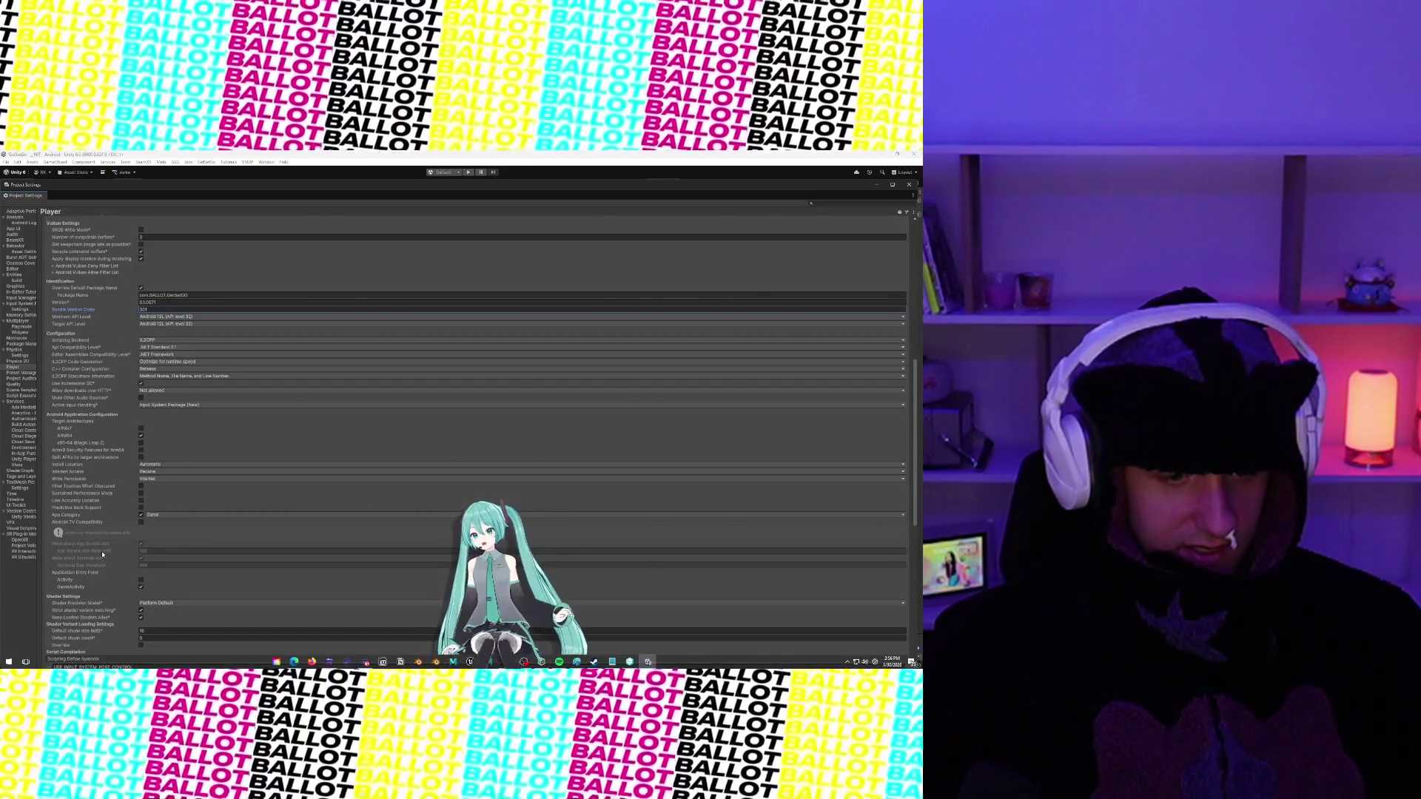
scroll(103, 555, down, 9)
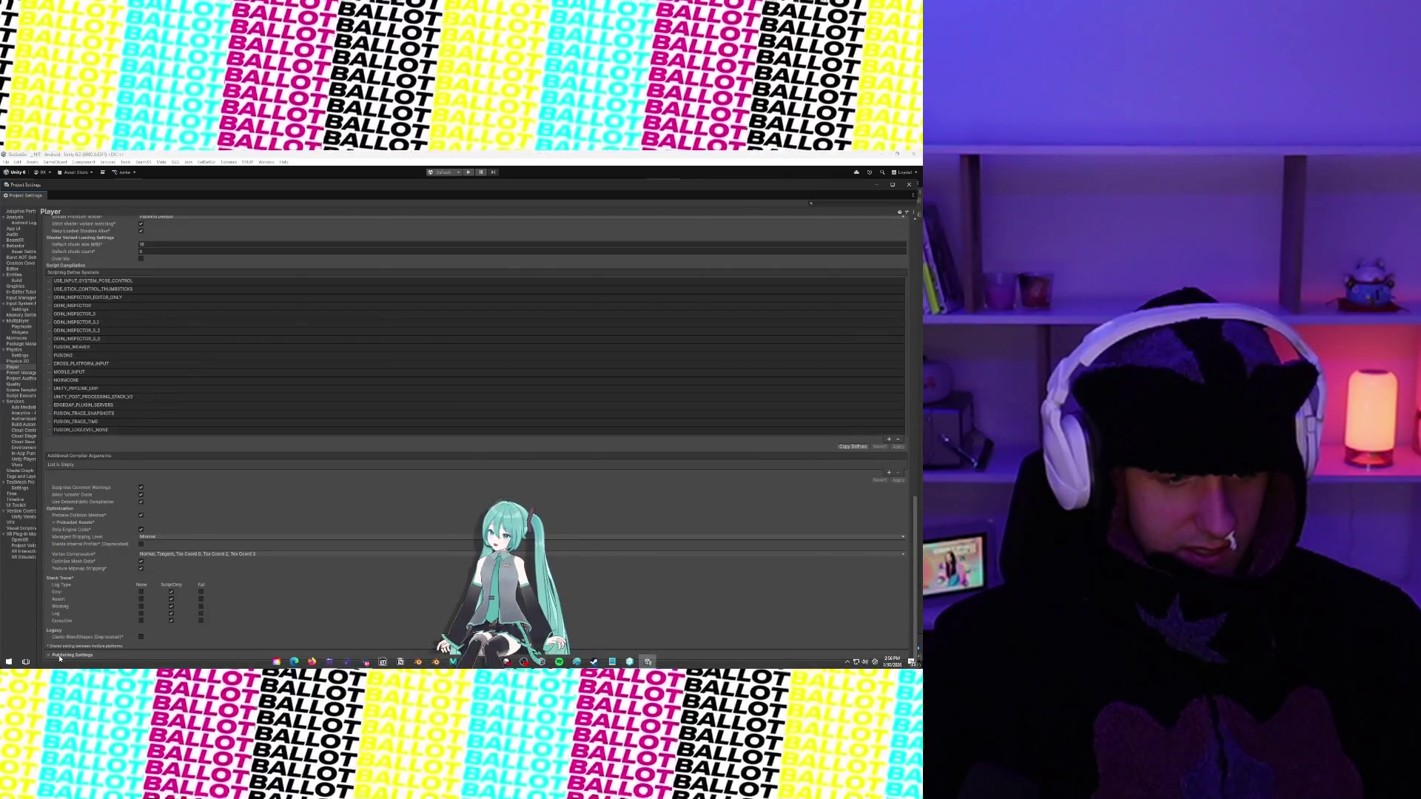
Choose a custom keystore in Publishing Settings and enter its keystore password
click(53, 655)
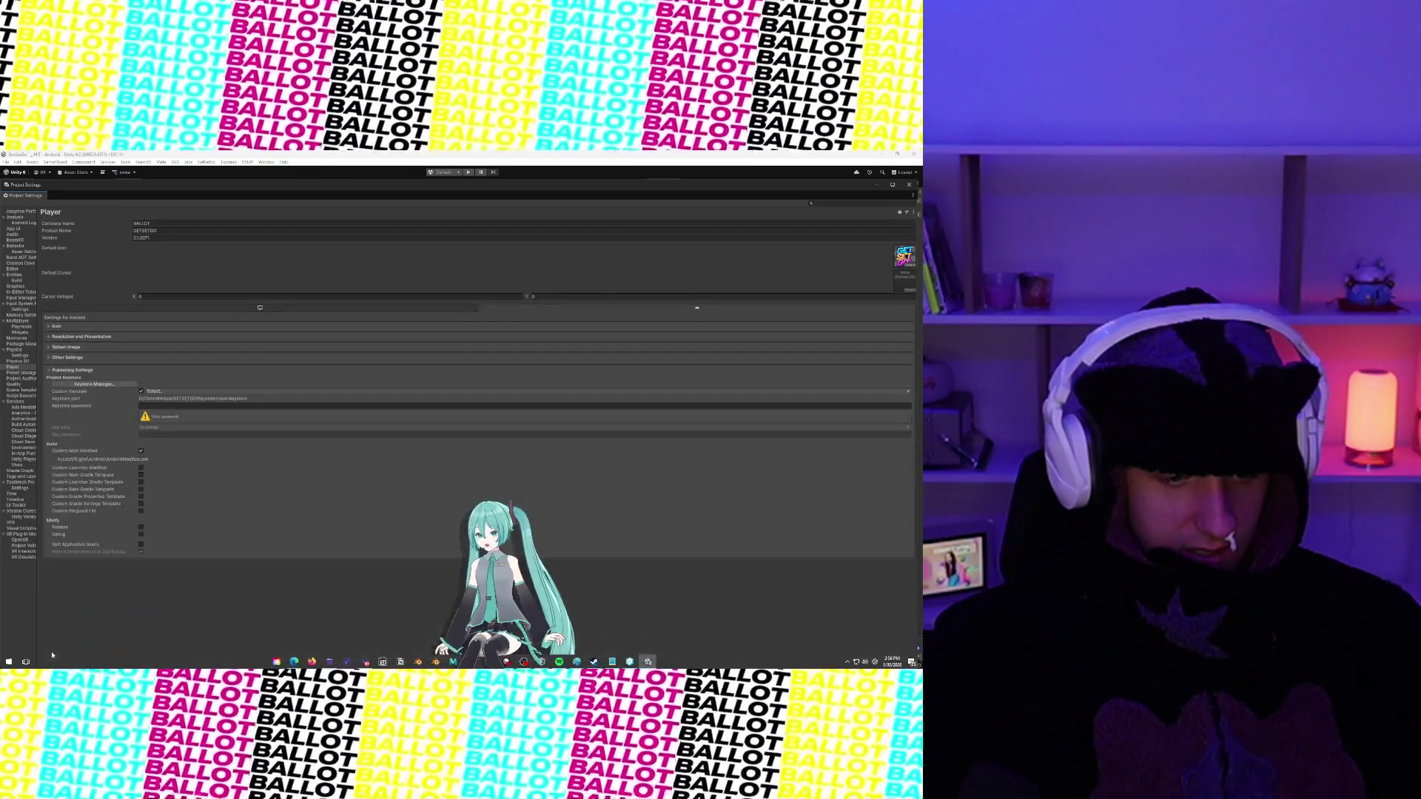
click(175, 404)
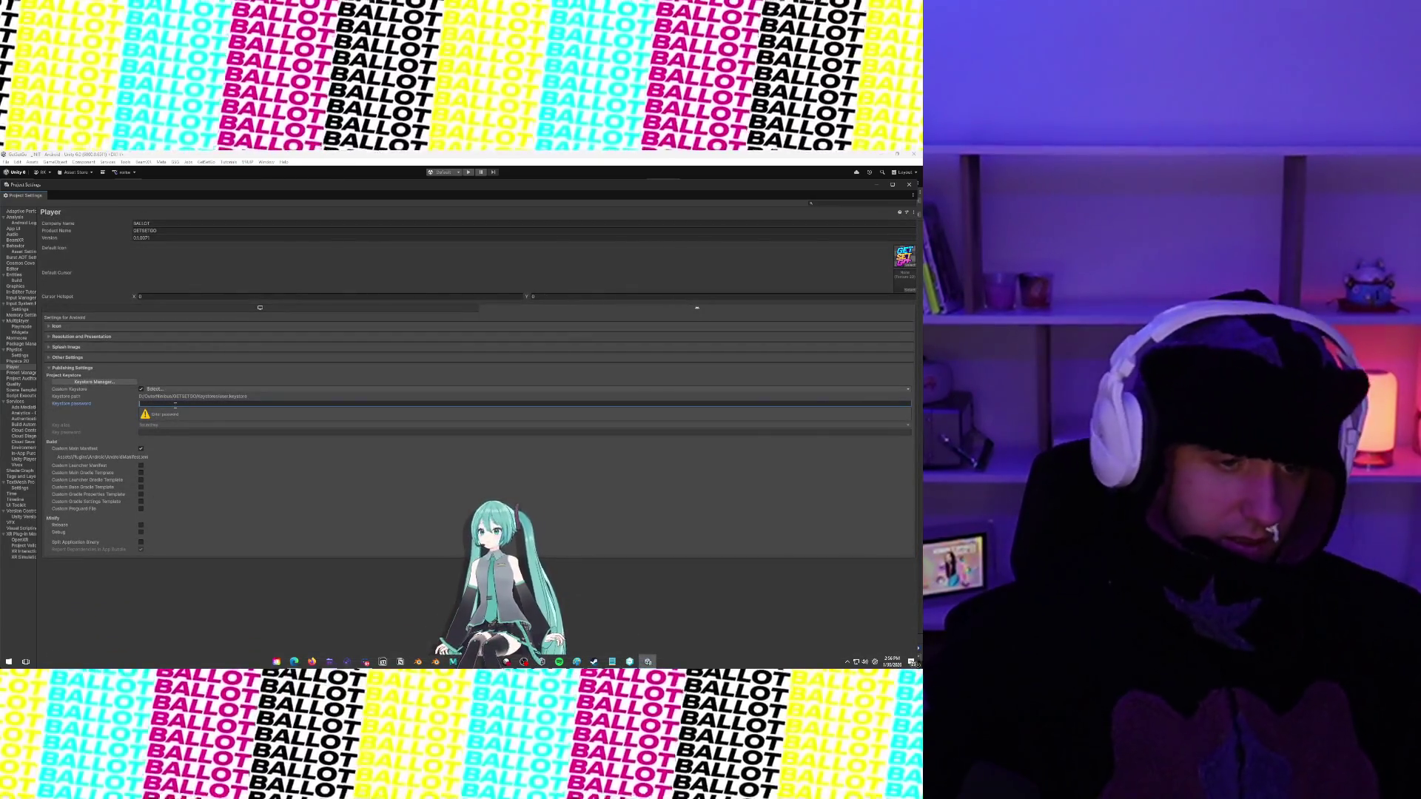
click(164, 390)
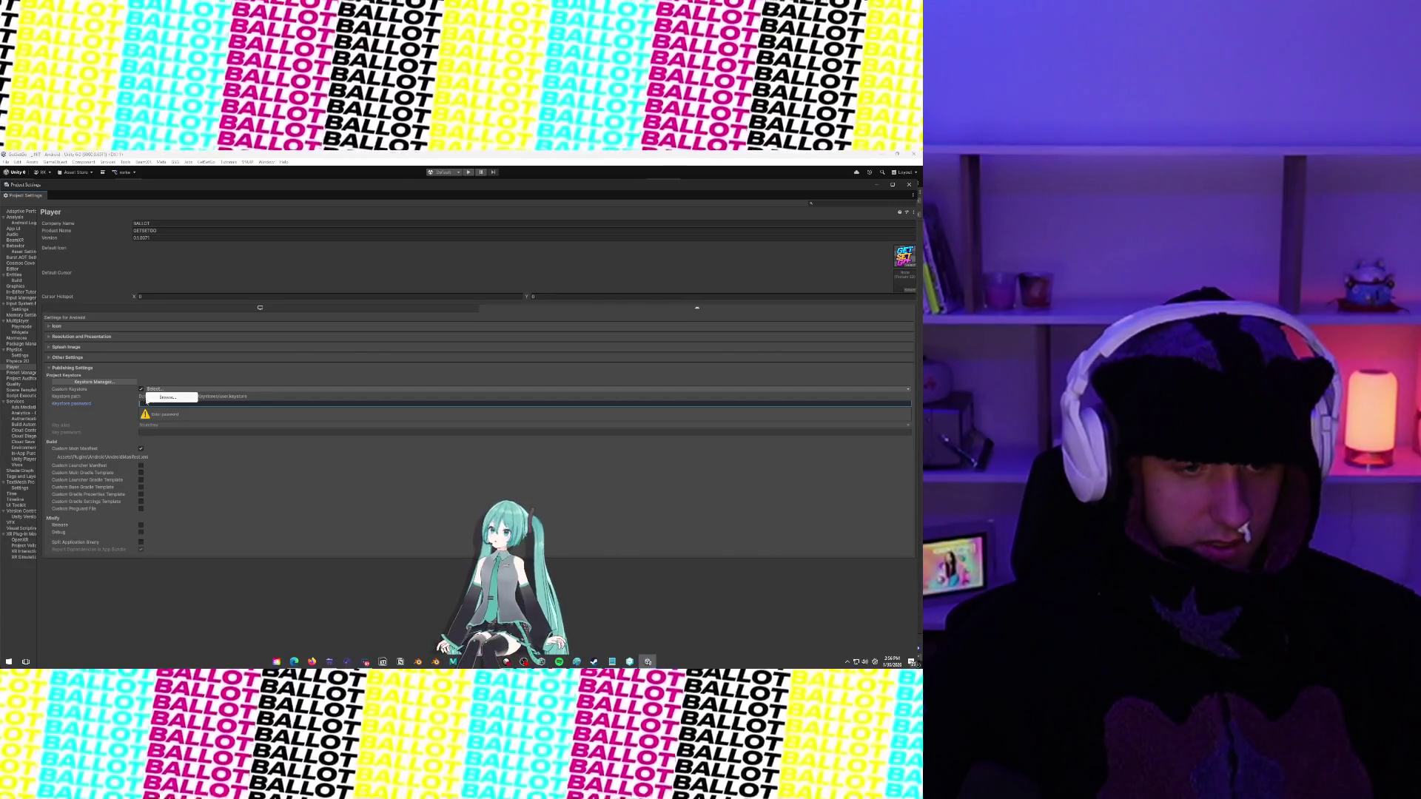
click(148, 403)
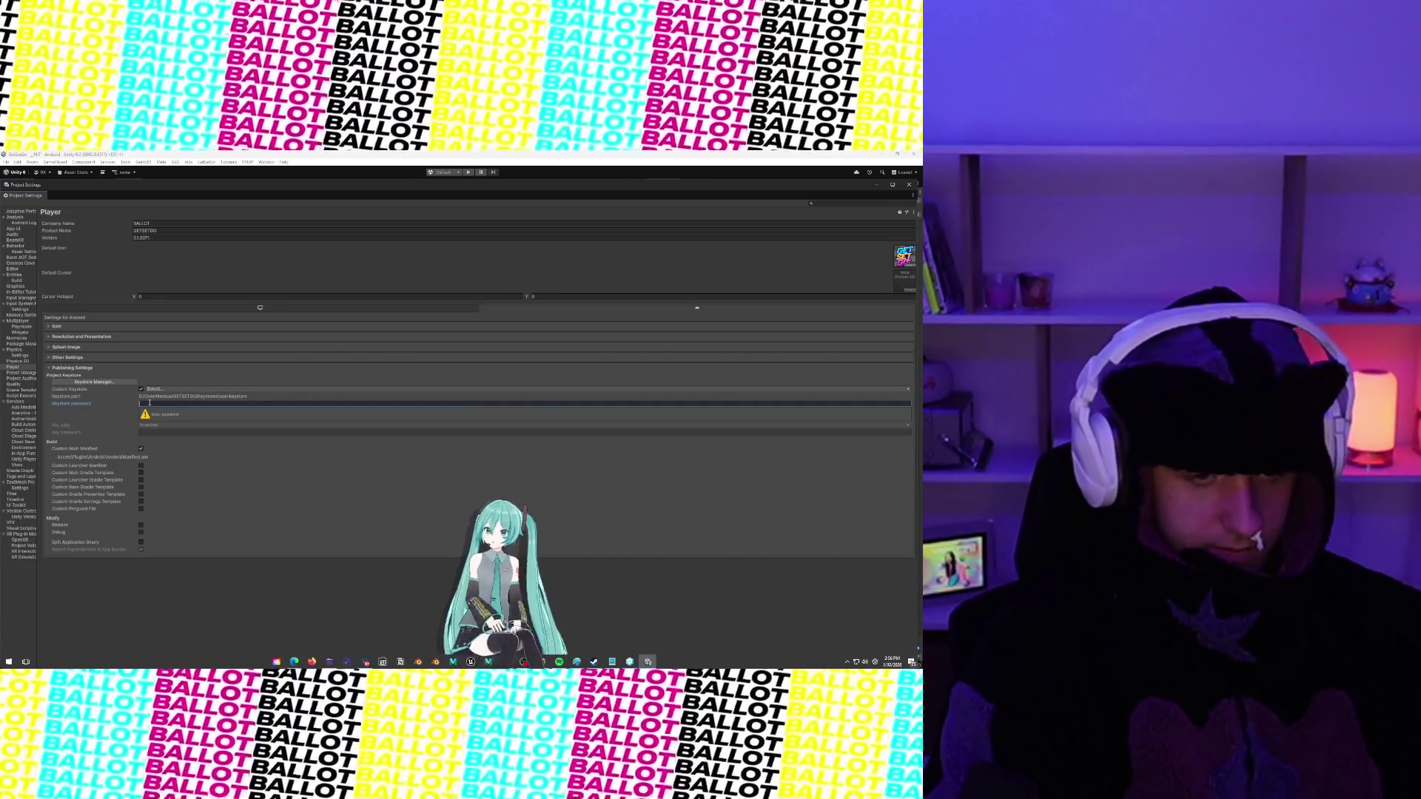
text(******)
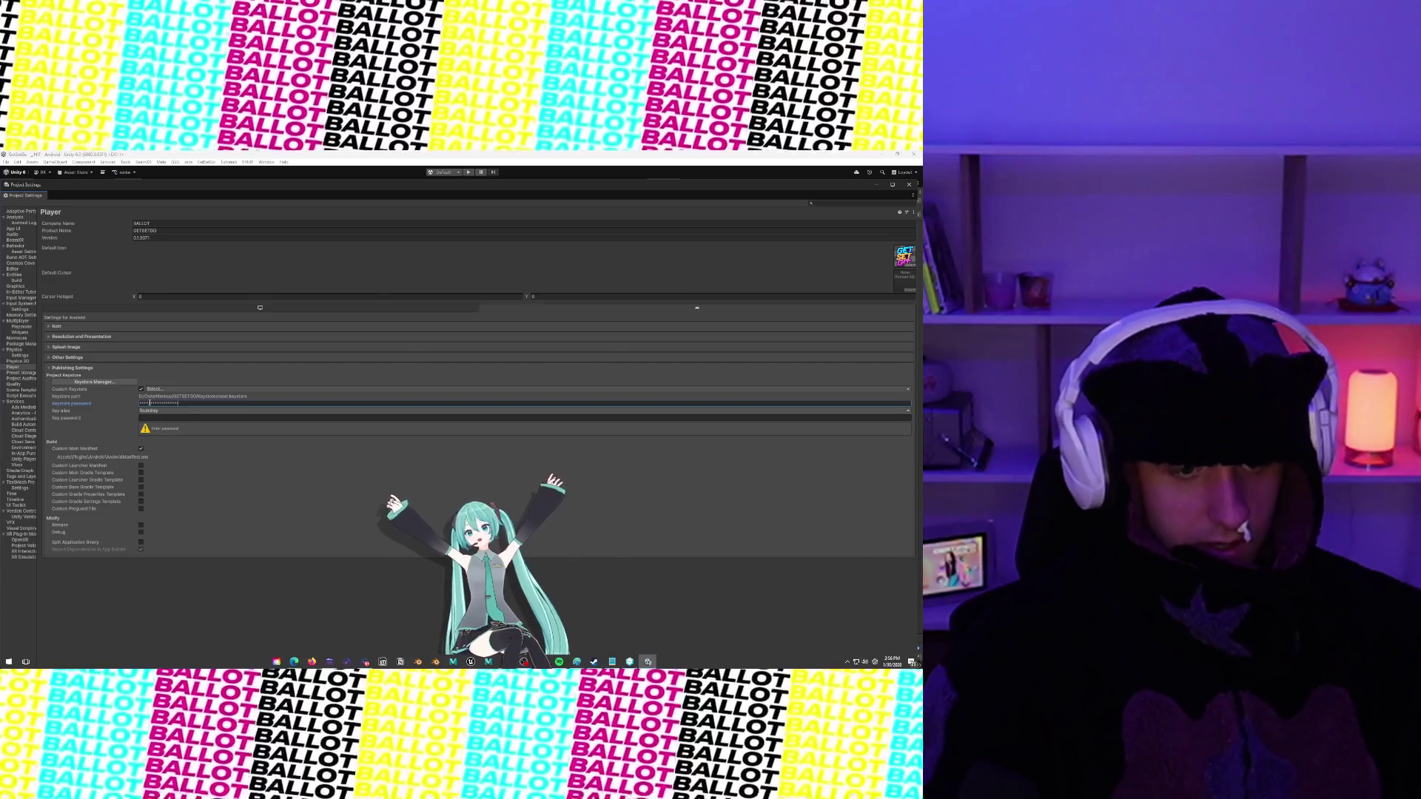
Enter the alias's key password, correcting the mistyped characters
click(187, 417)
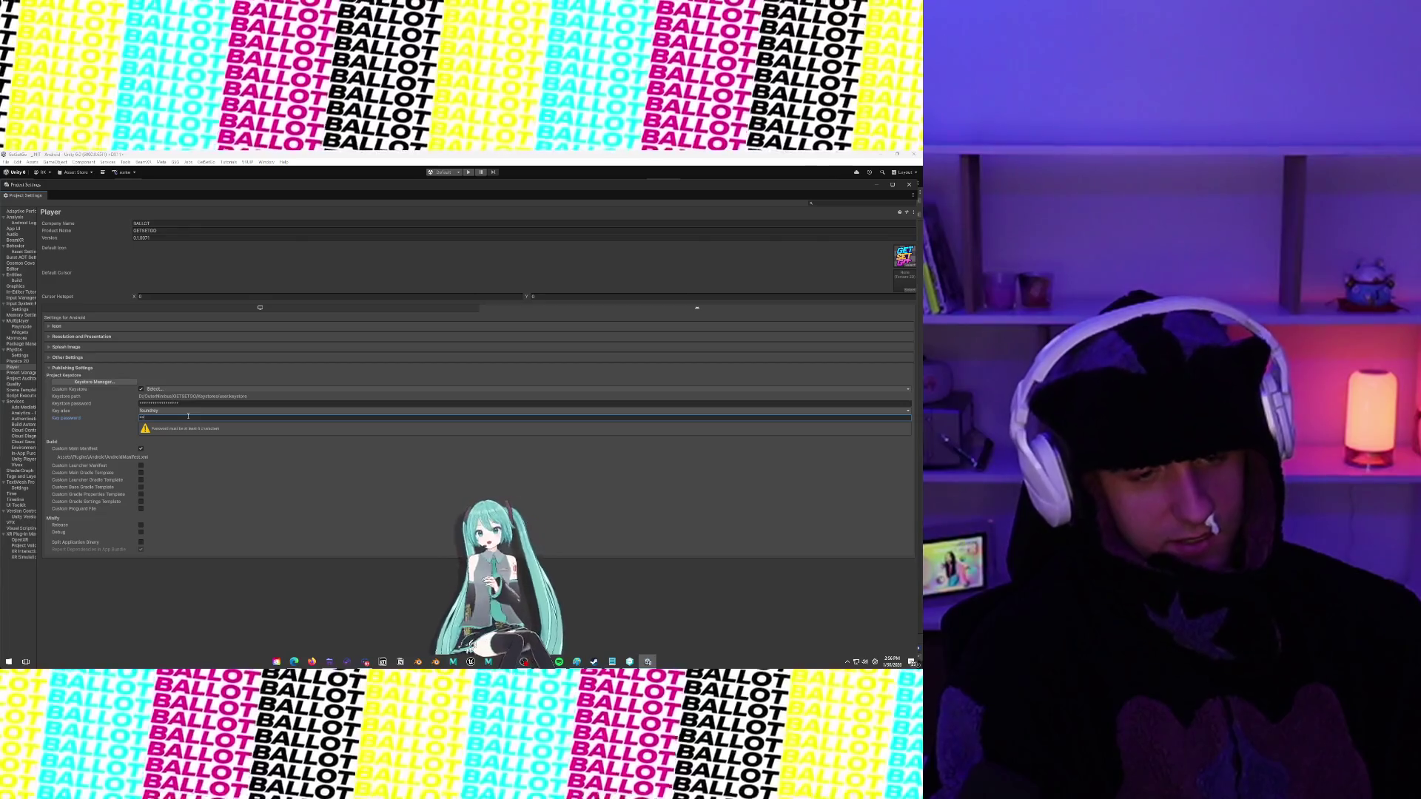
text(******)
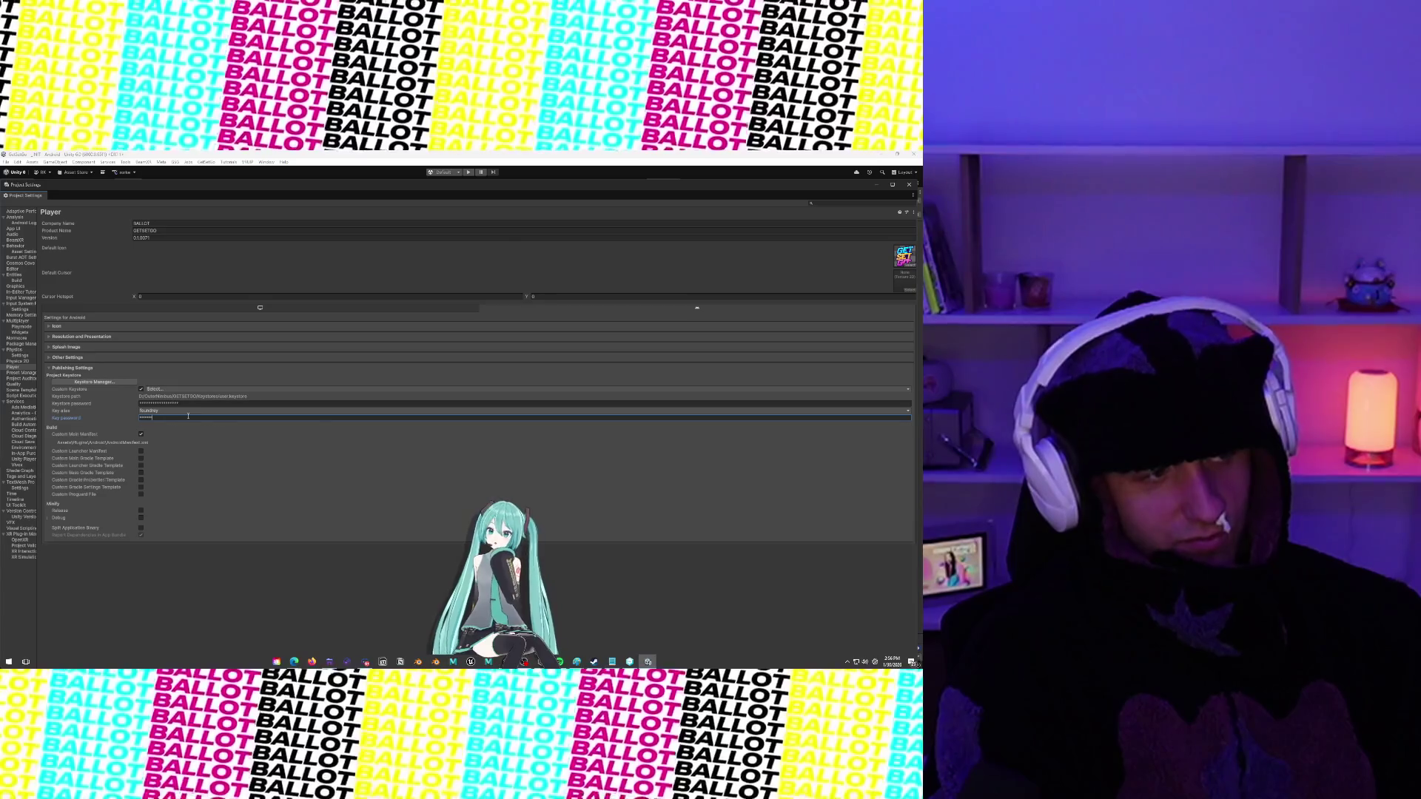
key(BackSpace)
key(BackSpace)
key(BackSpace)
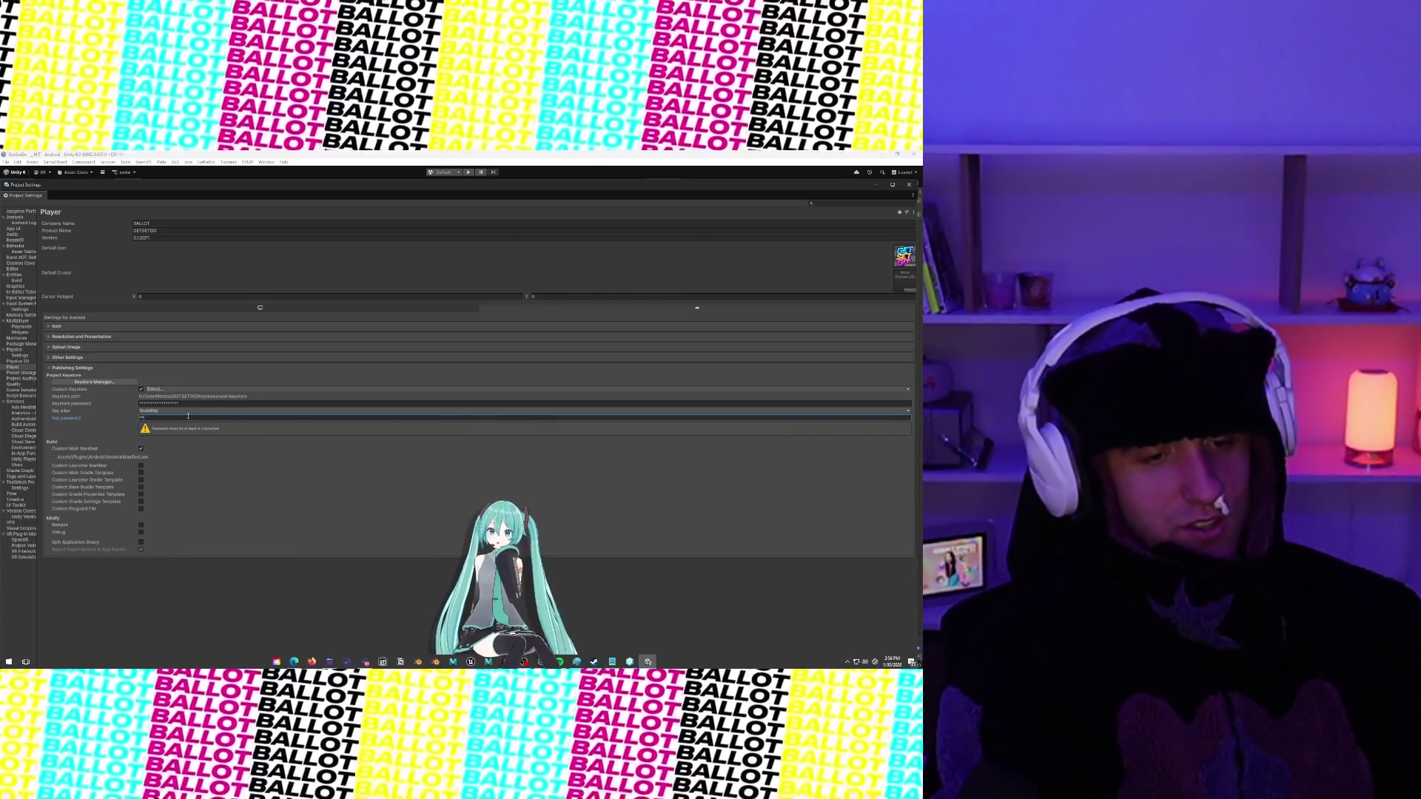
key(BackSpace)
key(BackSpace)
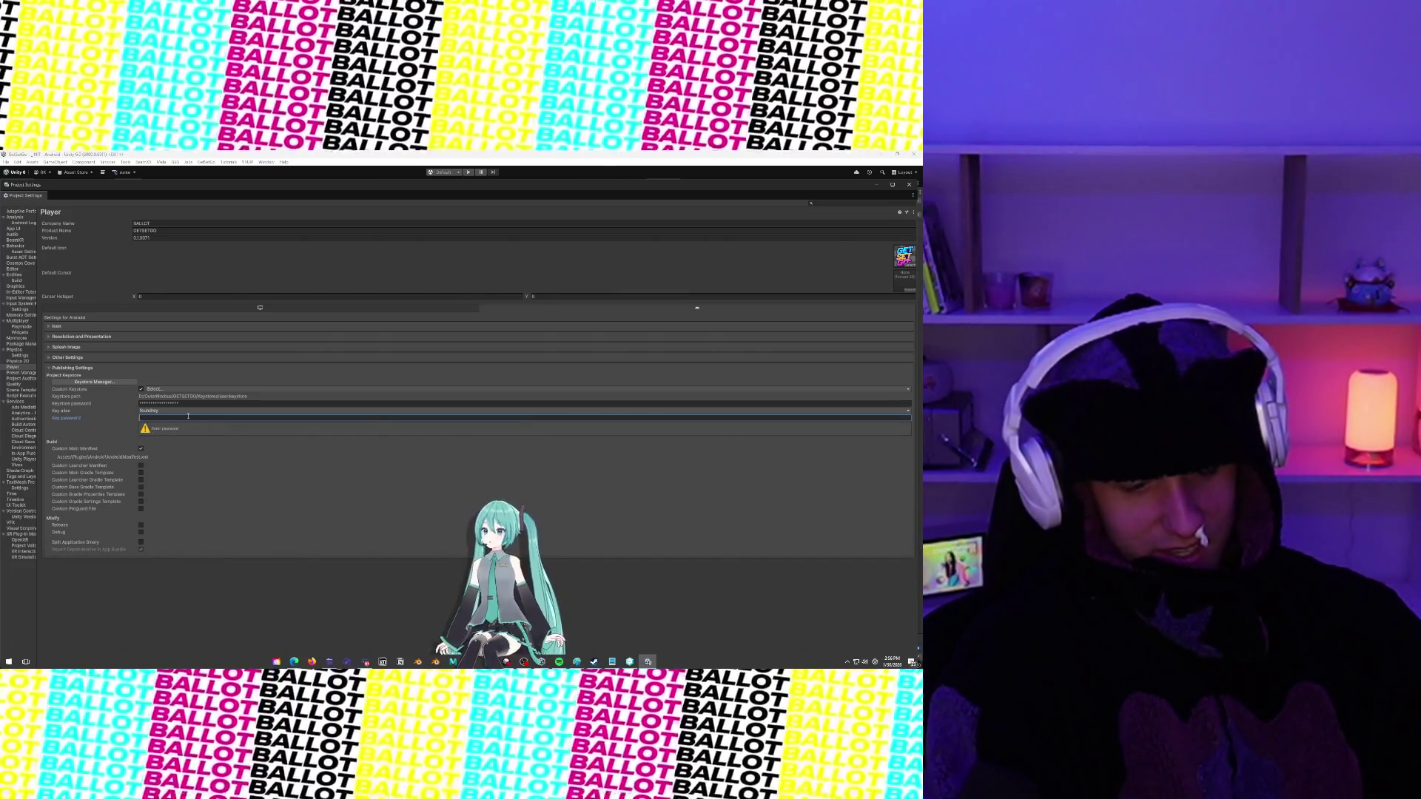
text(******)
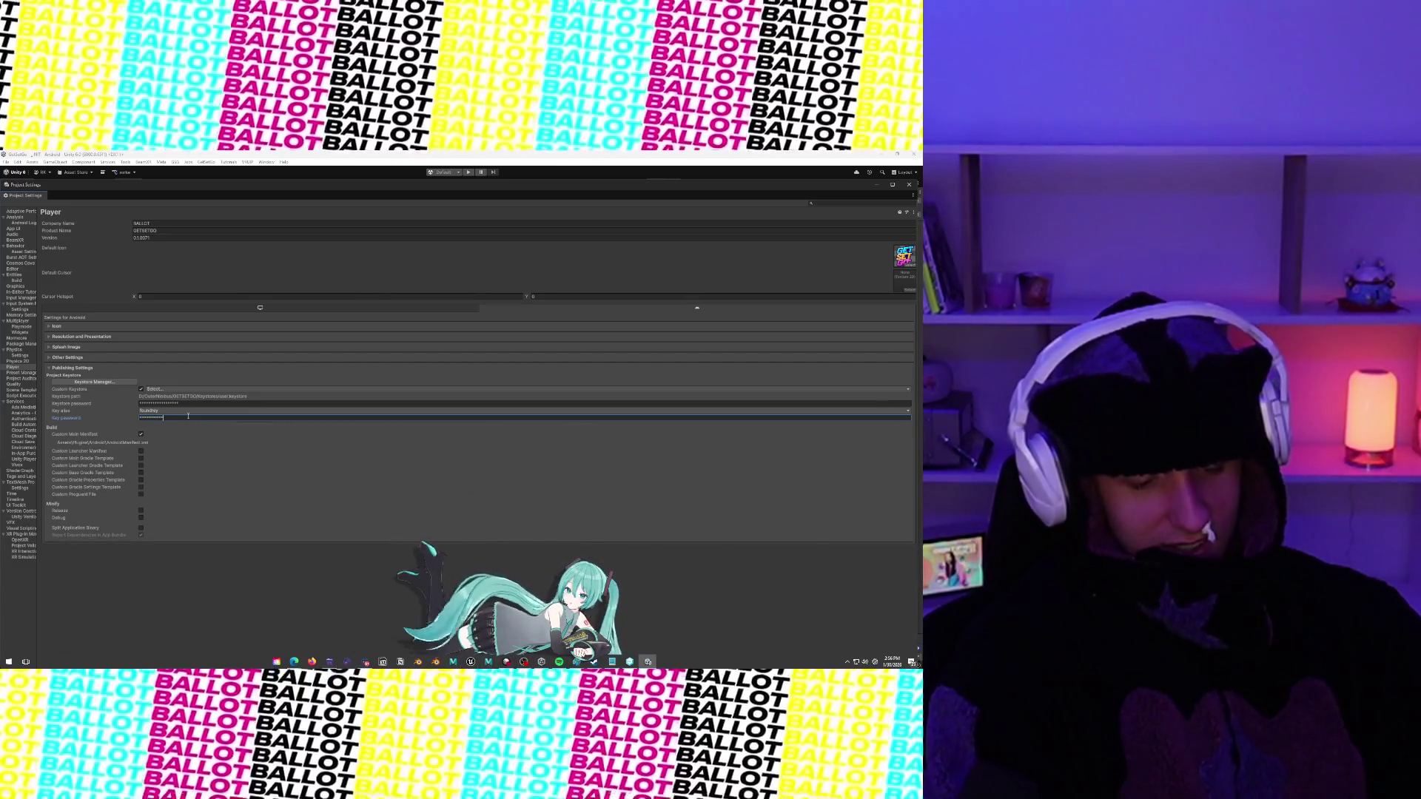
key(BackSpace)
key(BackSpace)
key(BackSpace)
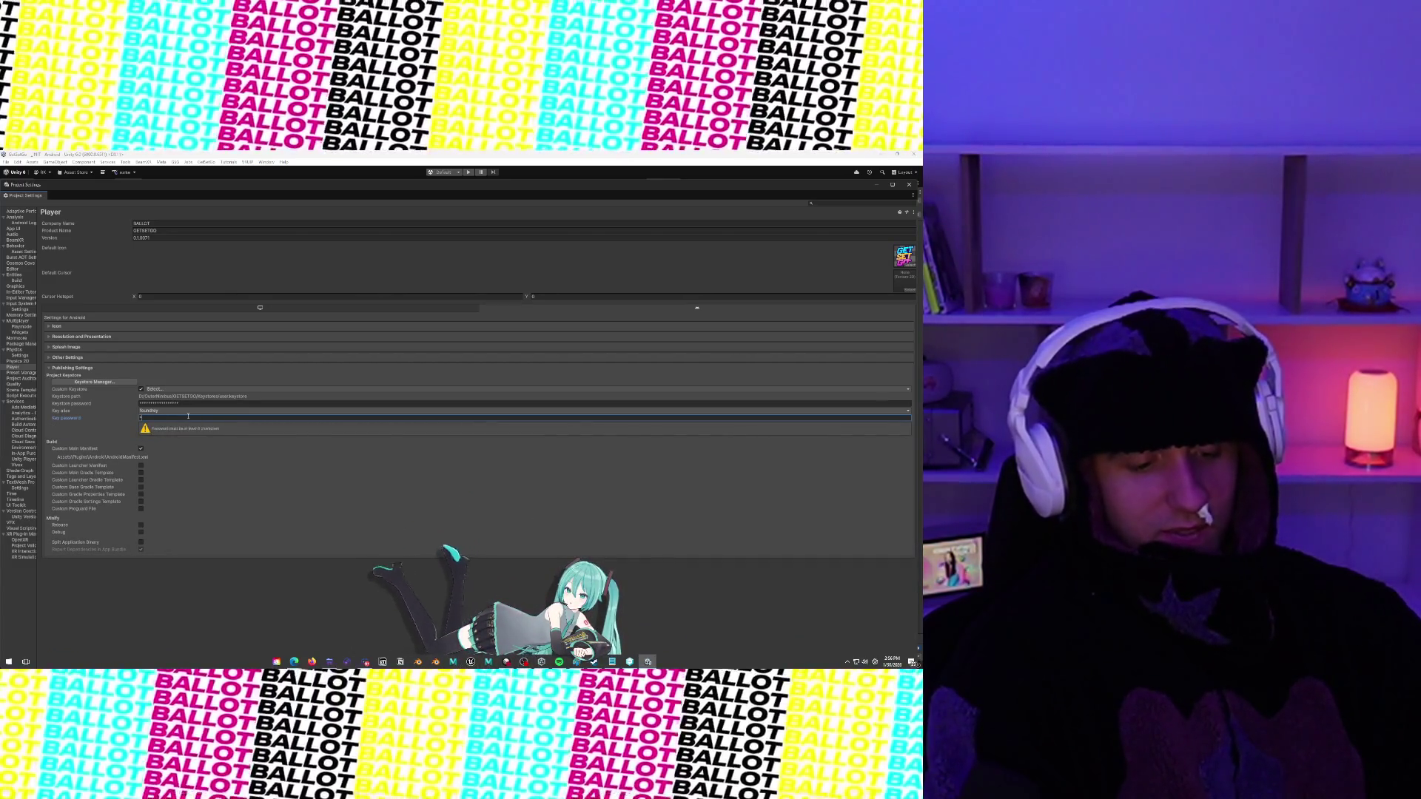
text(******)
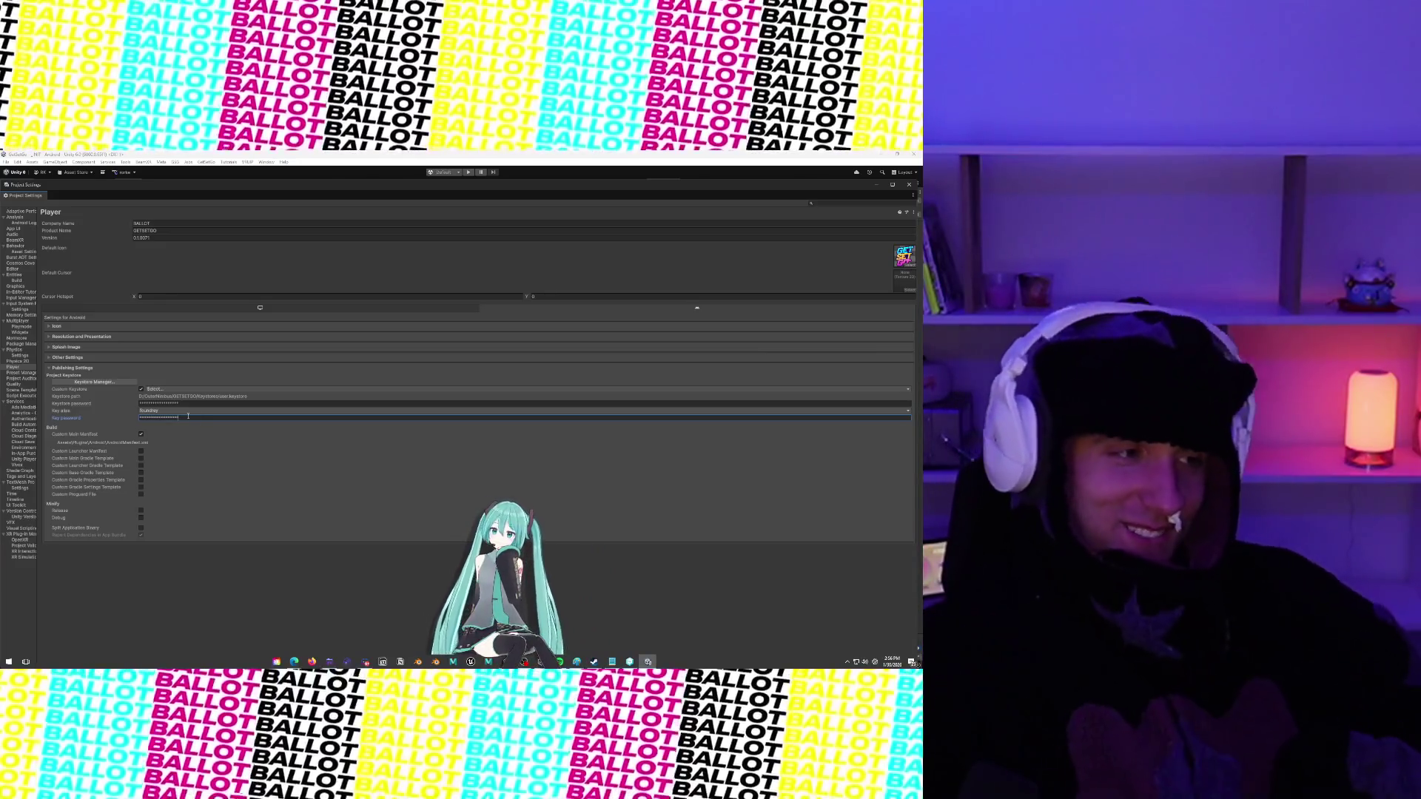
click(58, 416)
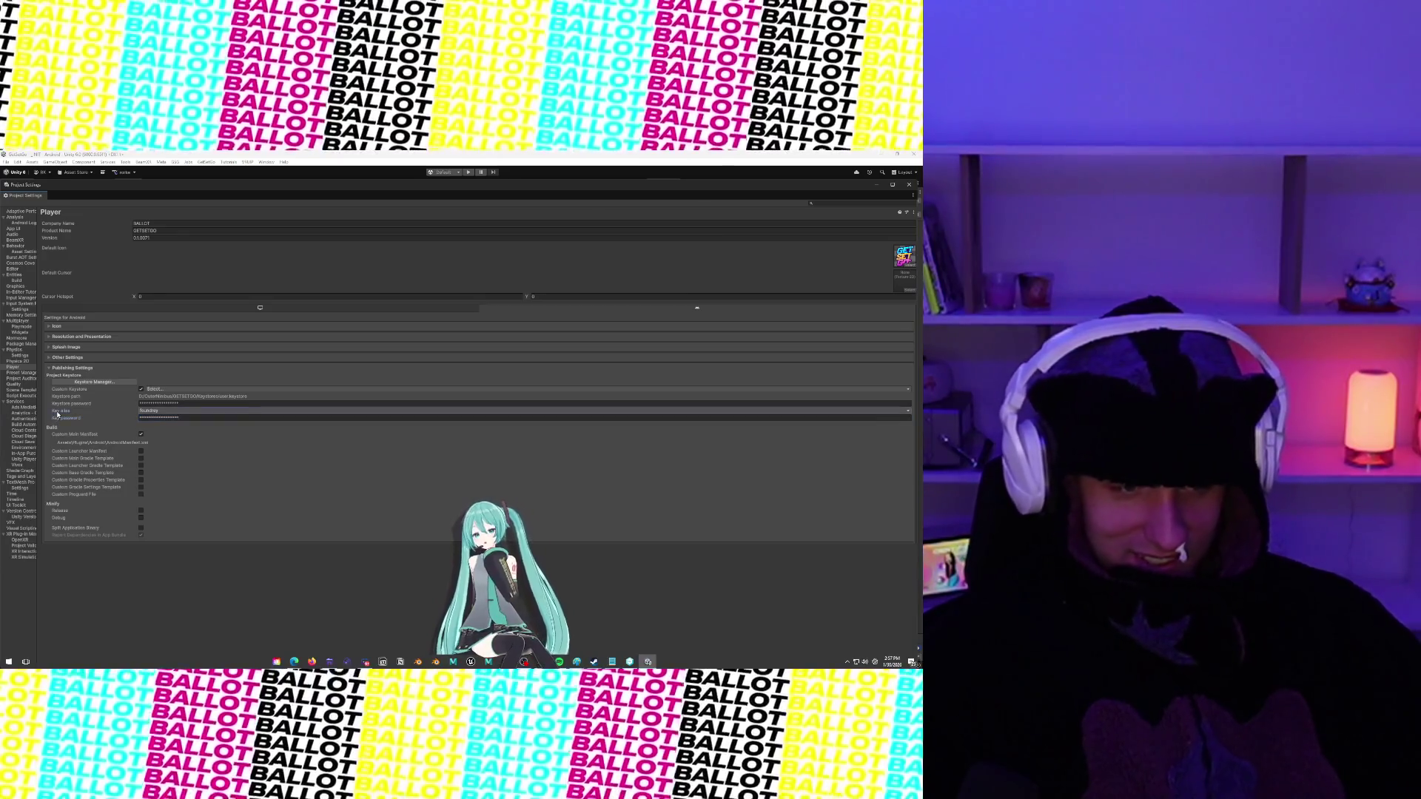
click(66, 405)
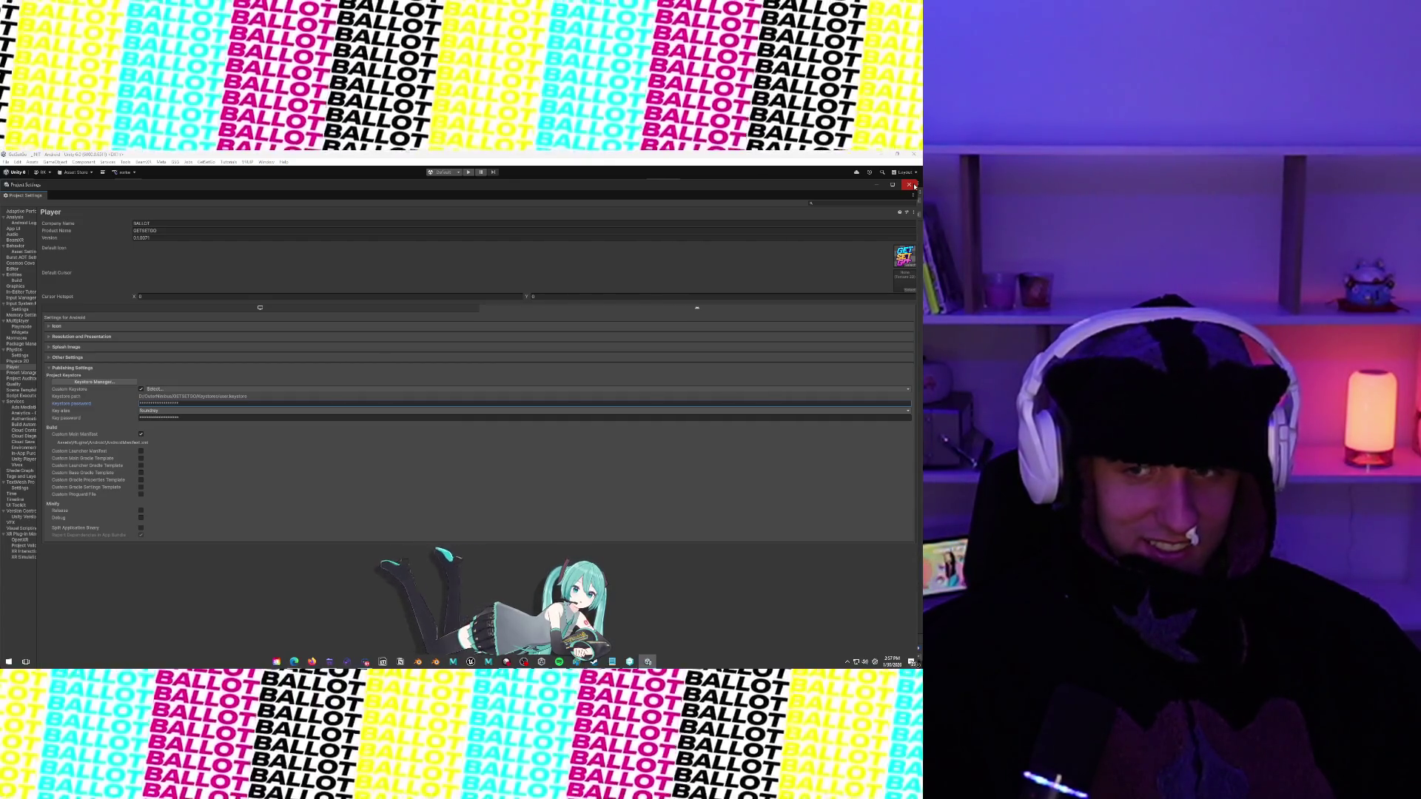
Close Project Settings and review the Android profile in File > Build Profiles
click(910, 185)
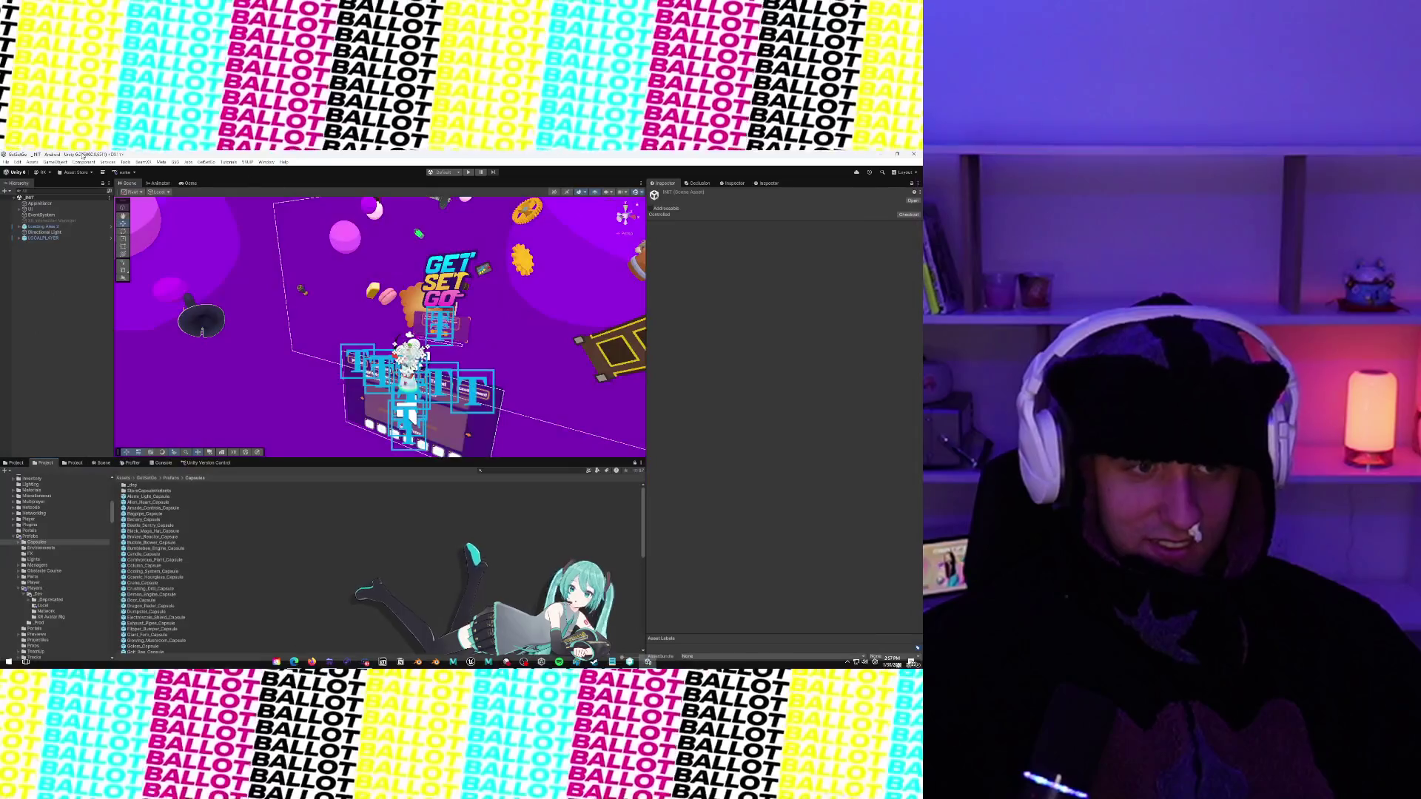
click(6, 162)
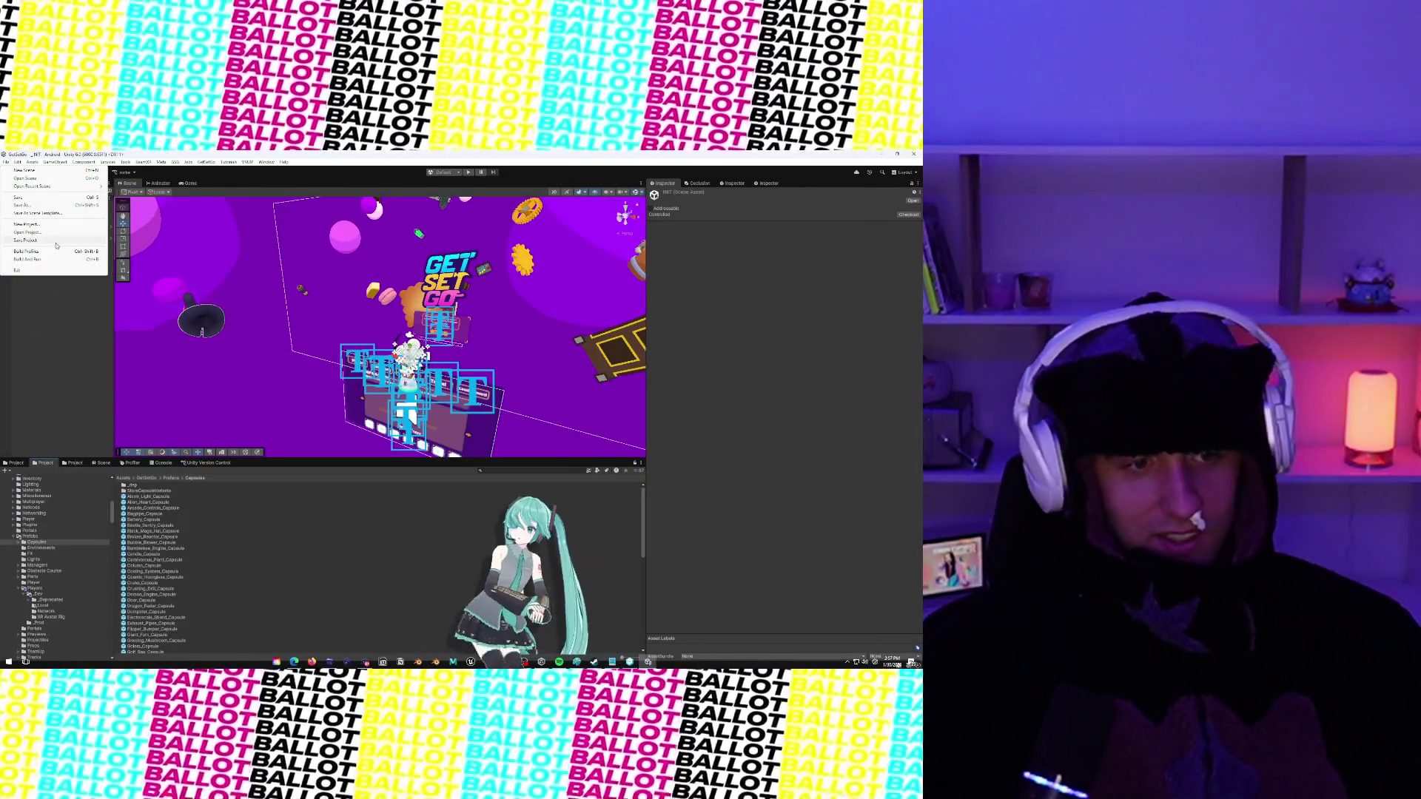
click(56, 251)
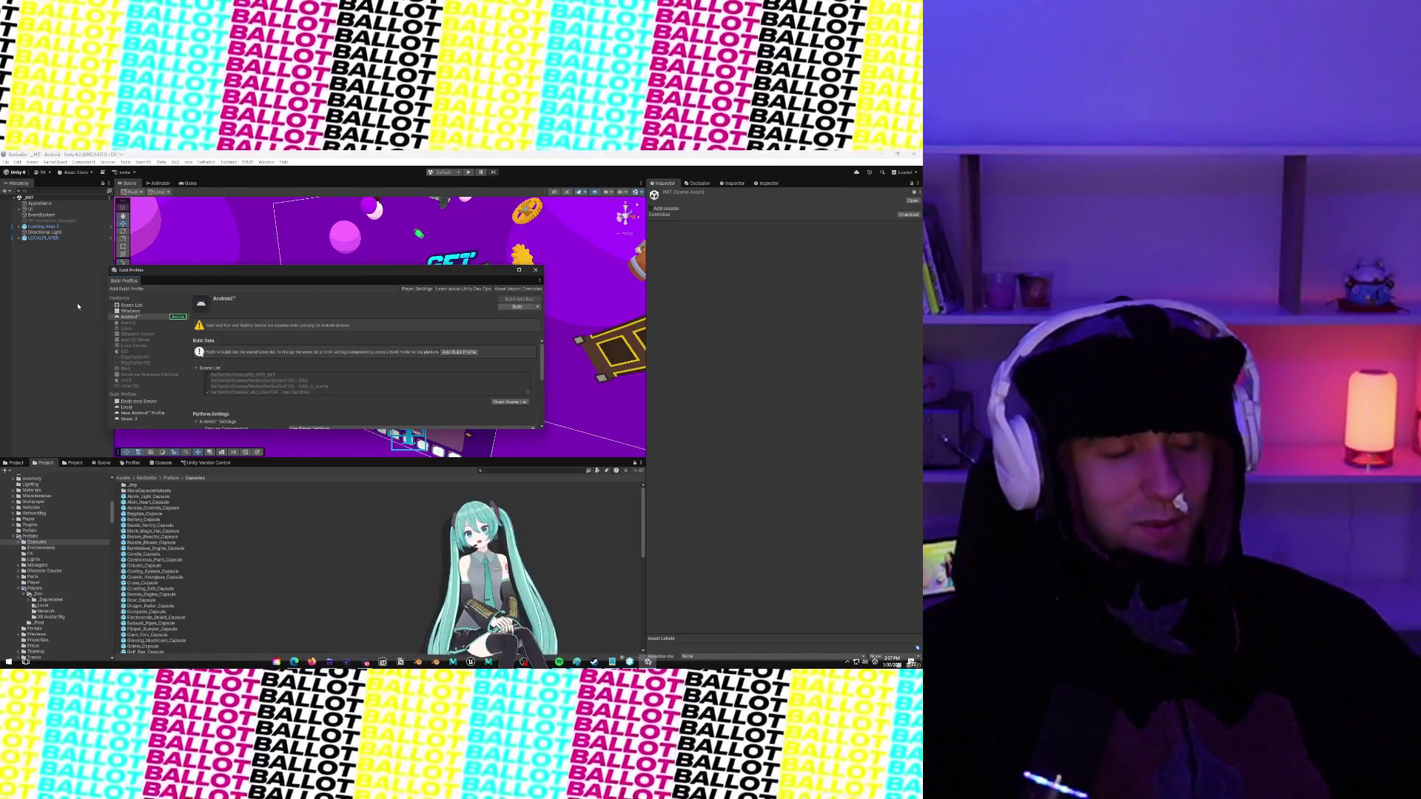
scroll(384, 350, down, 1)
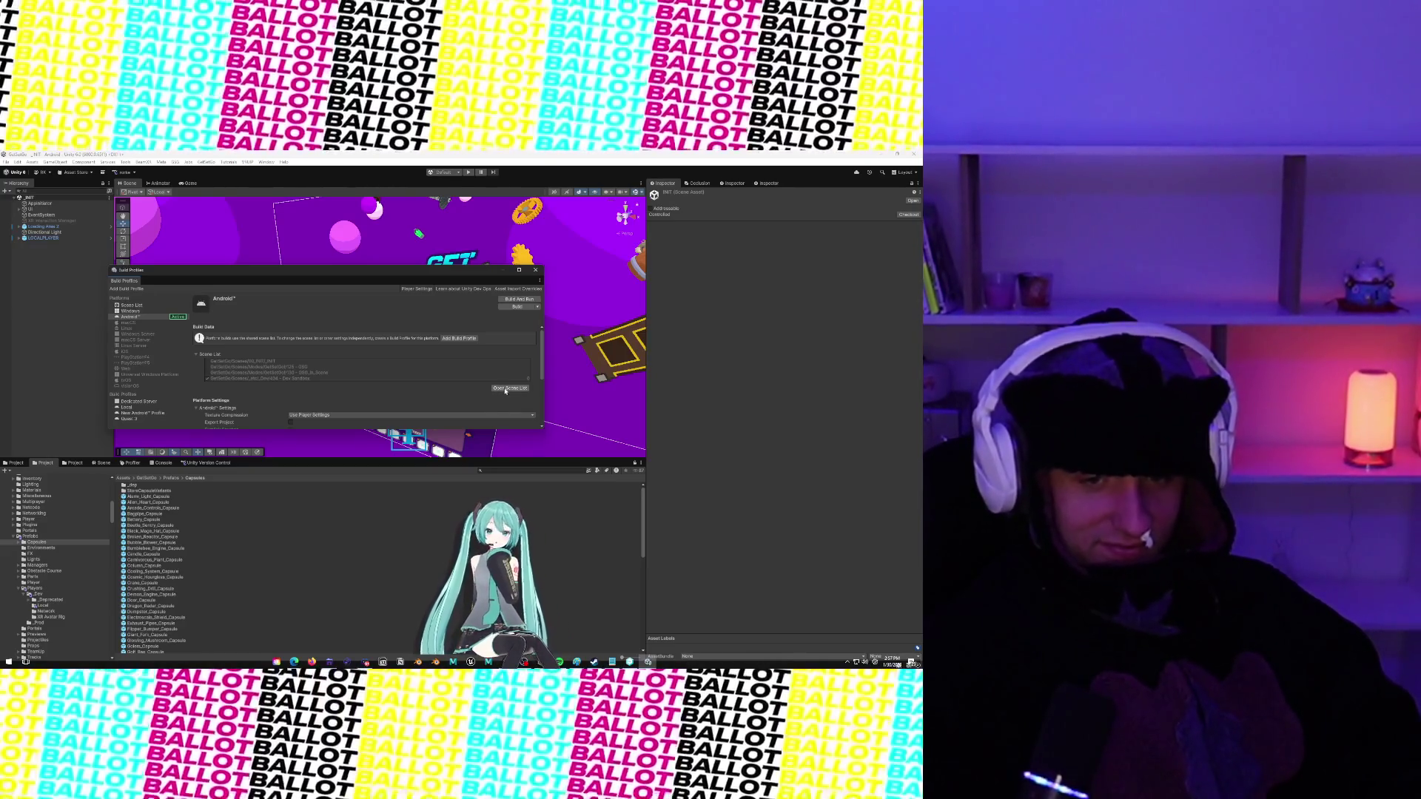
scroll(502, 388, down, 5)
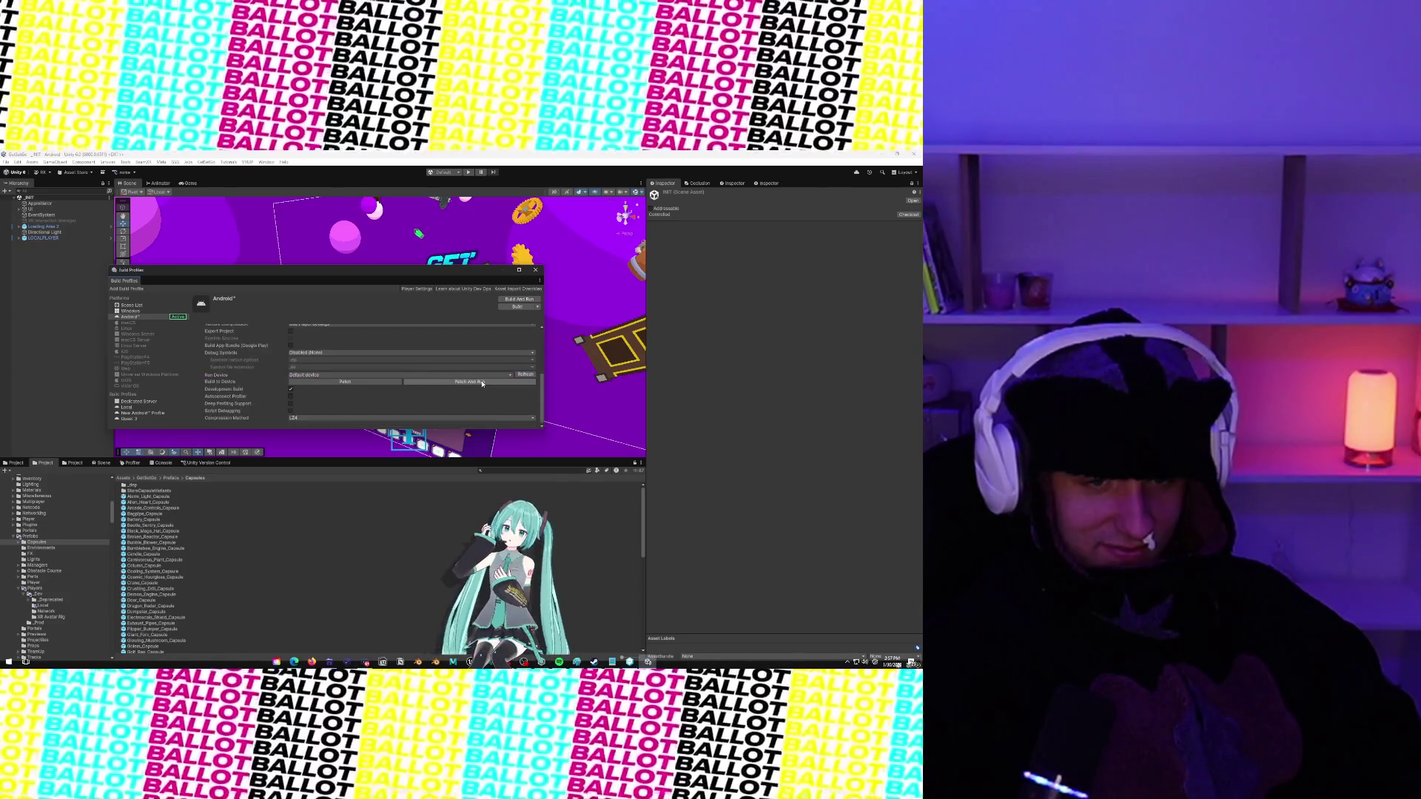
scroll(479, 387, up, 5)
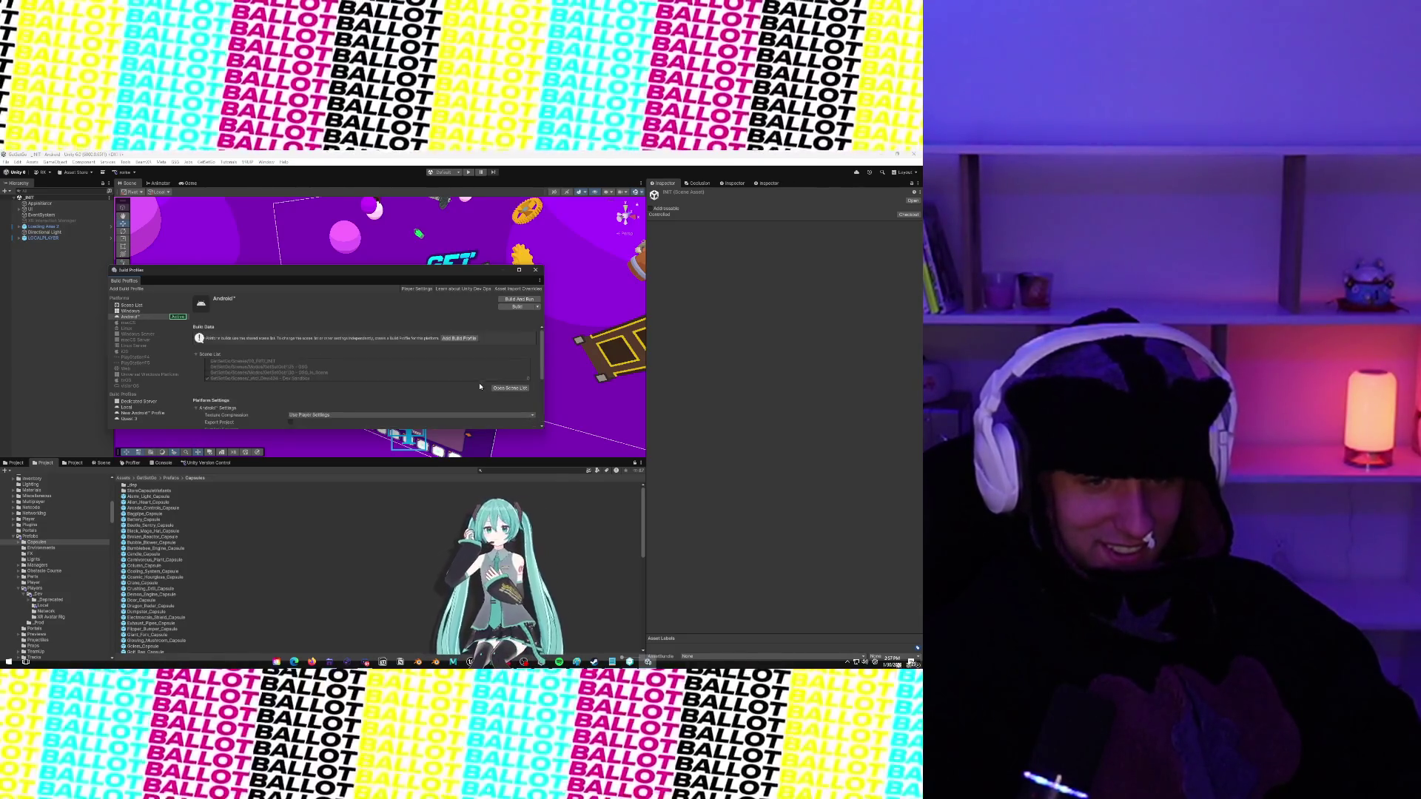
scroll(491, 337, down, 5)
scroll(508, 341, up, 5)
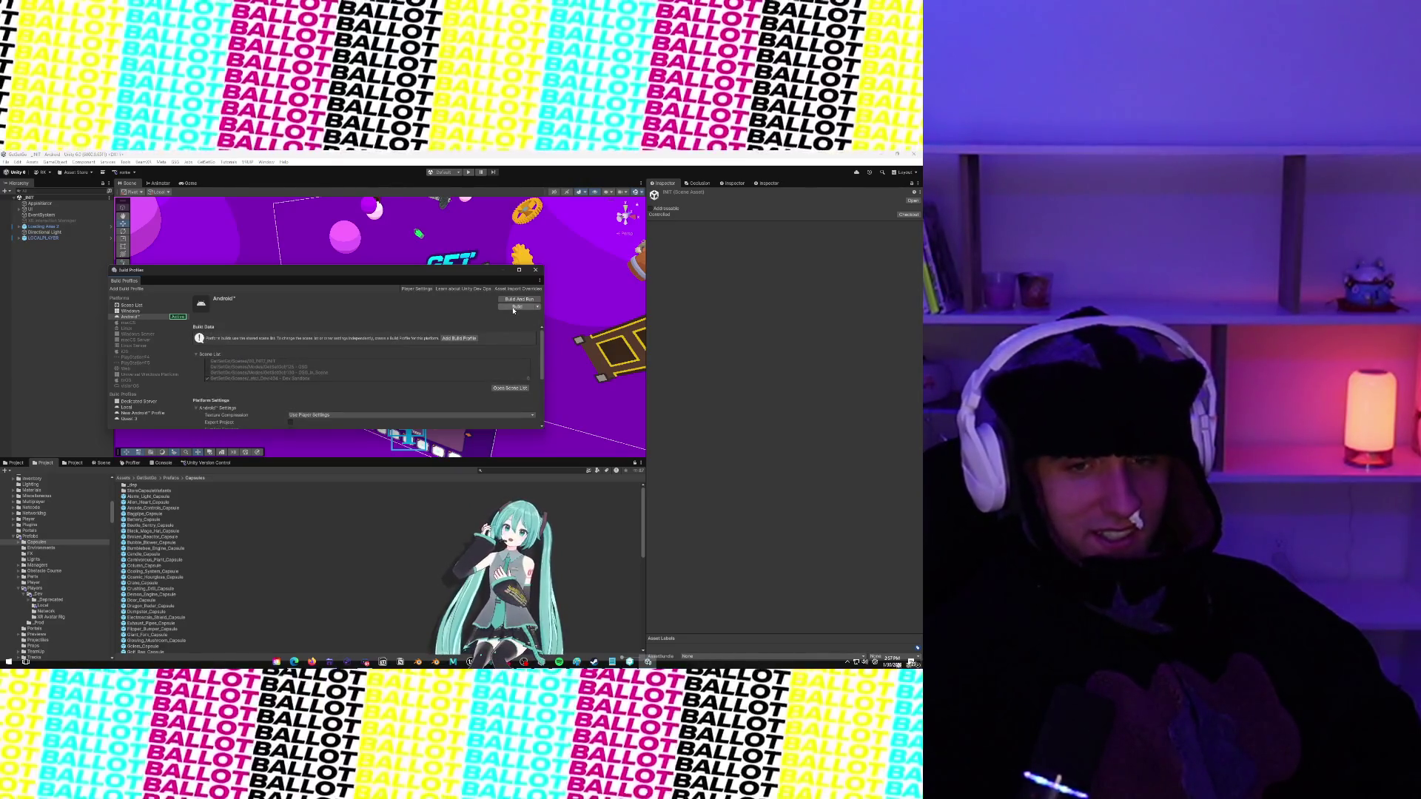
Start an Android APK build, bump the file name's version with a 1, then cancel saving
click(517, 307)
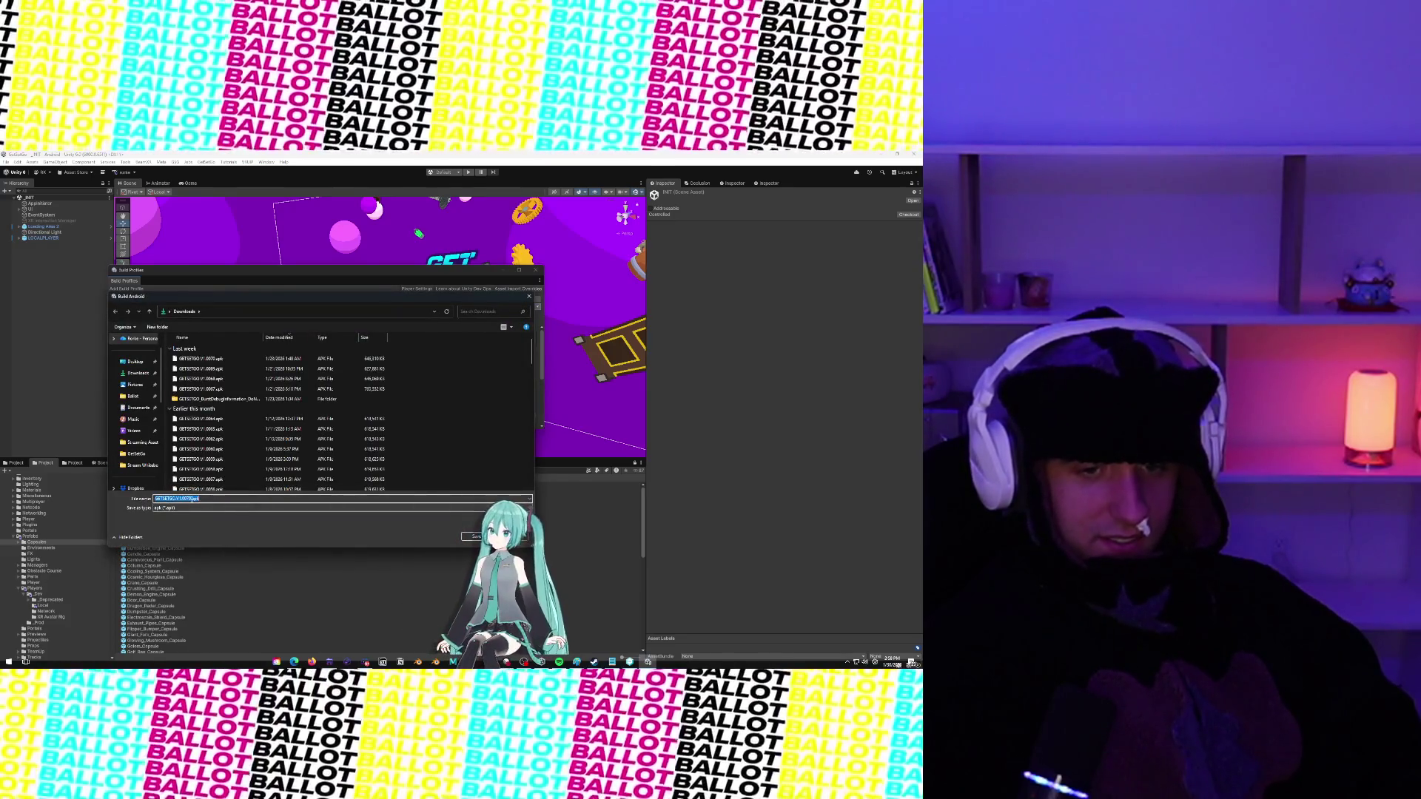
click(192, 499)
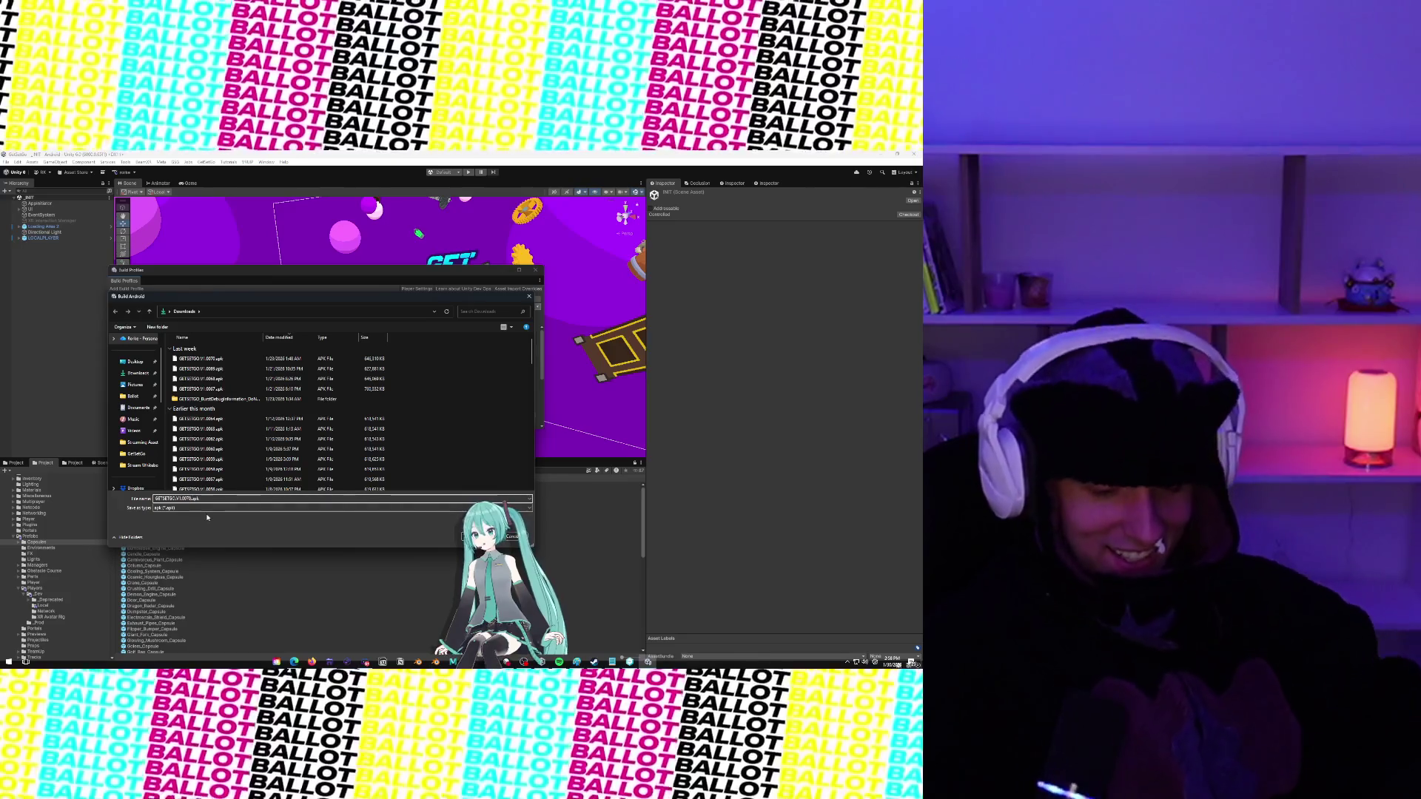
text(1)
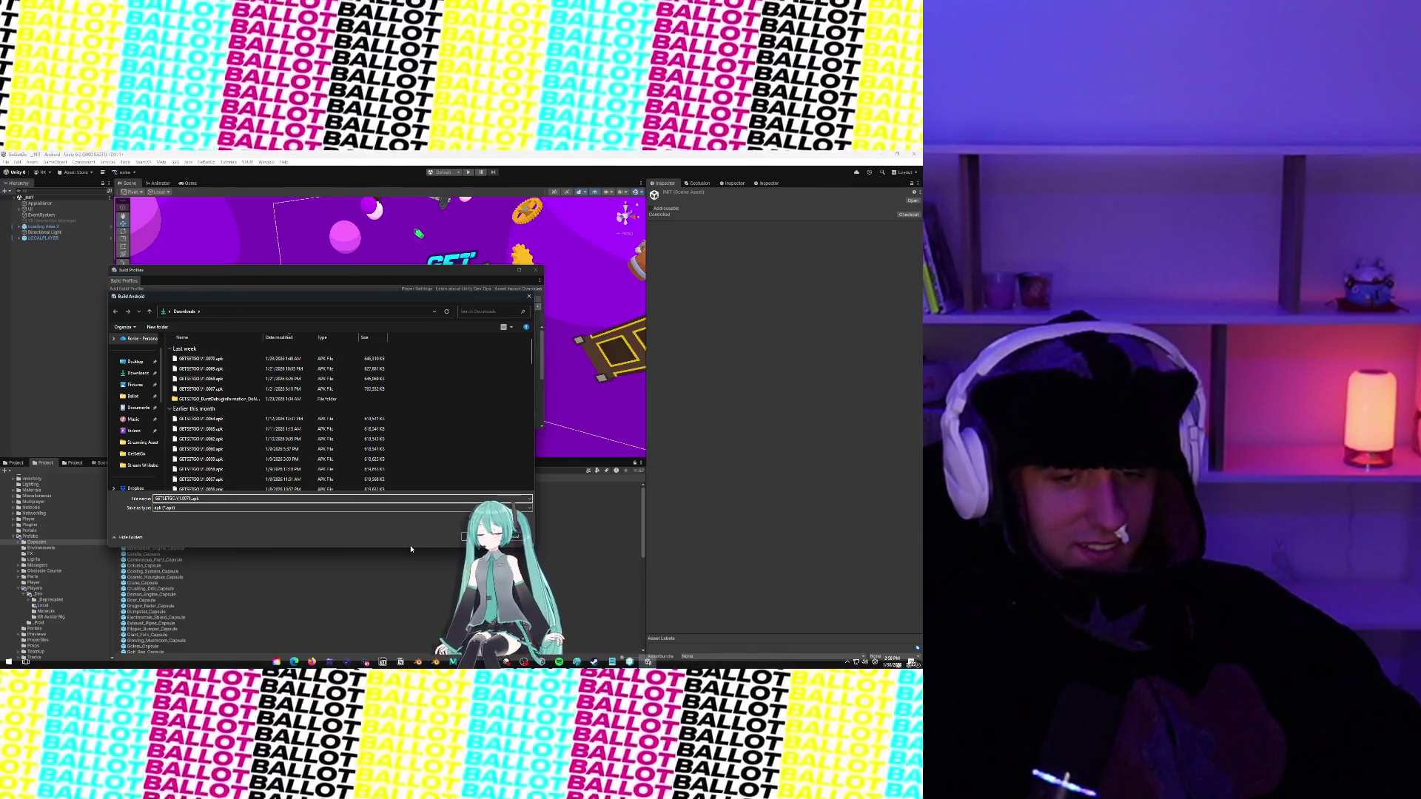
click(477, 536)
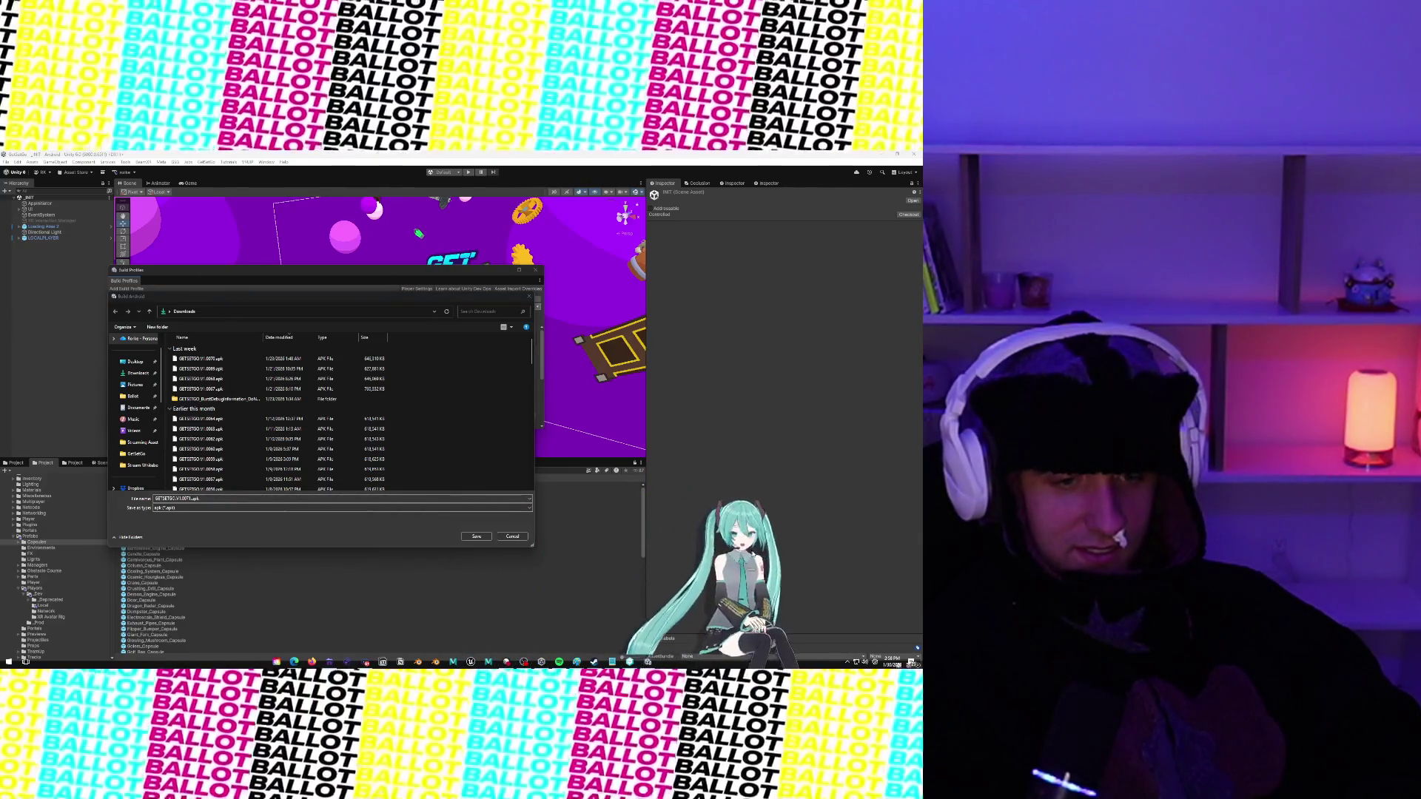
click(310, 532)
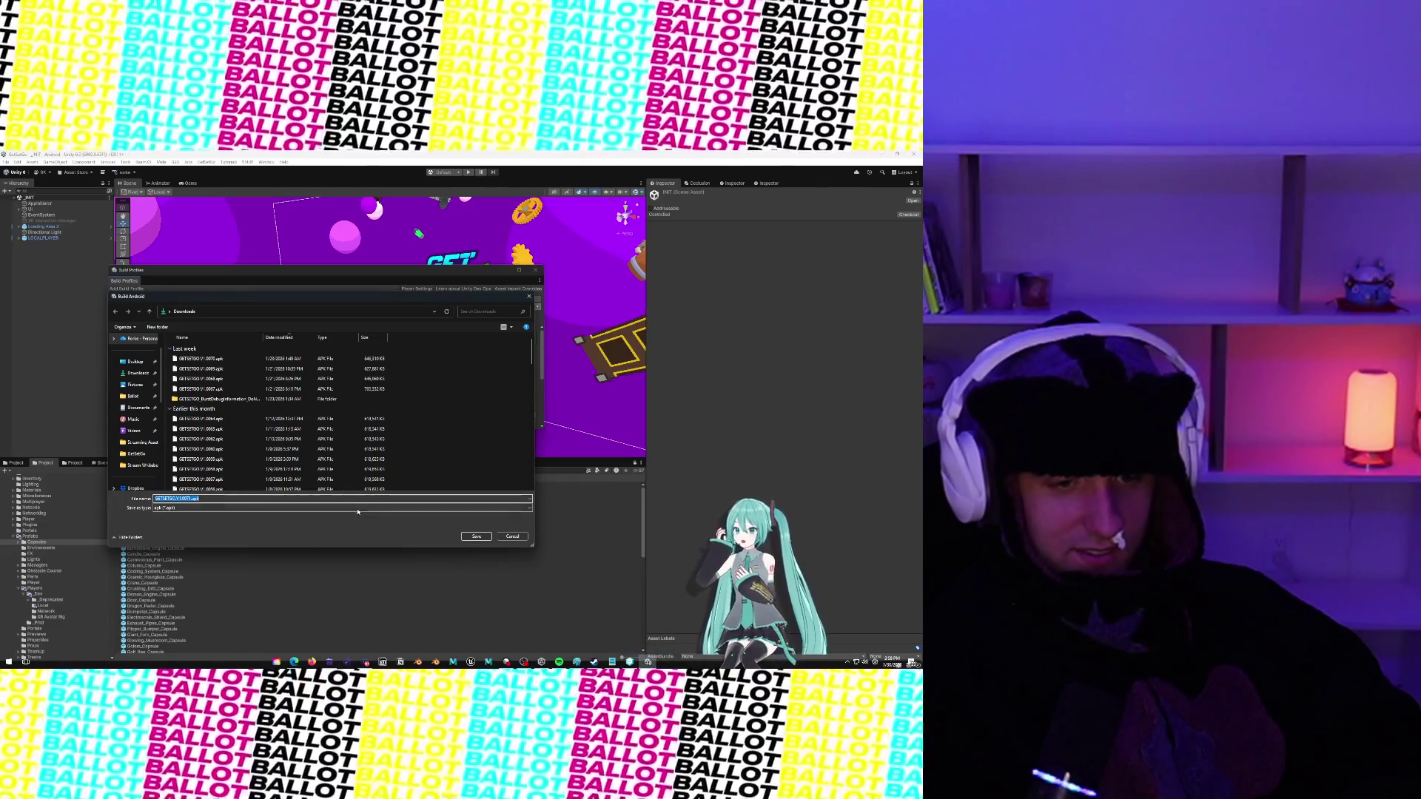
click(359, 499)
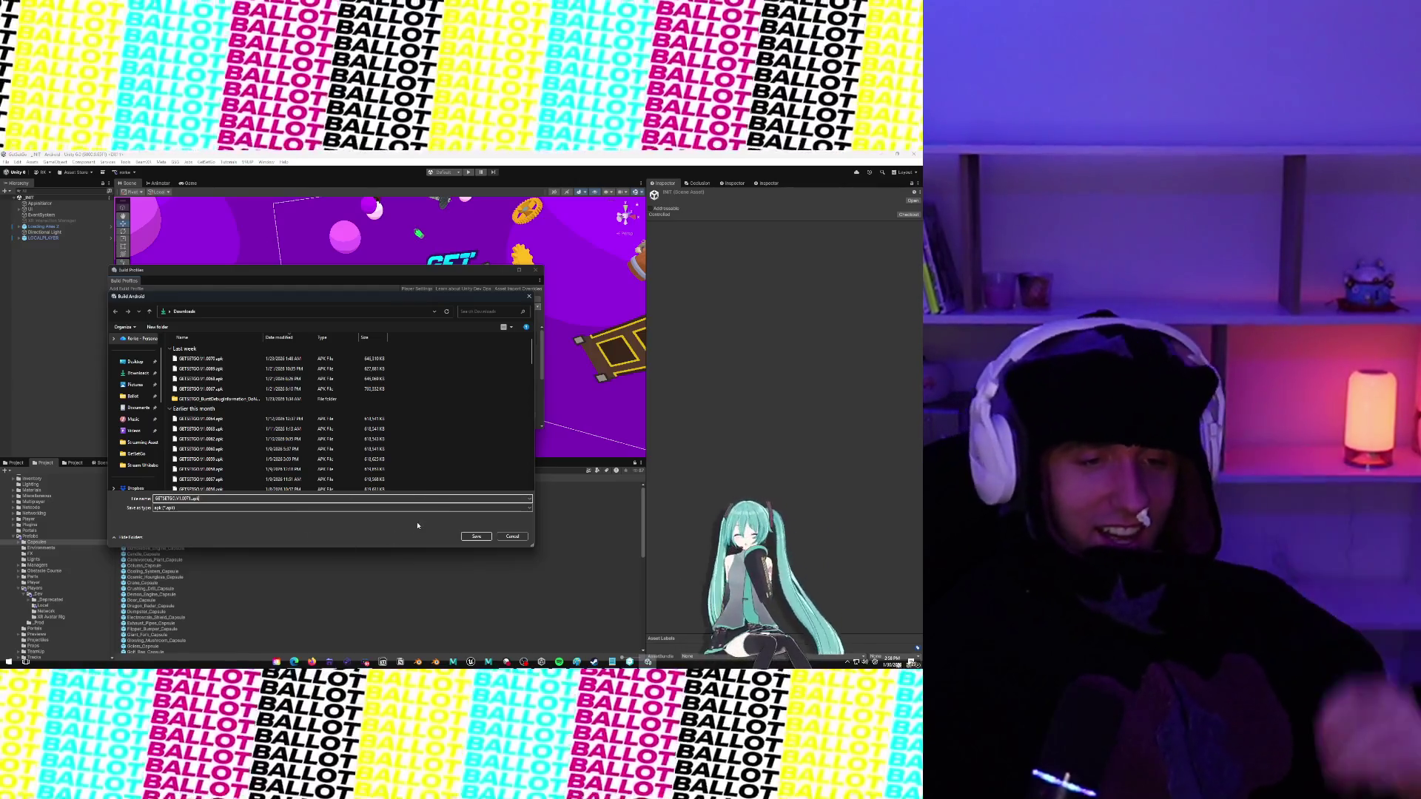
click(465, 536)
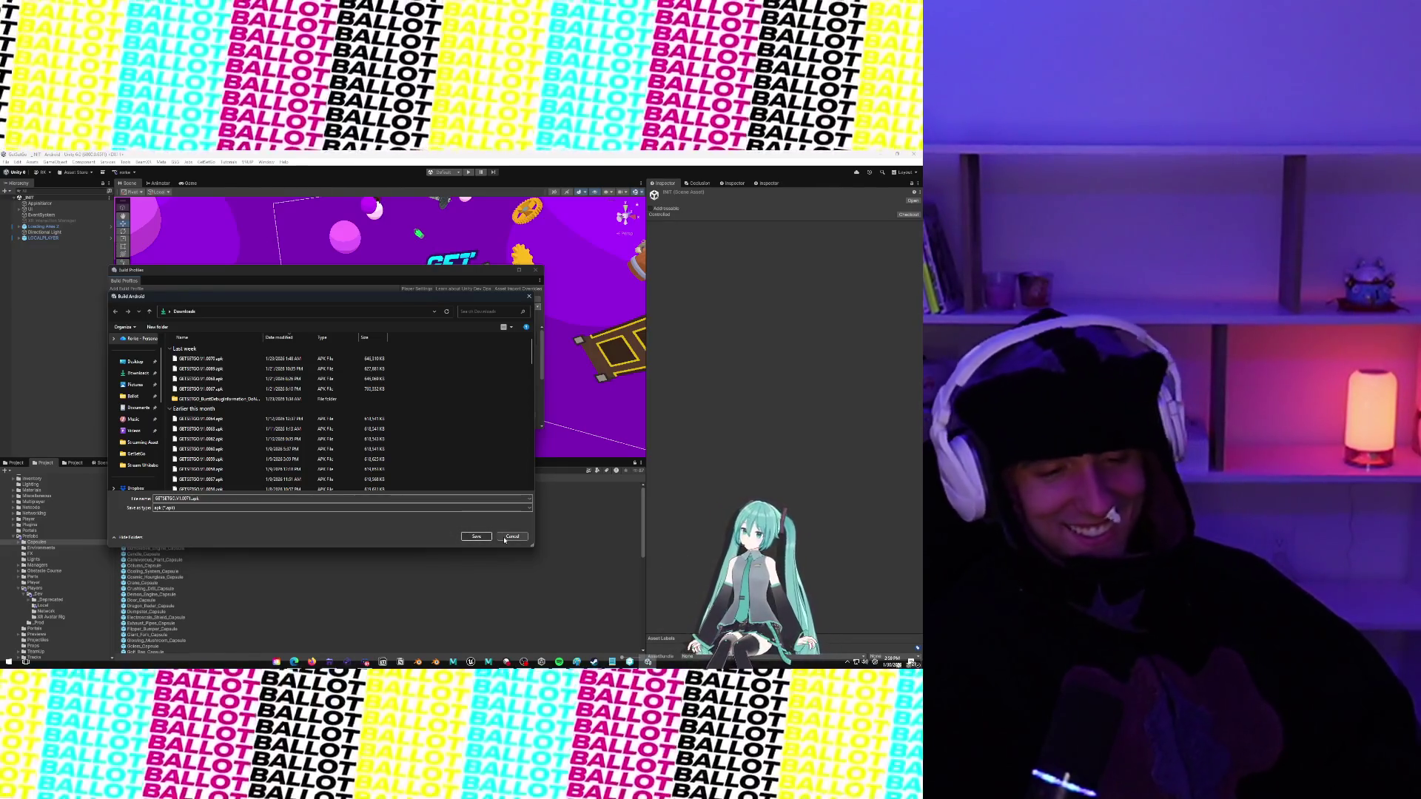
click(505, 537)
Search the project for '404', open the 404 - Dev Sandbox scene, and enter play mode
click(20, 467)
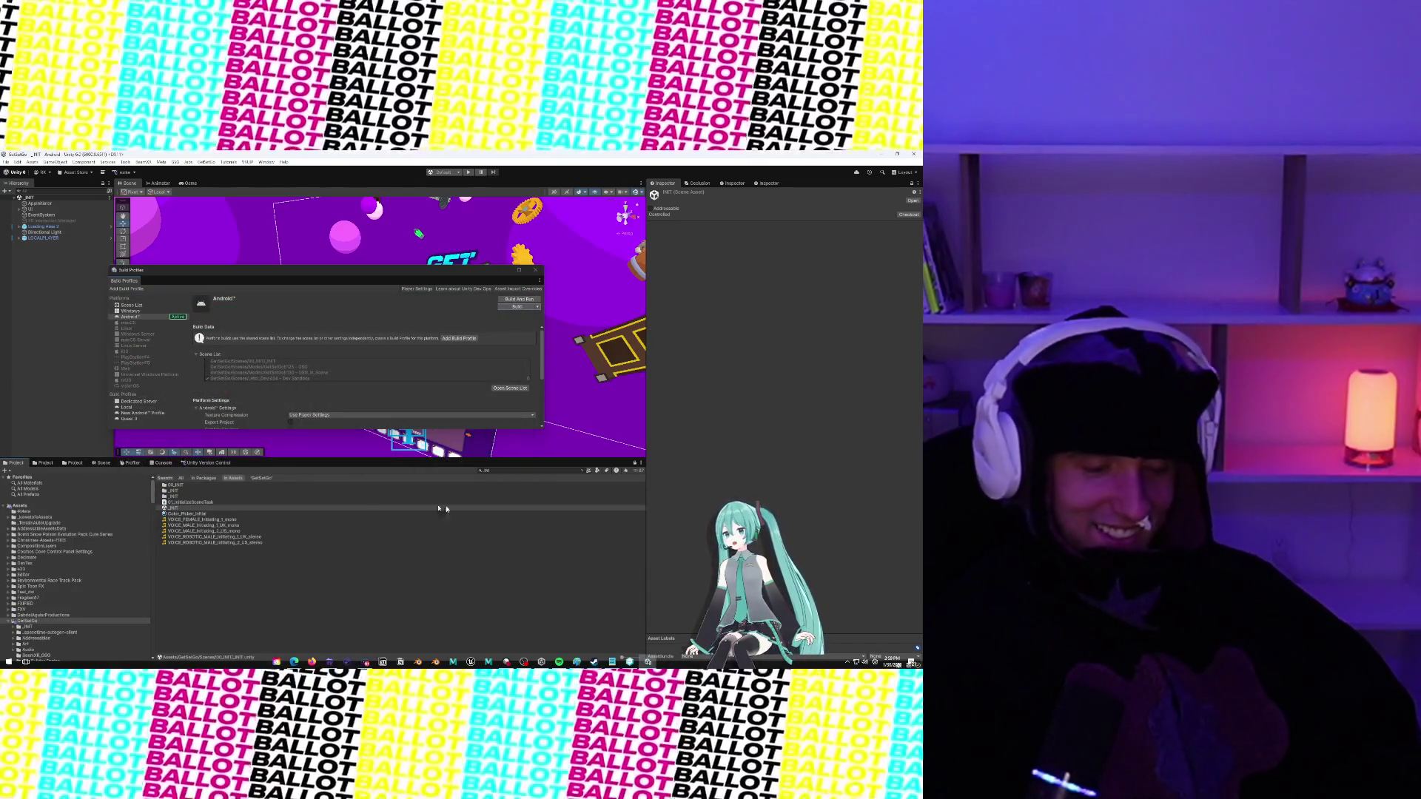
click(509, 470)
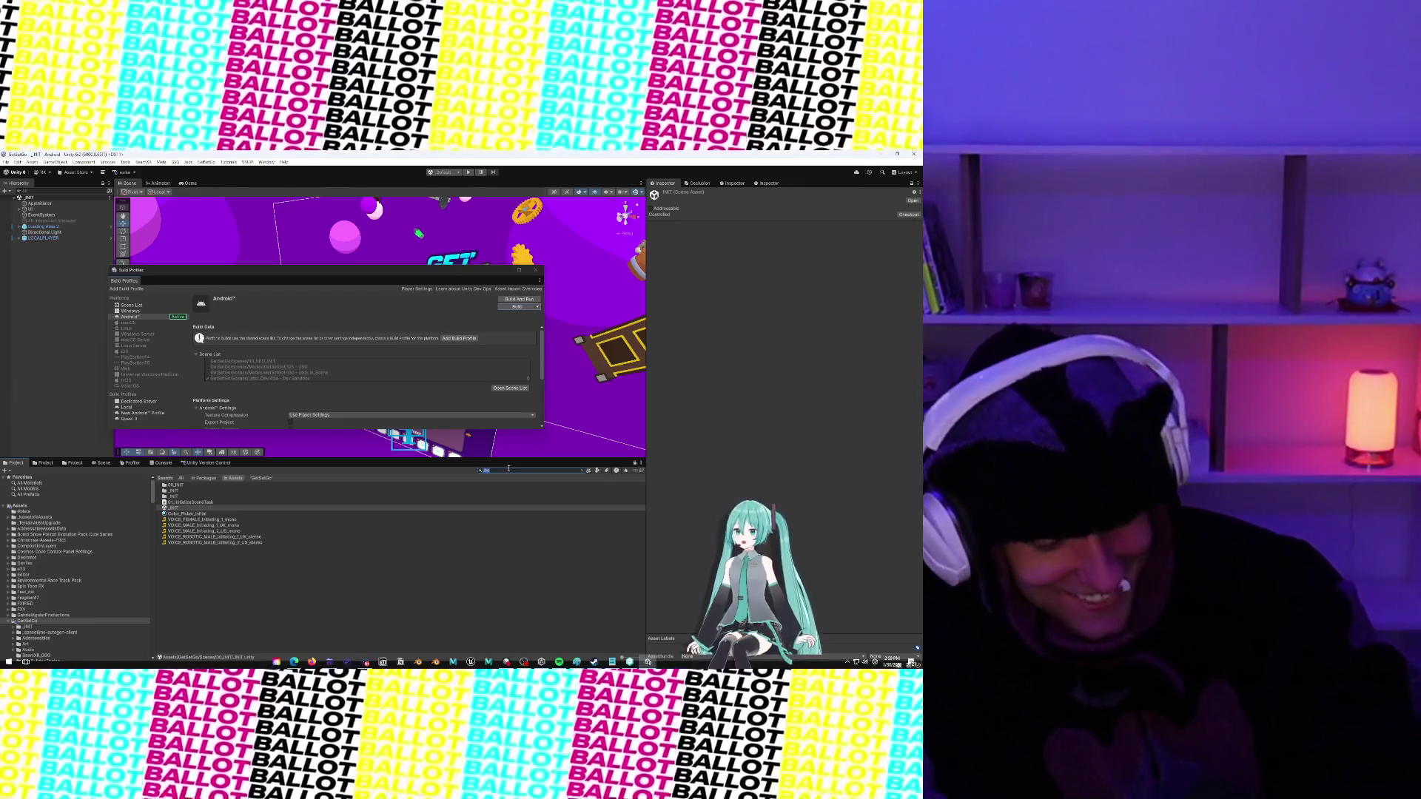
text(404)
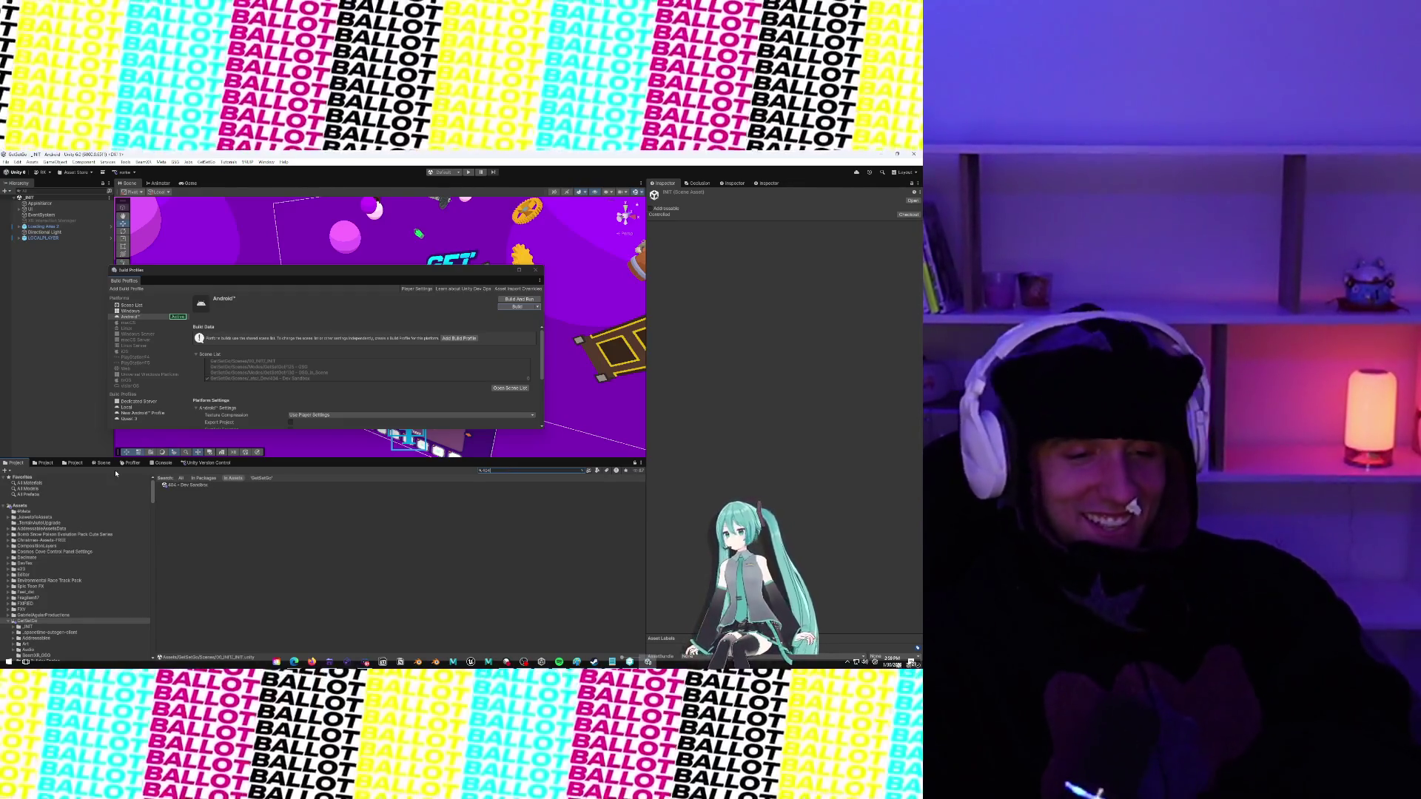
click(219, 485)
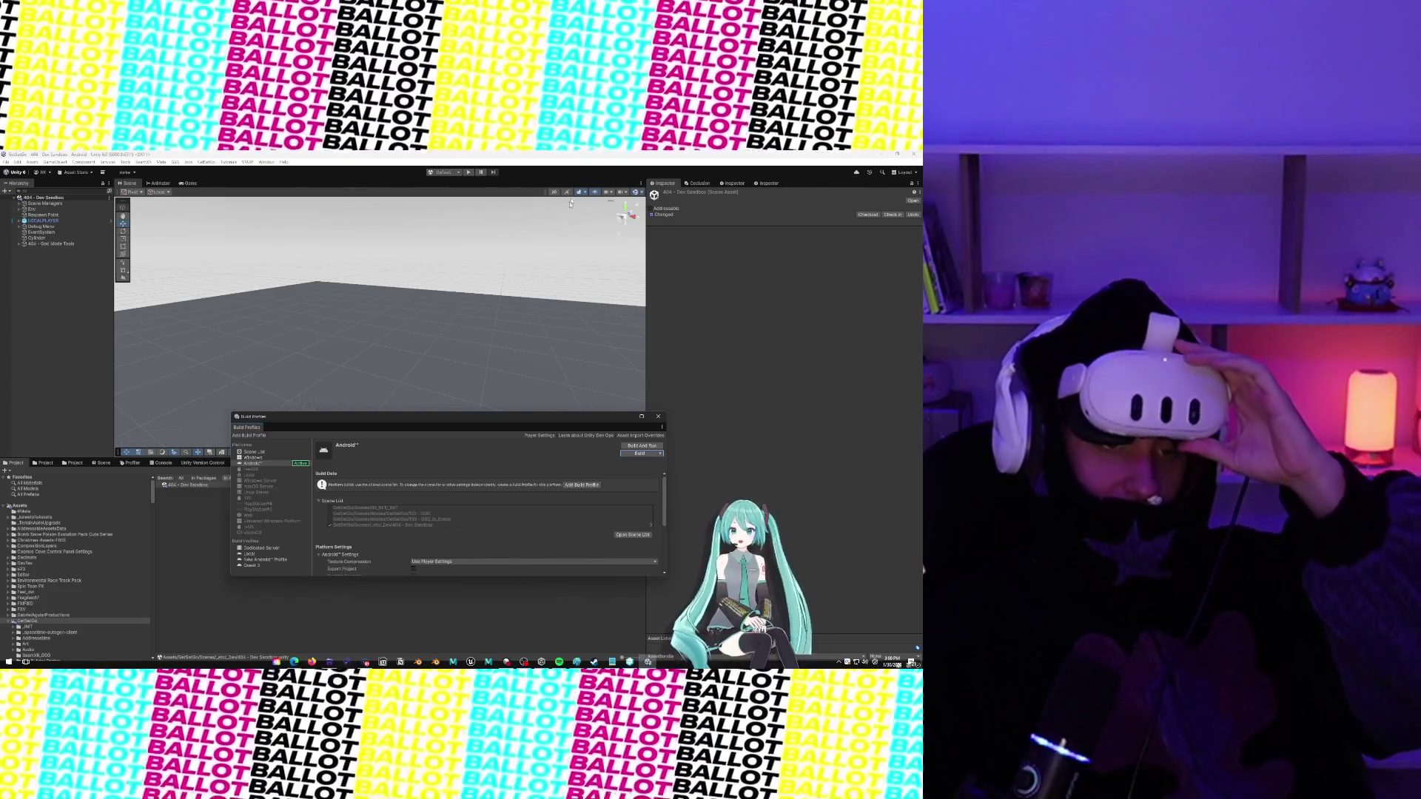
click(469, 172)
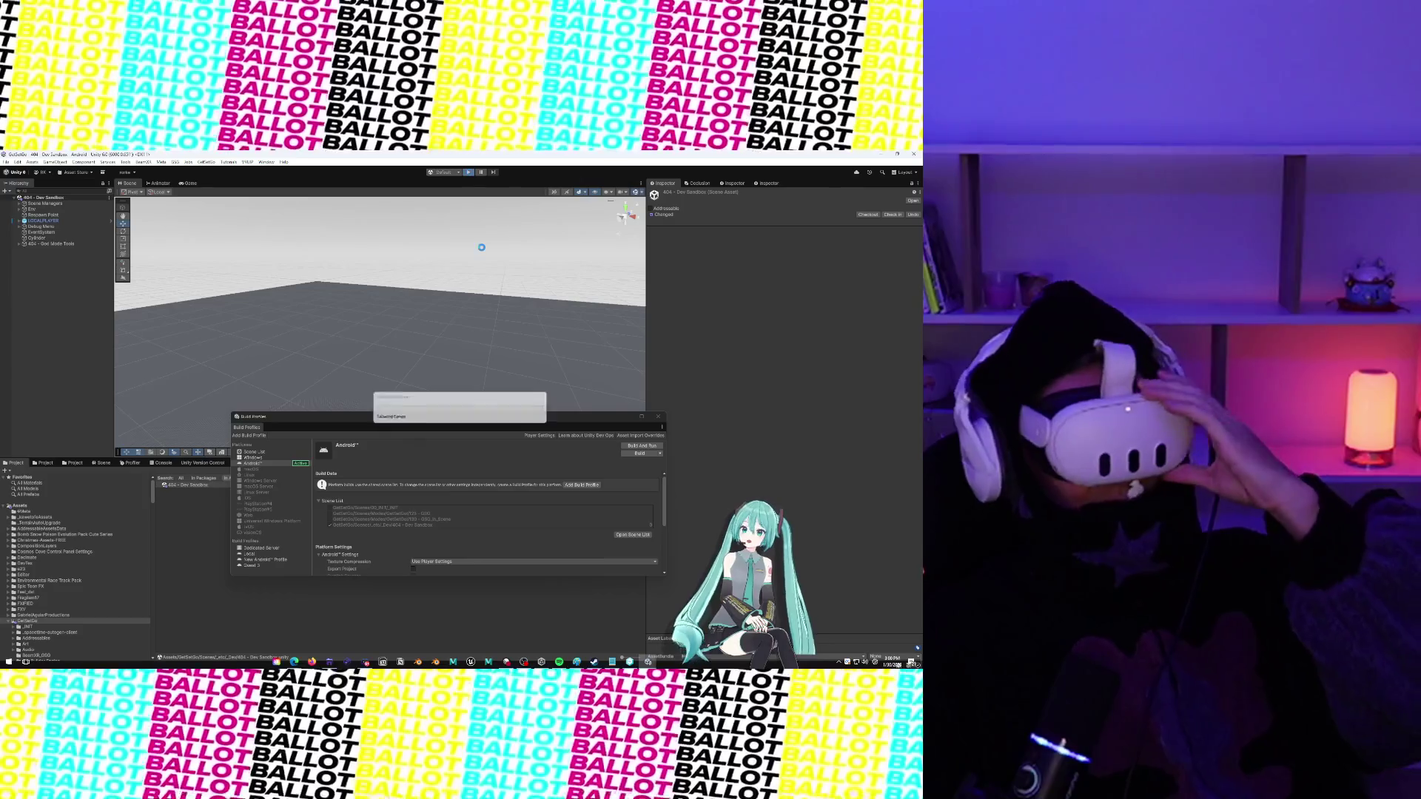
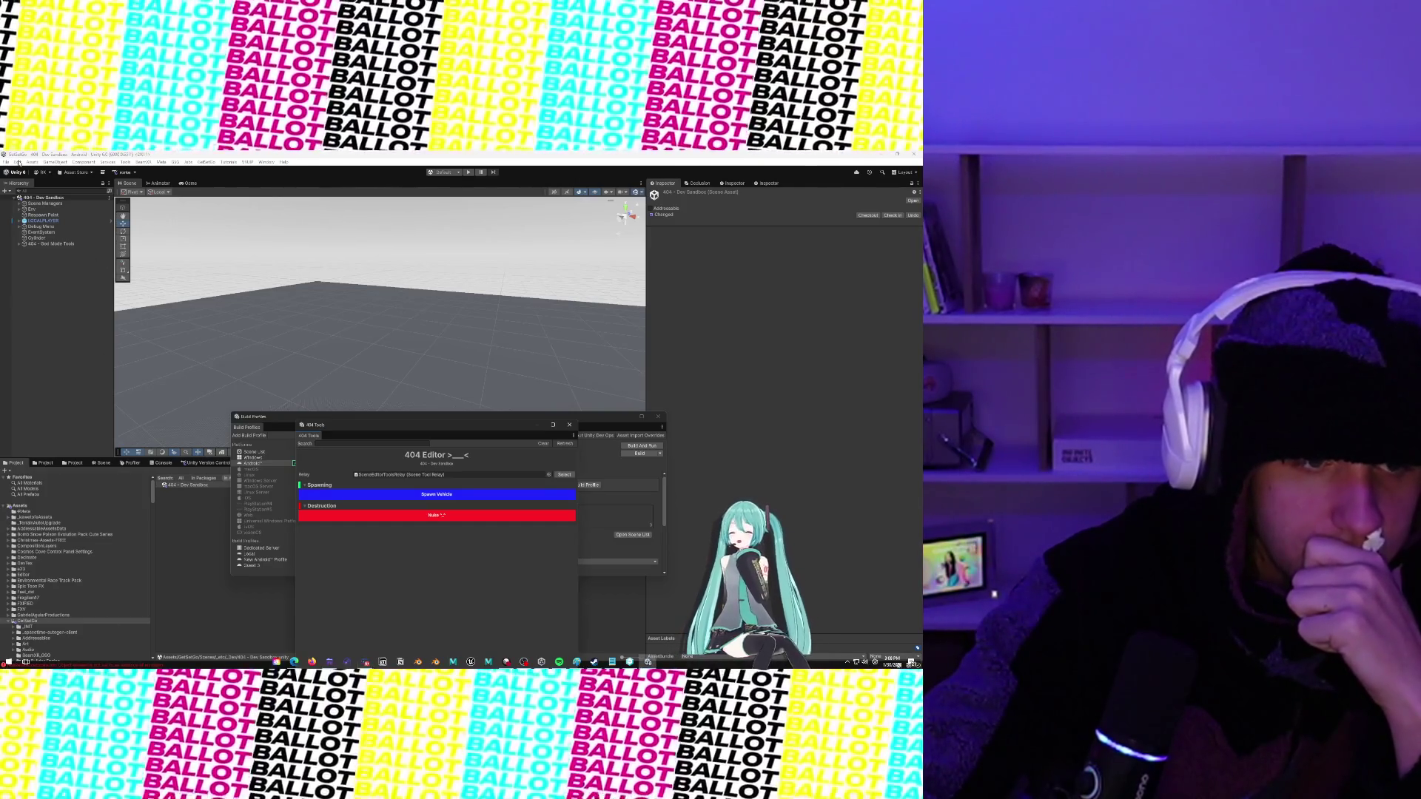
Build the Android APK into Downloads, renaming it GETSETGO.V1.0071.apk
mouse_move(515, 415)
mouse_down()
mouse_move(467, 340)
mouse_move(433, 319)
mouse_up()
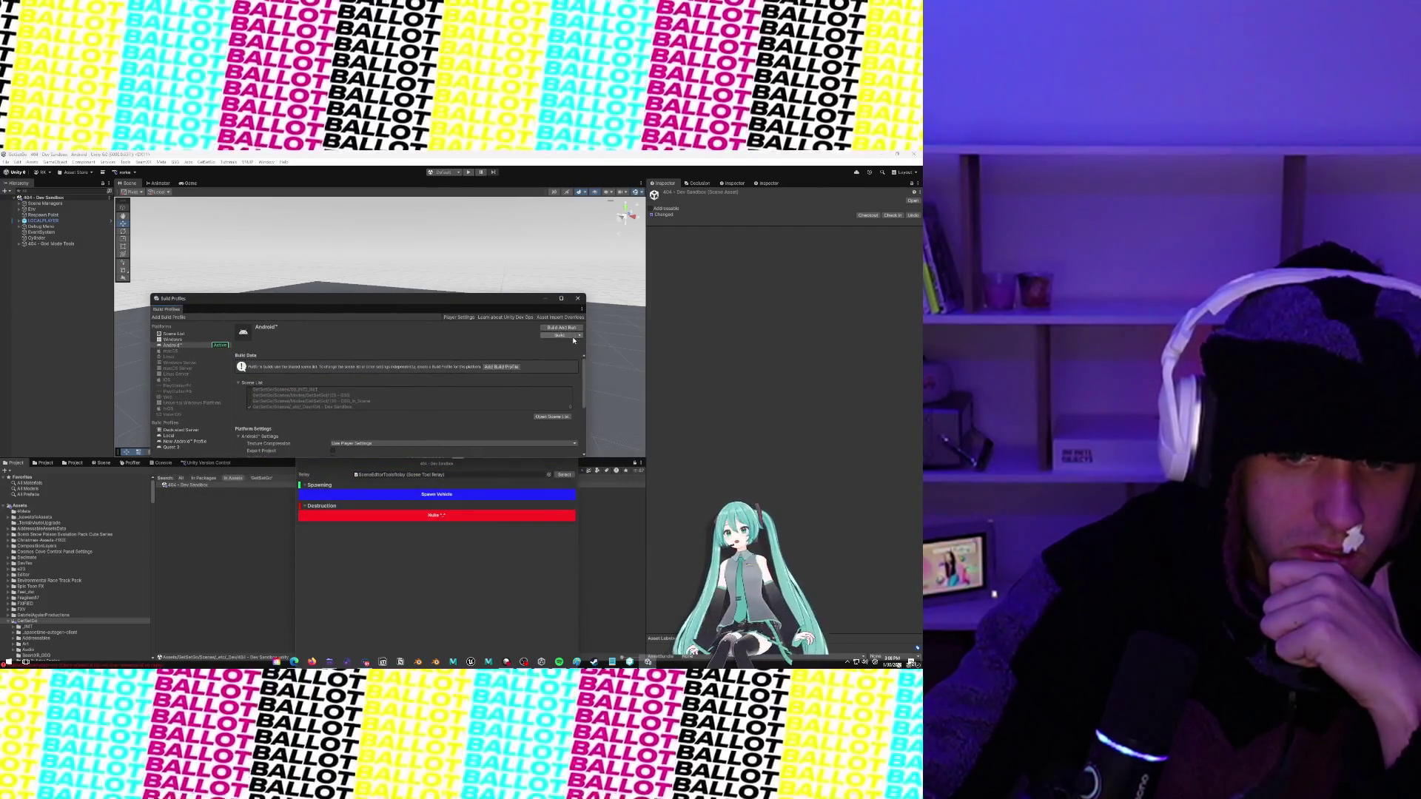
click(573, 337)
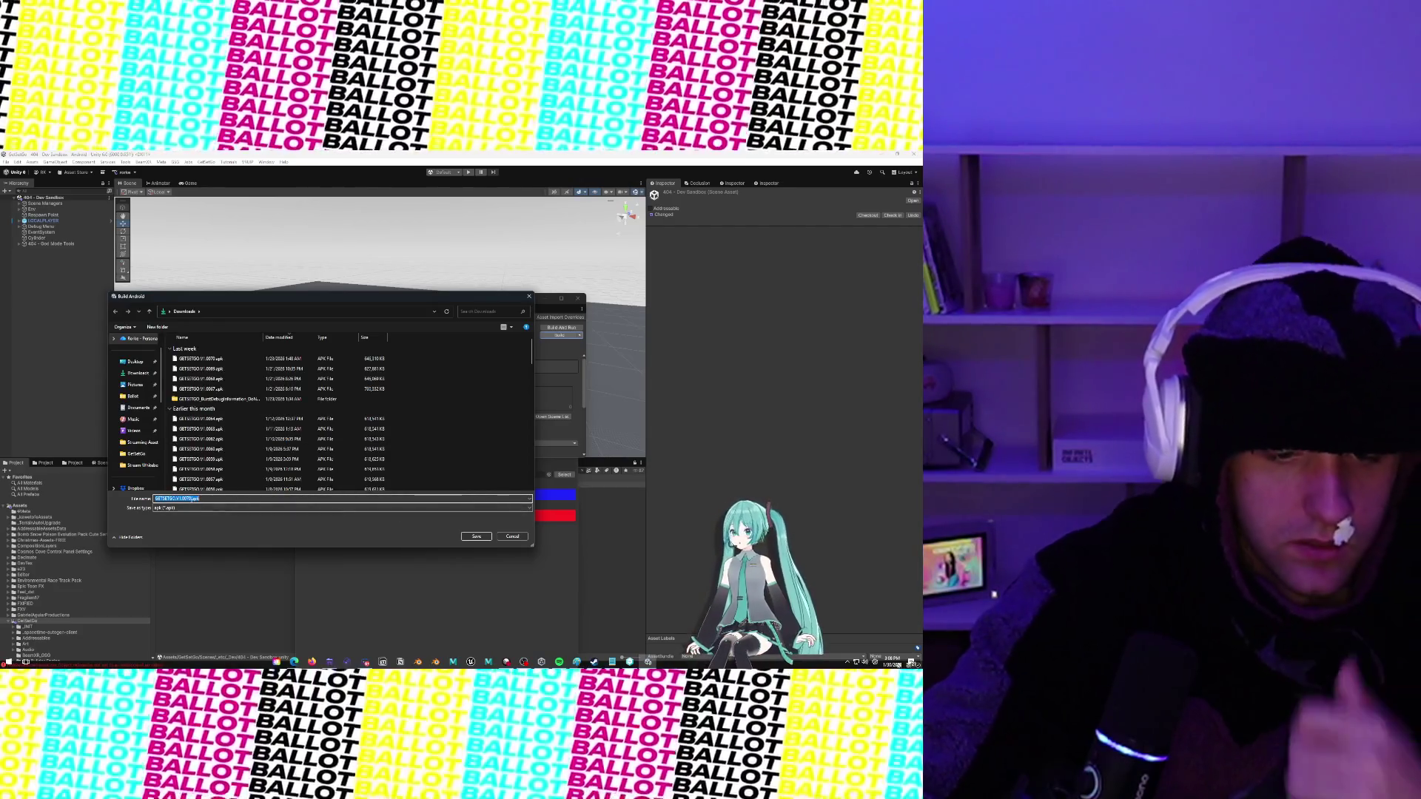
click(194, 499)
key(BackSpace)
text(1)
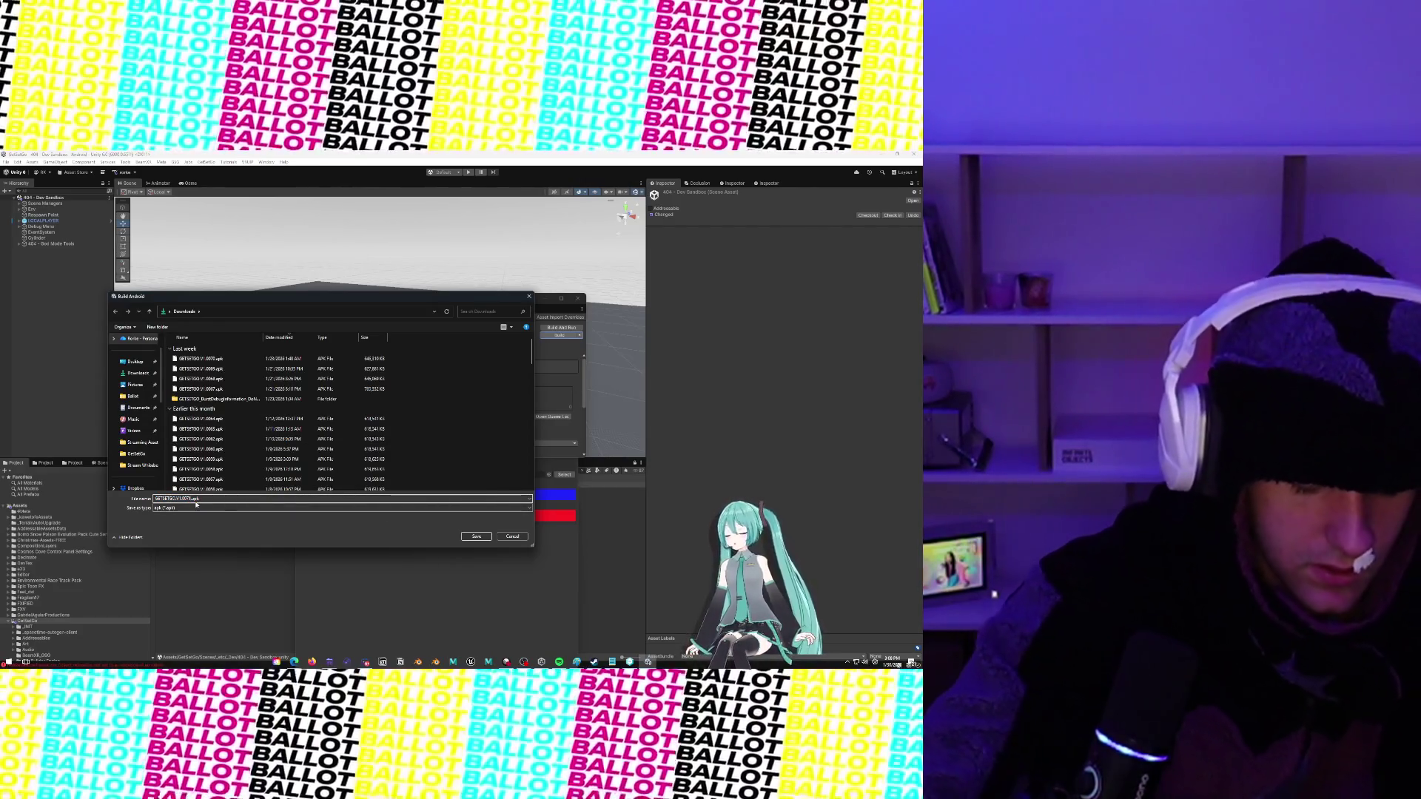
drag(456, 304, 502, 531)
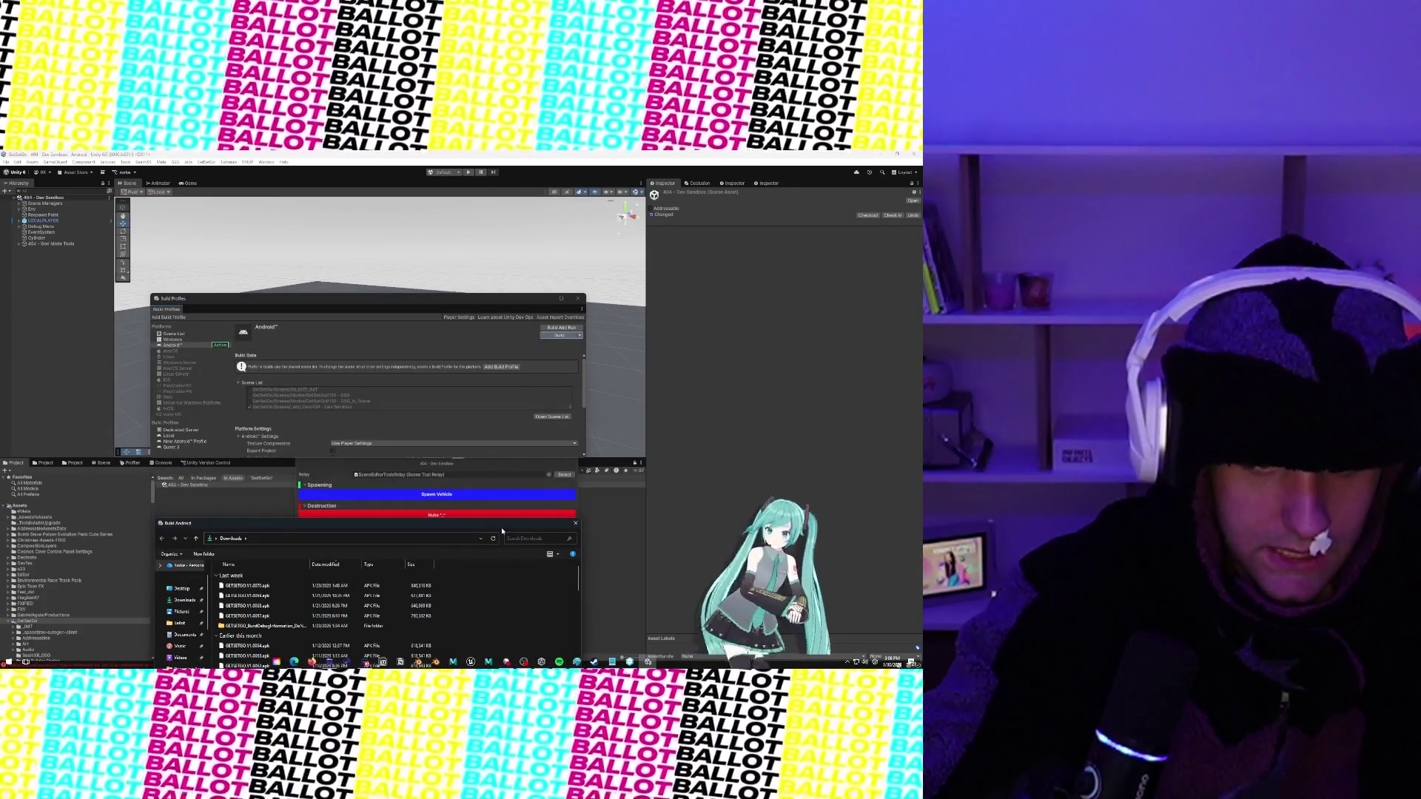
drag(502, 531, 466, 231)
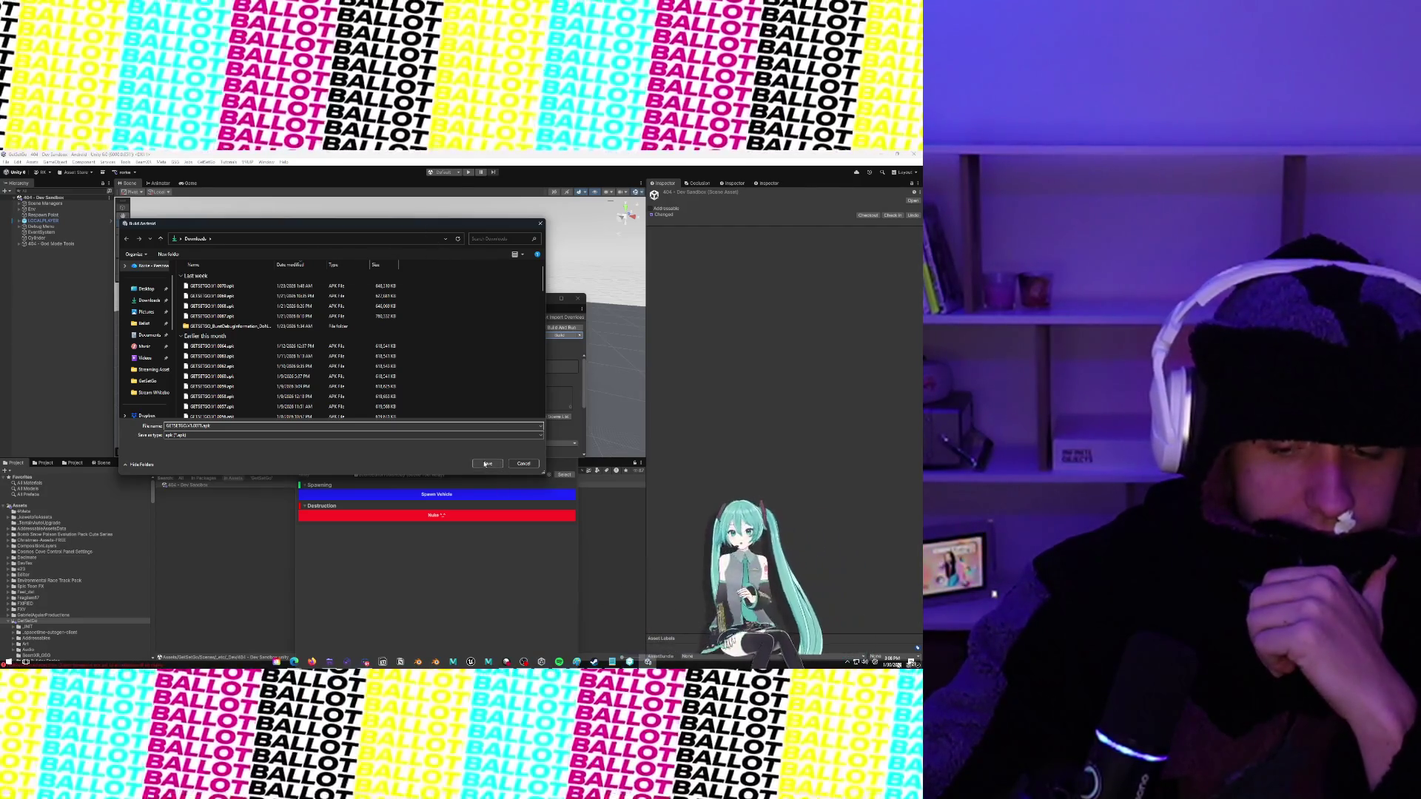
click(485, 463)
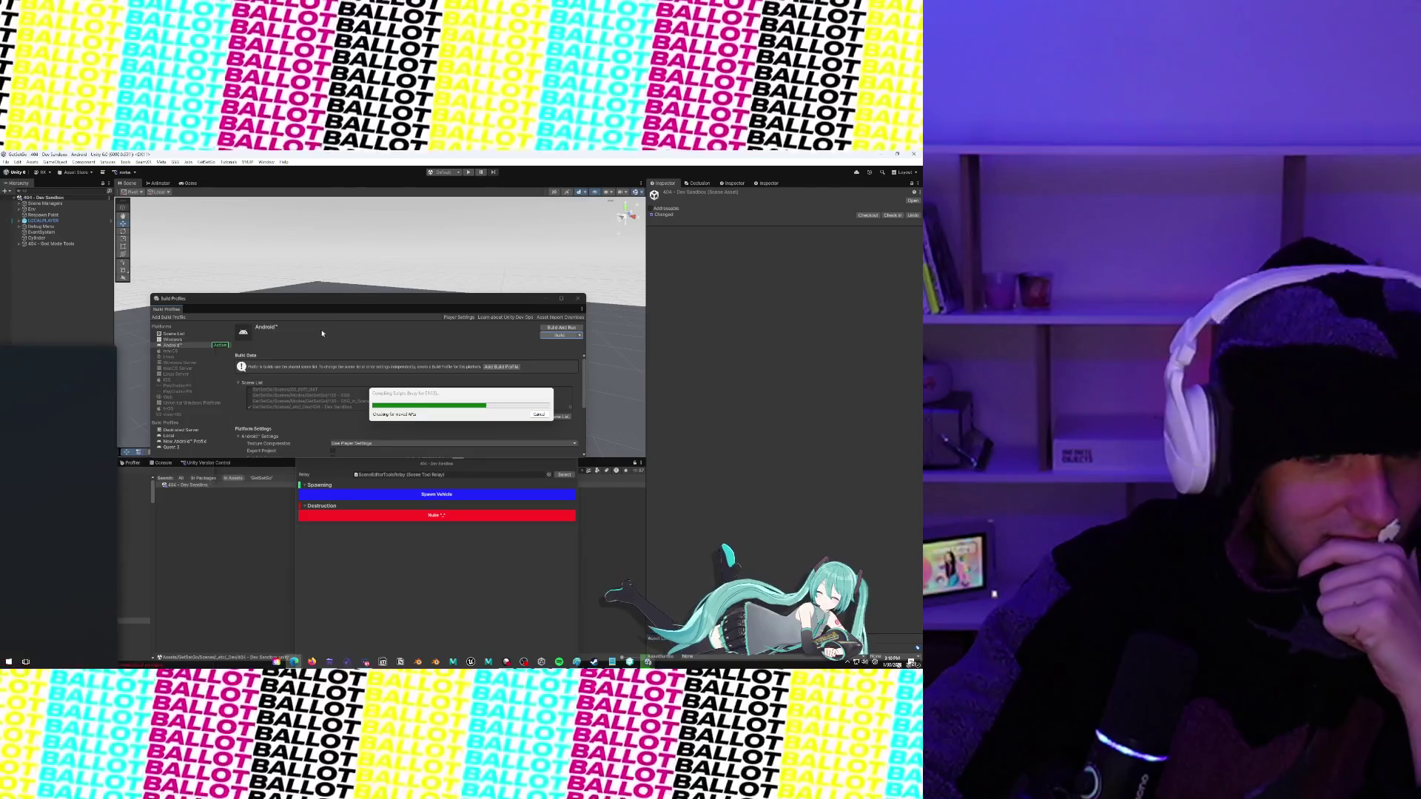
Once the build is underway, switch to the browser window showing YouTube
key(alt+Tab)
Jump the Taco Bell silence video to its 4:03 timestamp and pause it near 4:06
mouse_move(379, 343)
mouse_down()
mouse_move(399, 380)
mouse_move(424, 385)
mouse_up()
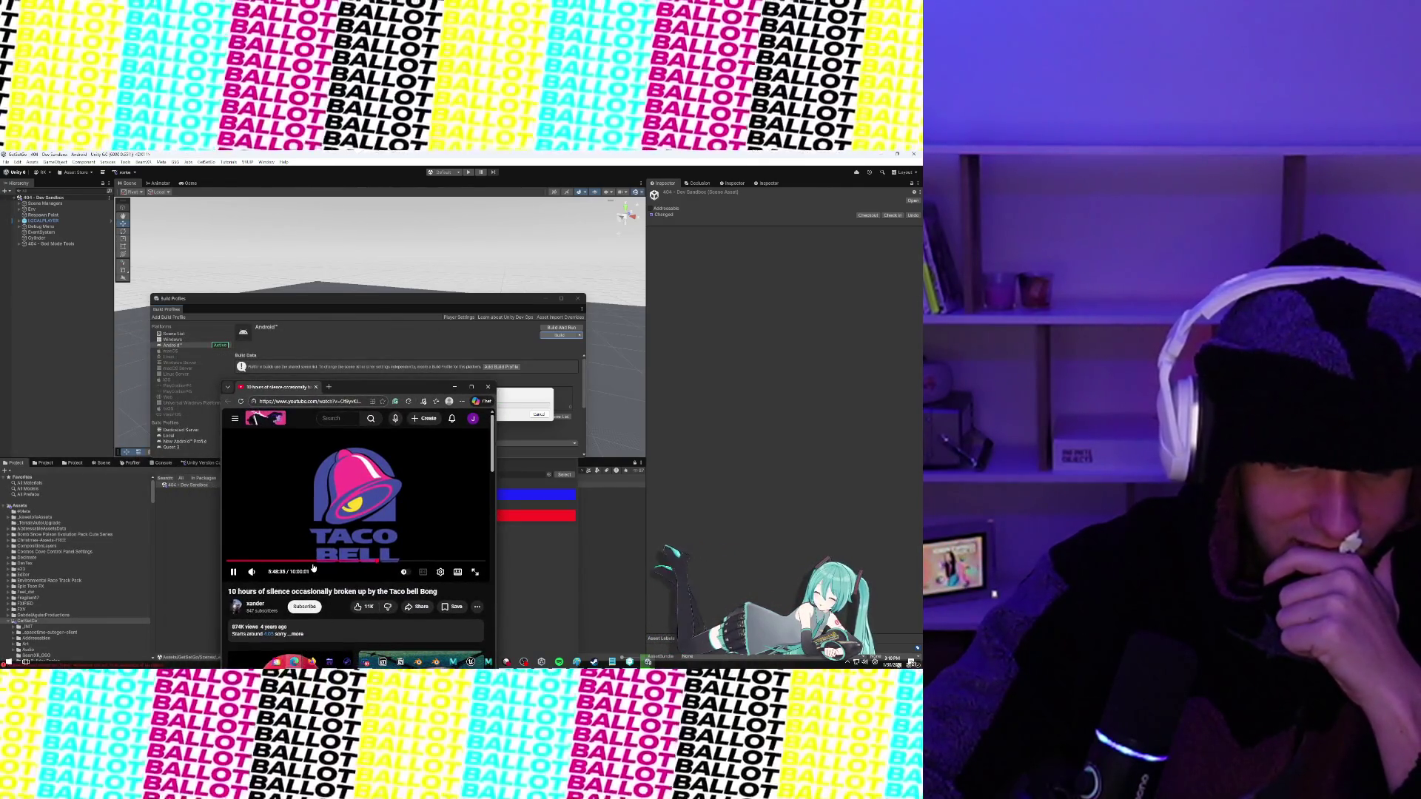
drag(313, 562, 264, 564)
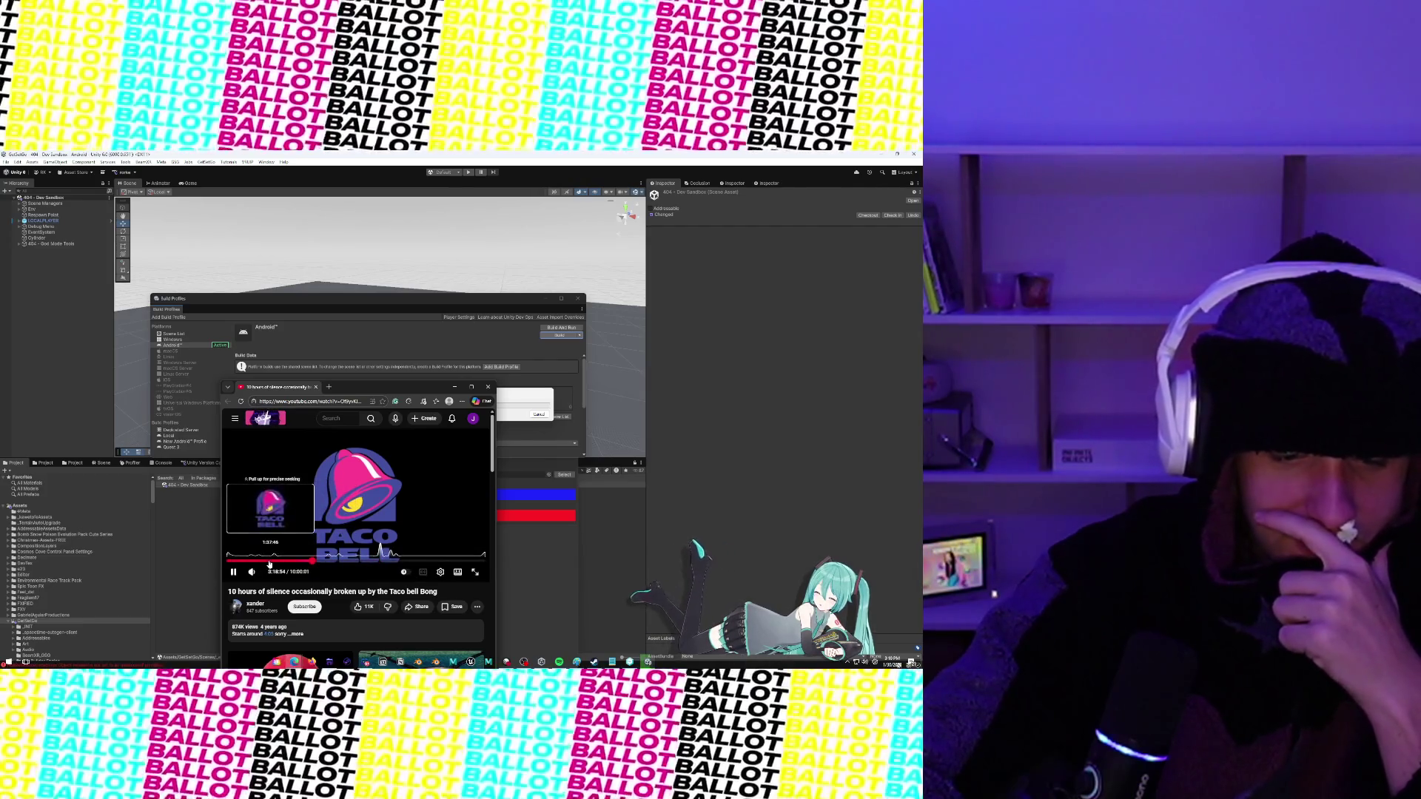
mouse_move(273, 574)
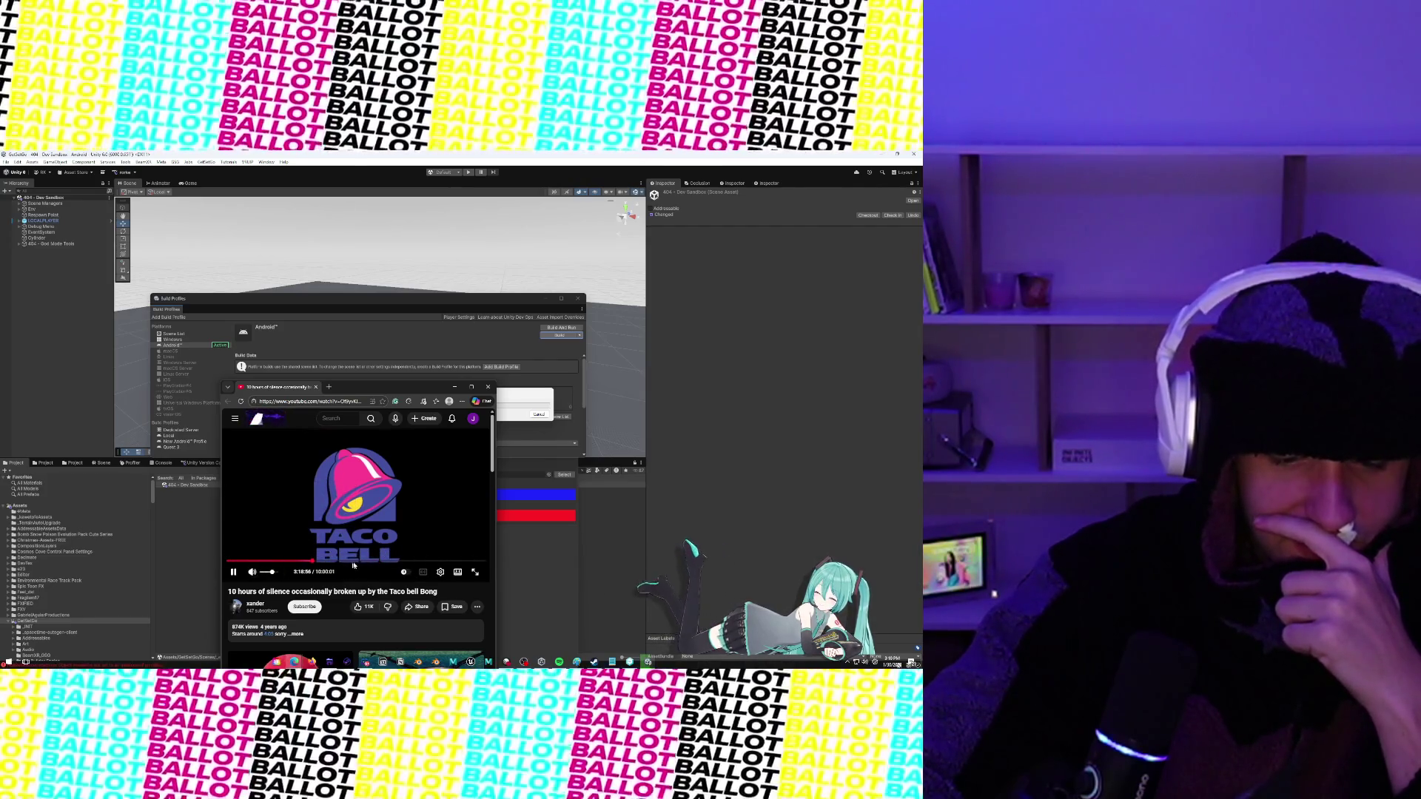
click(377, 561)
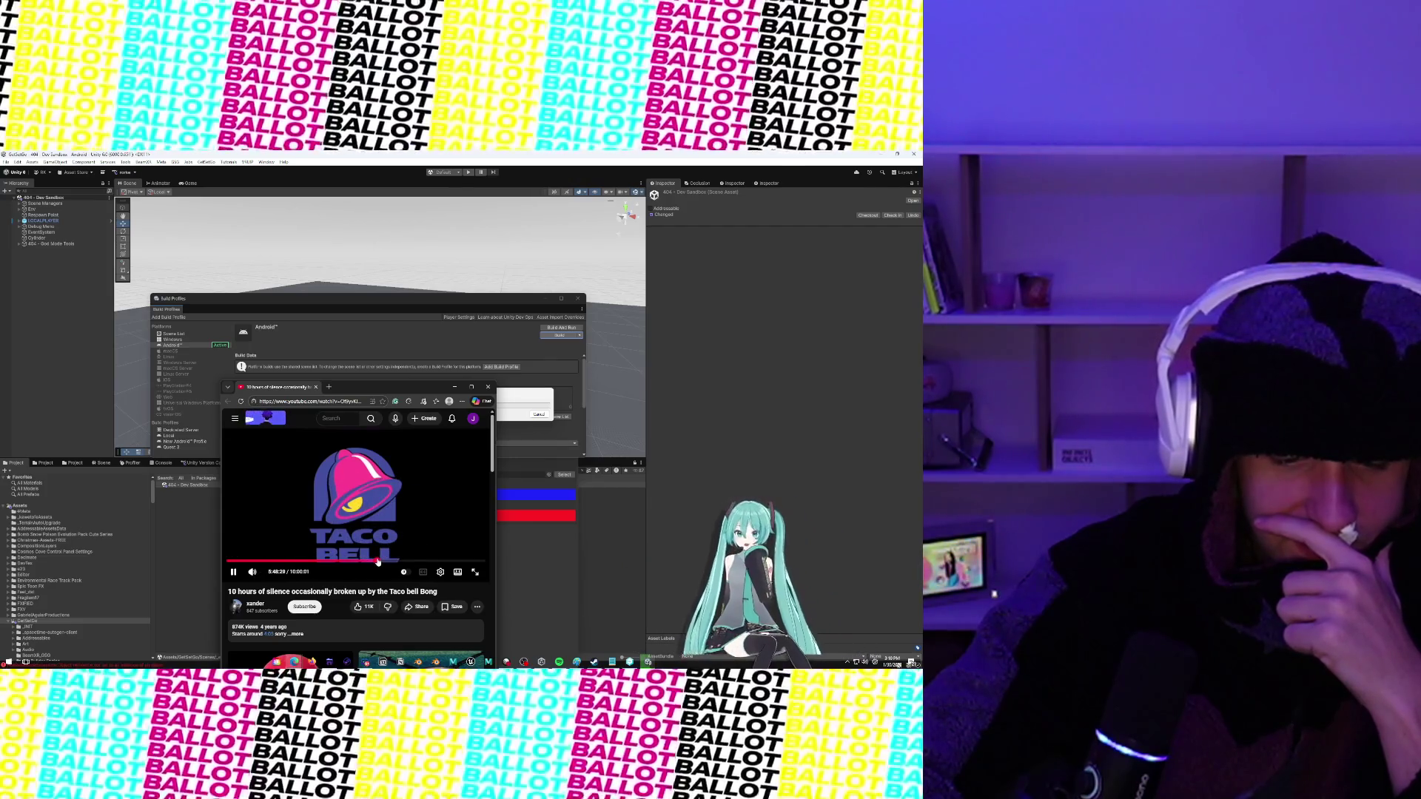
drag(377, 561, 379, 564)
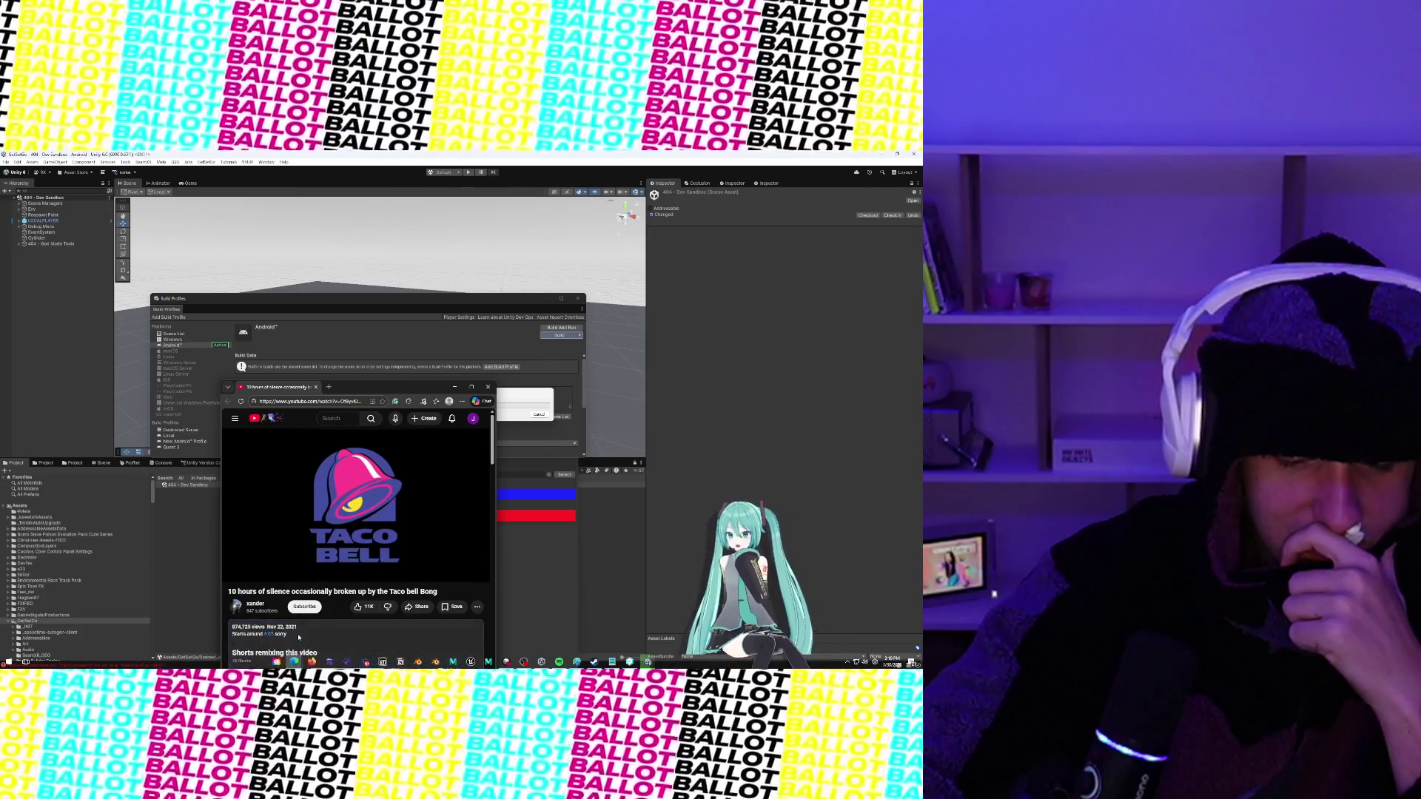
scroll(299, 637, down, 3)
click(268, 491)
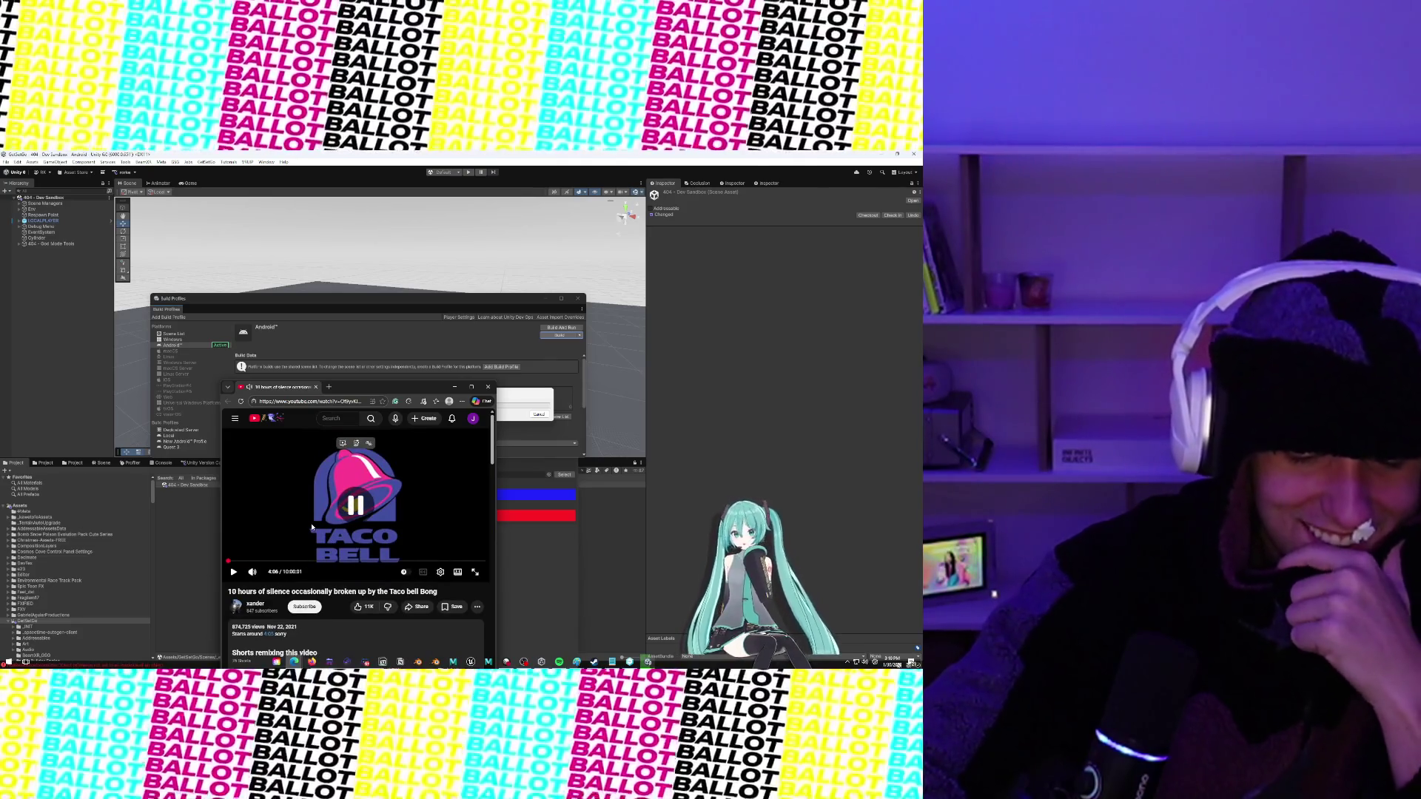
drag(334, 564, 334, 565)
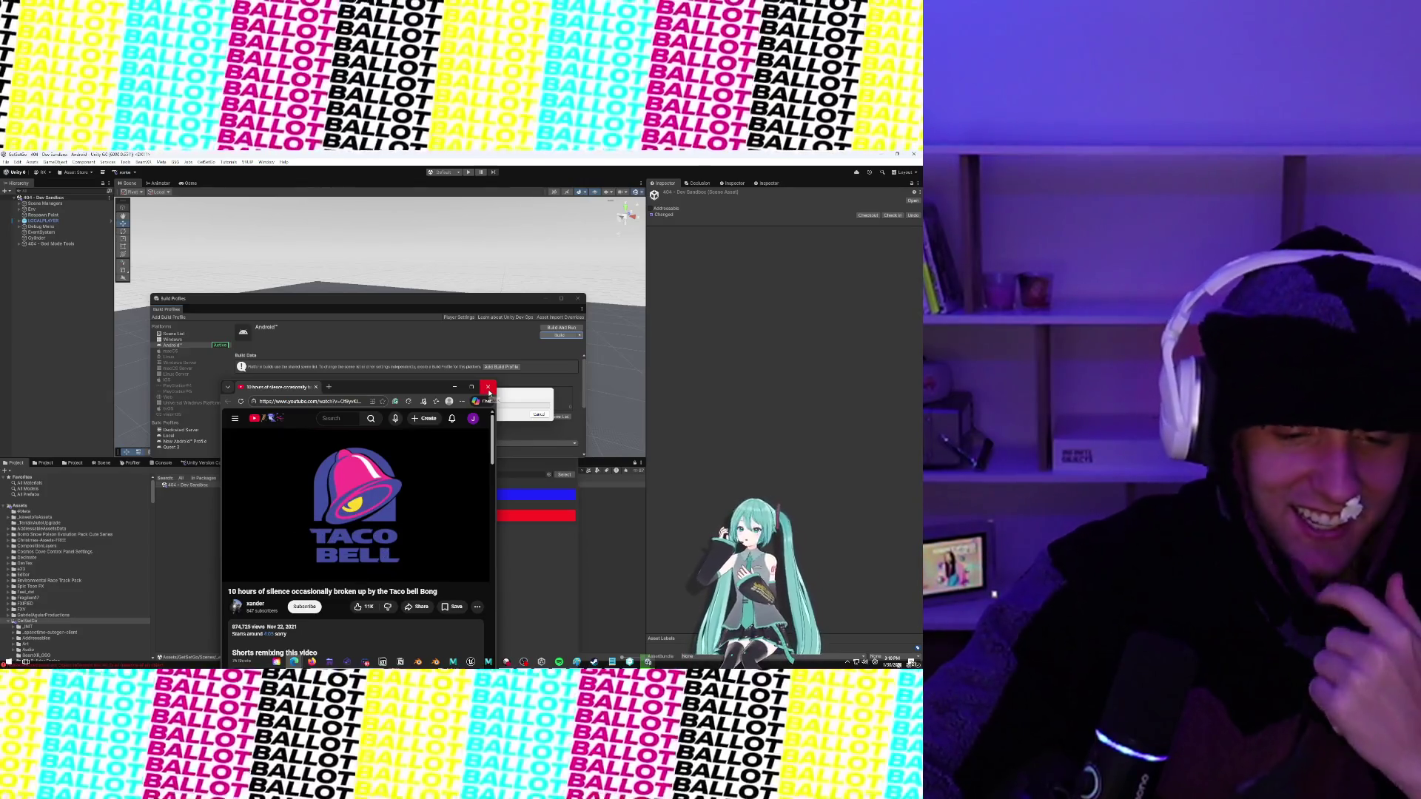
Search '10 hours of si o' and open the metal pipe silence video
click(342, 417)
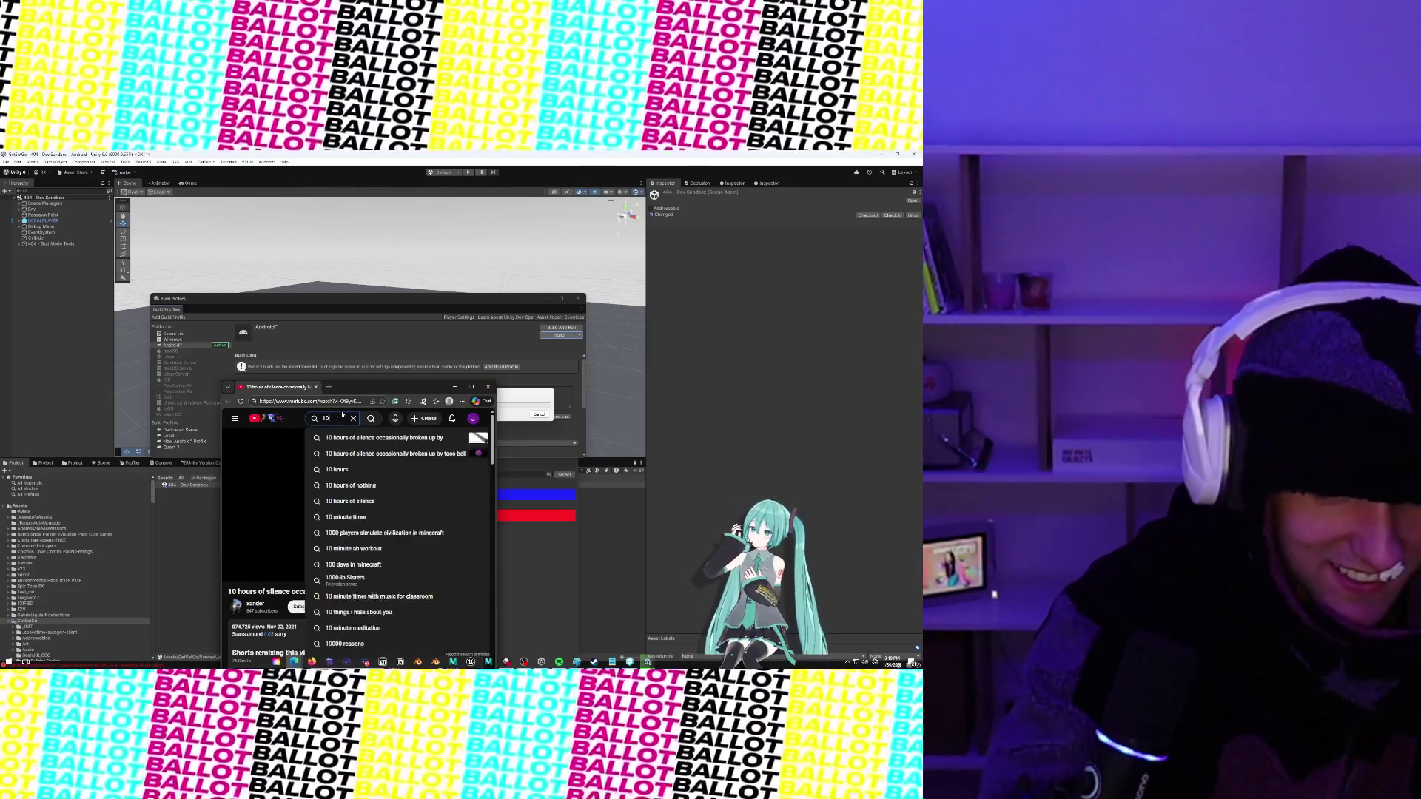
text(10 hours of s)
text(i)
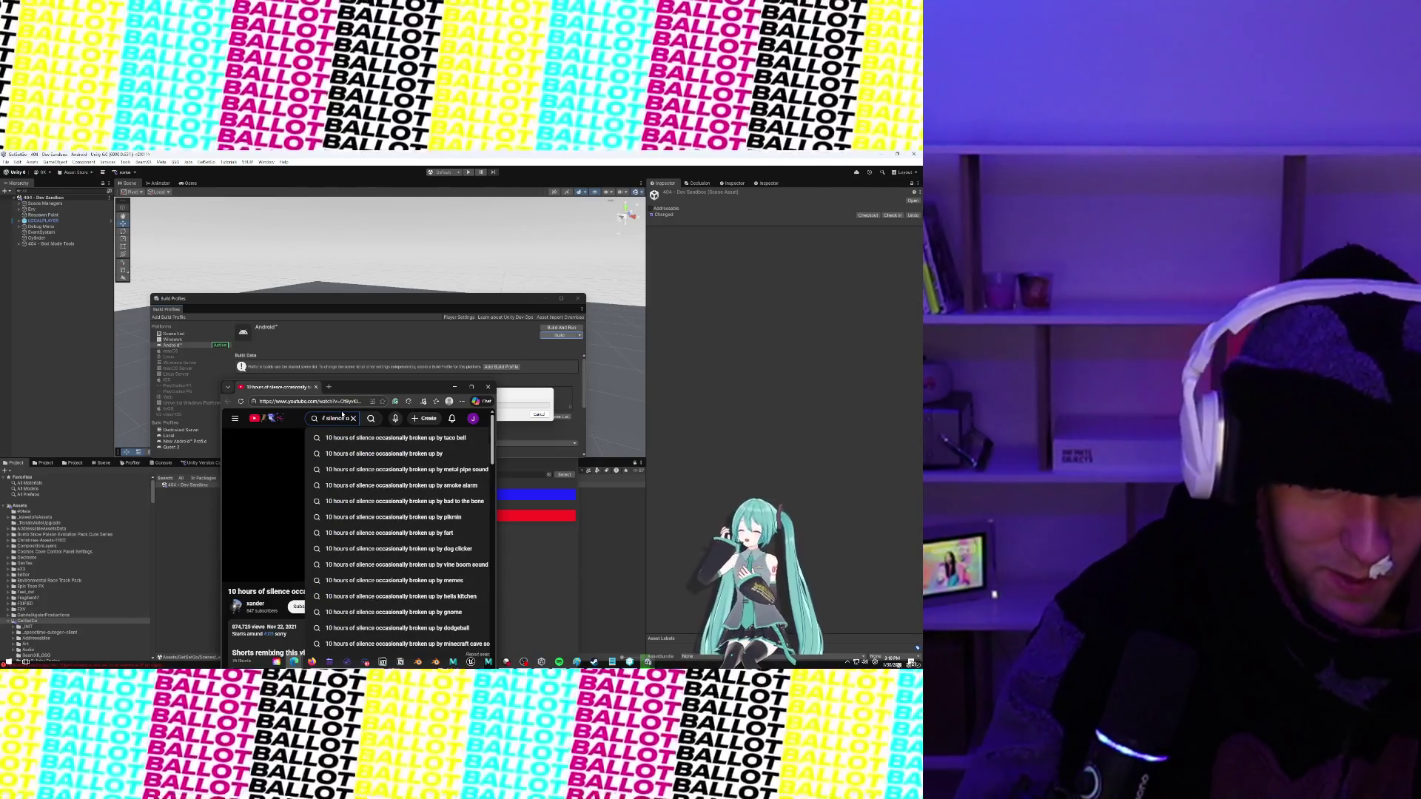
text( o)
click(372, 469)
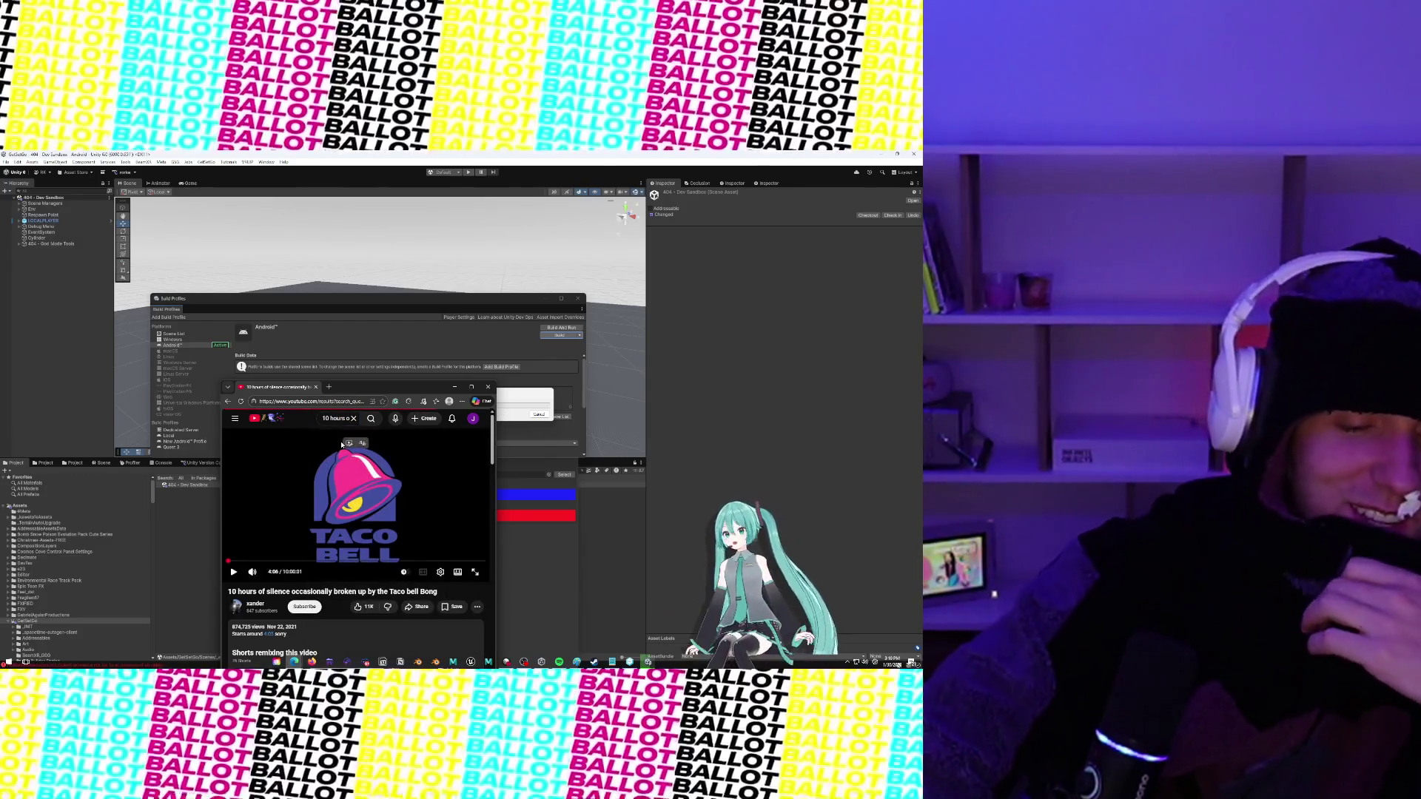
click(296, 469)
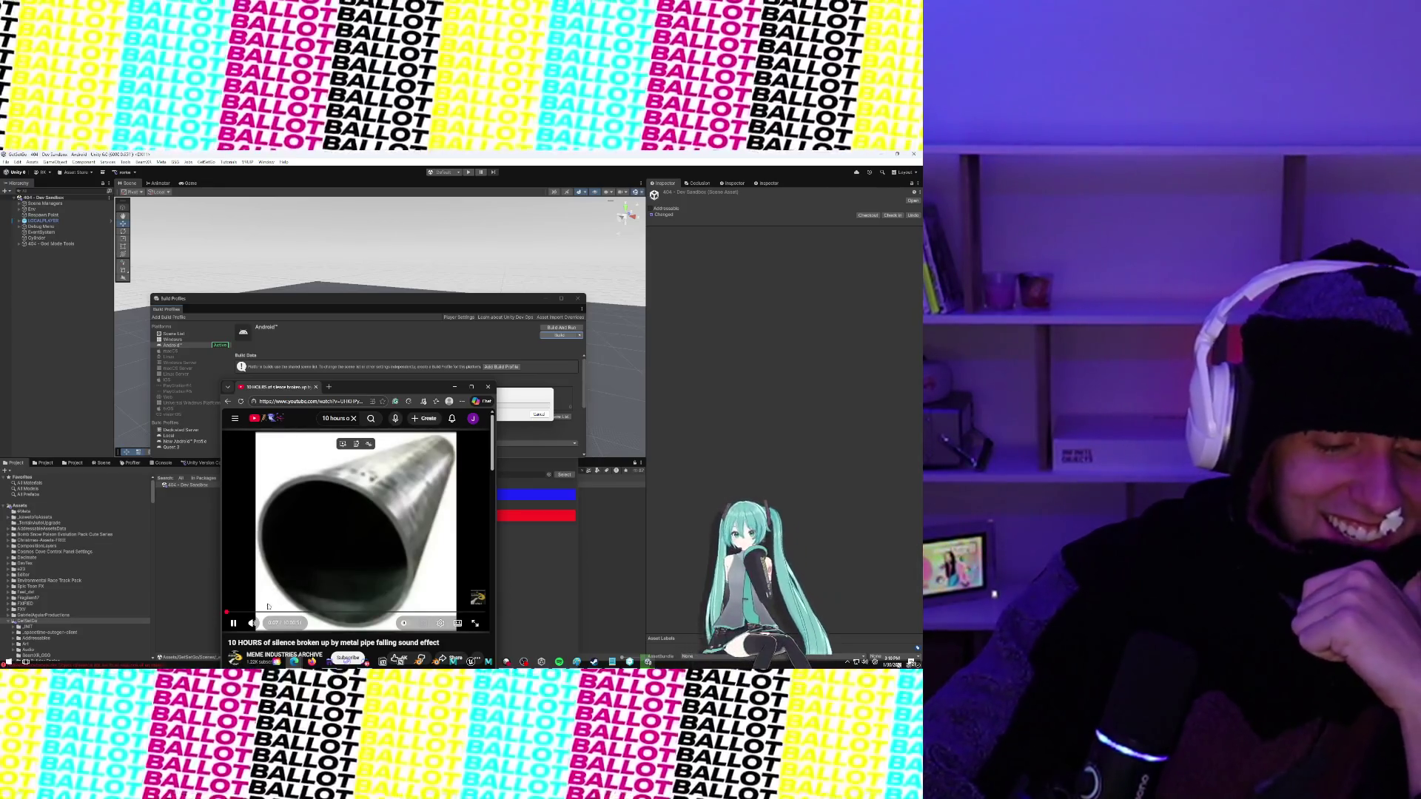
Skip the metal pipe video ahead to about 4:06:02
mouse_move(268, 612)
mouse_down()
mouse_move(347, 613)
mouse_move(394, 541)
mouse_up()
scroll(405, 482, down, 1)
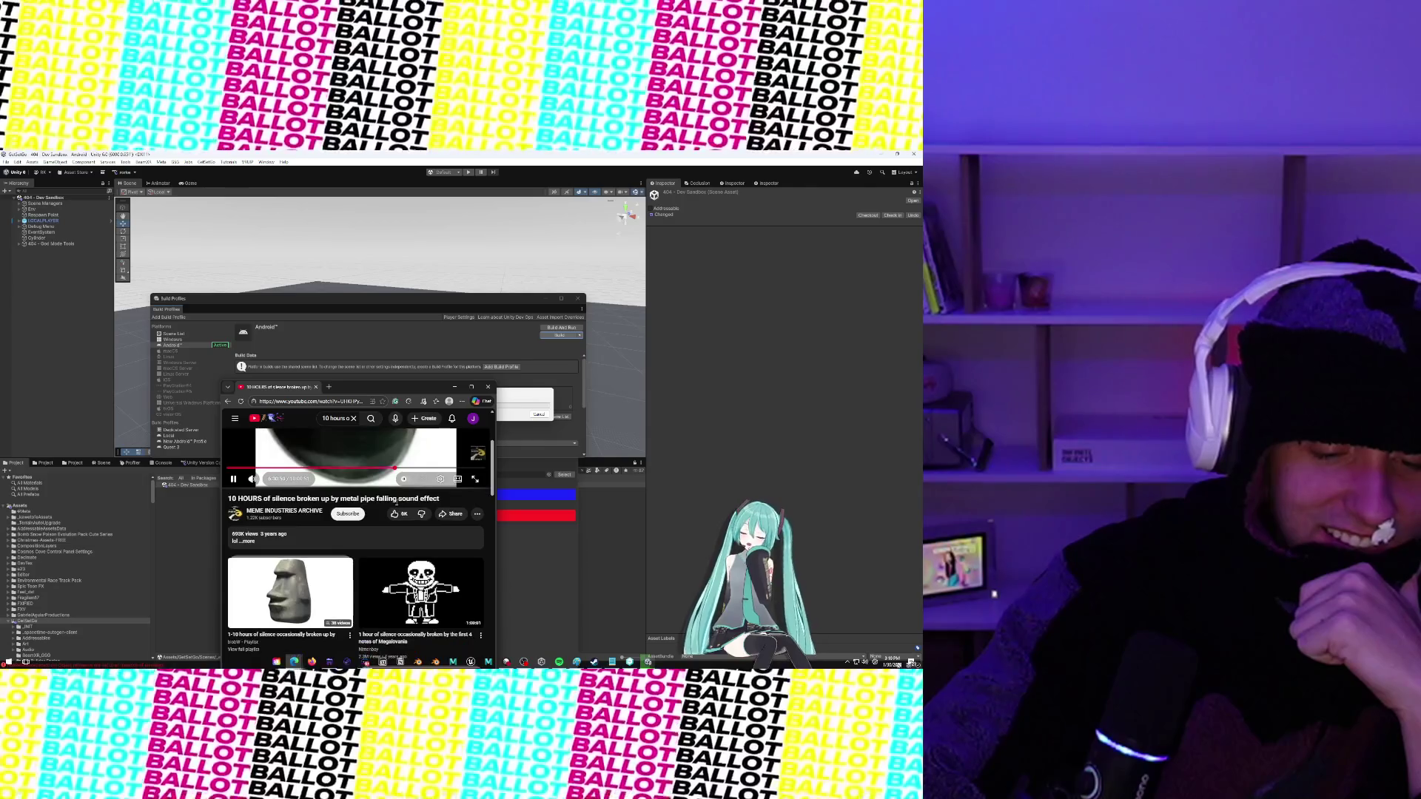
scroll(400, 503, up, 2)
scroll(397, 512, down, 3)
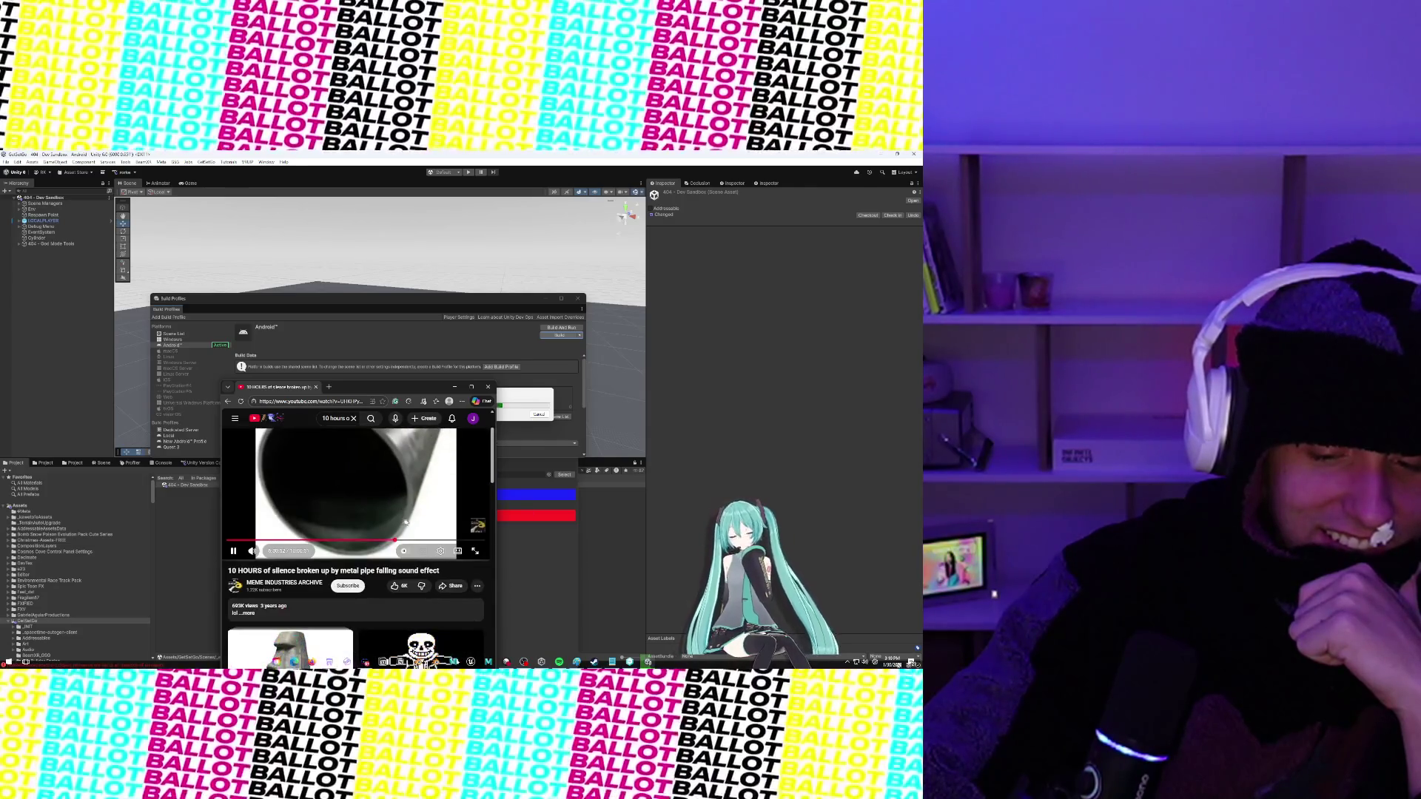
Close the browser and wait until the Addressables Report window appears in Unity
scroll(415, 518, up, 3)
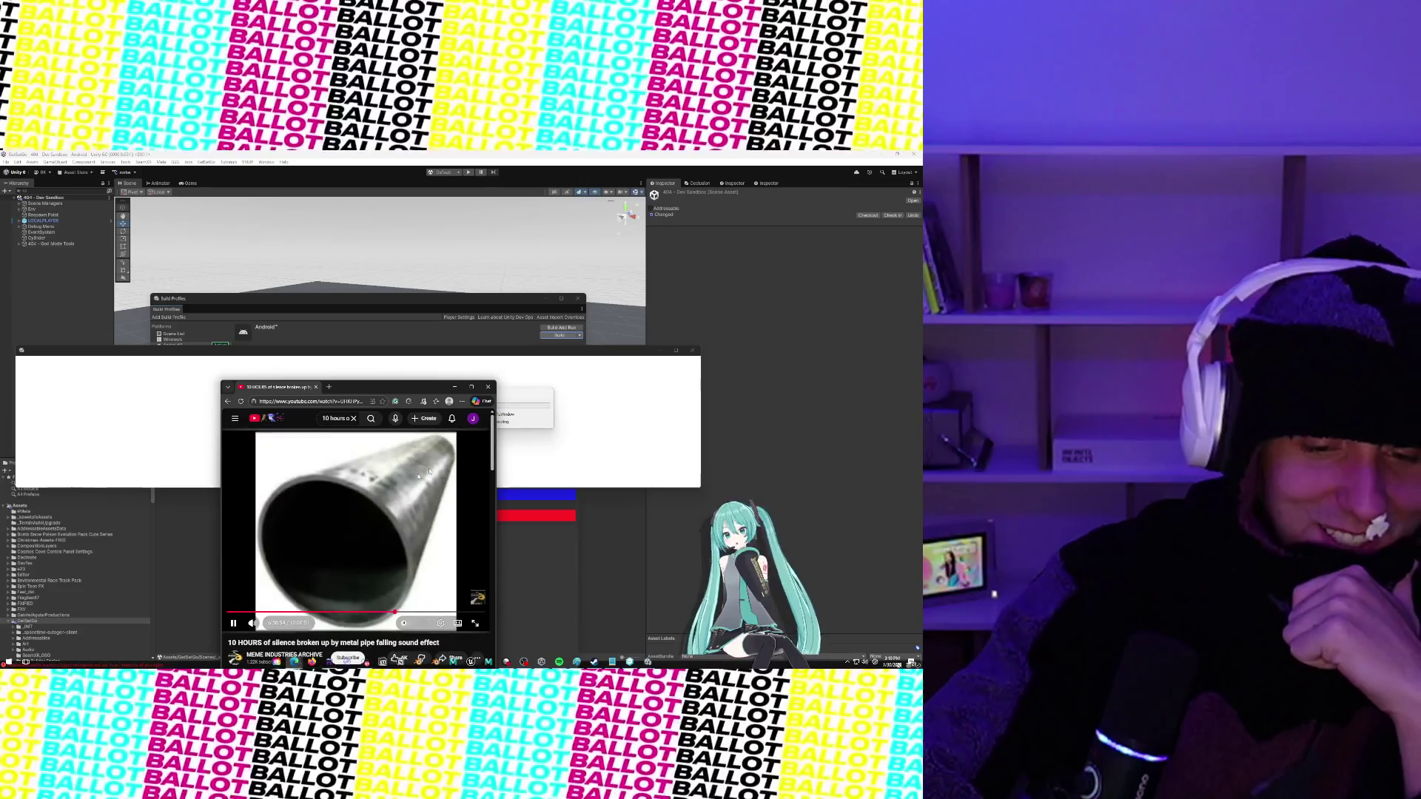
click(486, 387)
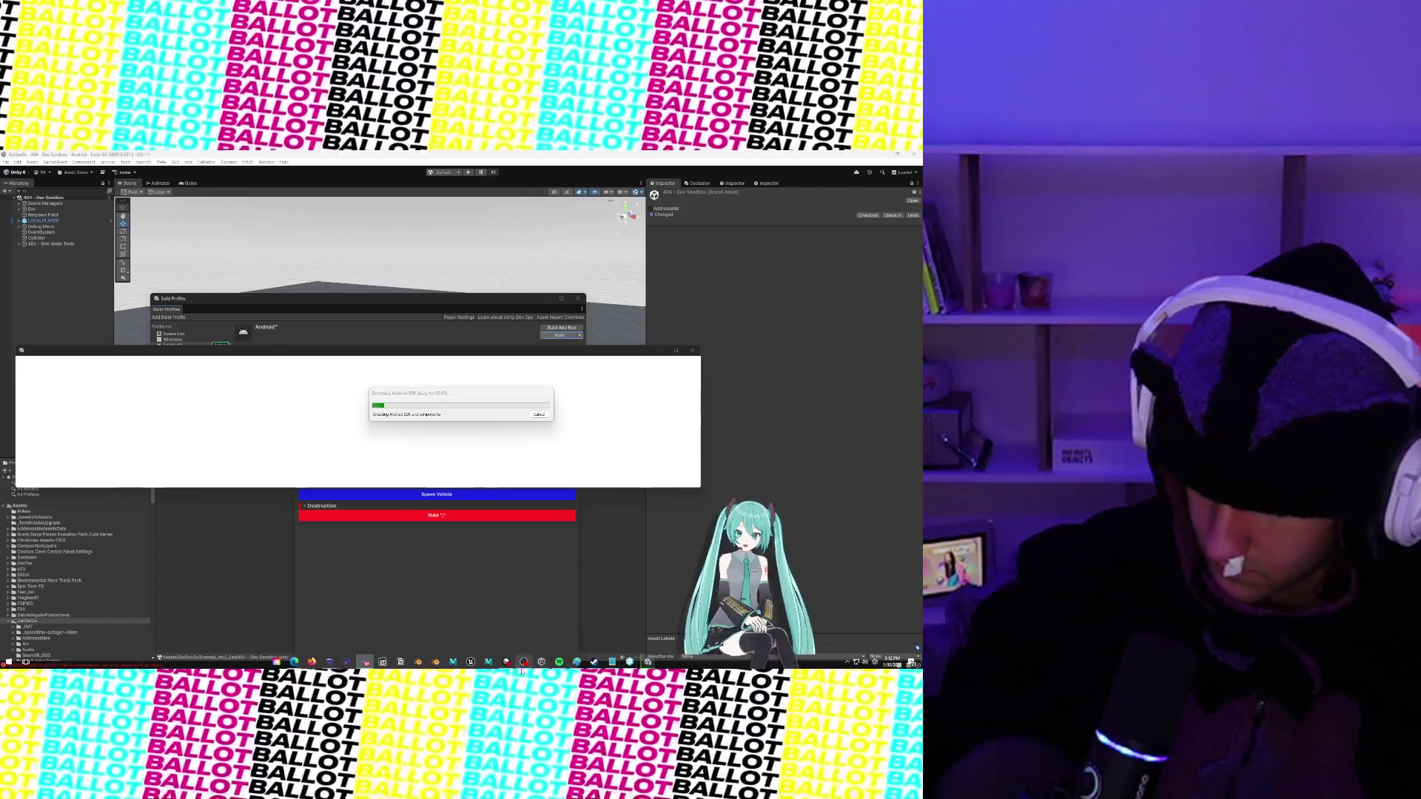
mouse_move(522, 670)
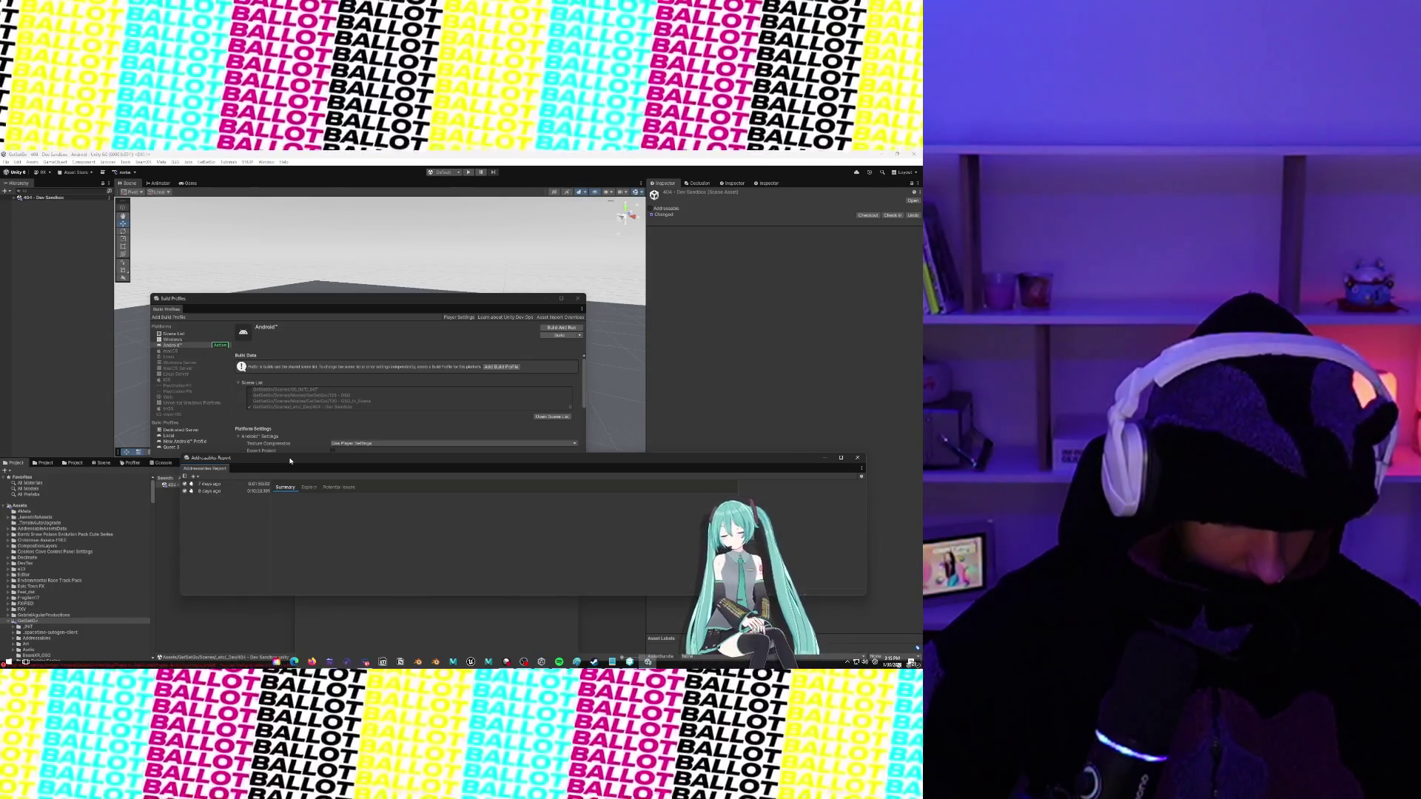
Show the Console error list and move the Addressables Report, Build Profiles and 404 Tools windows aside
click(162, 463)
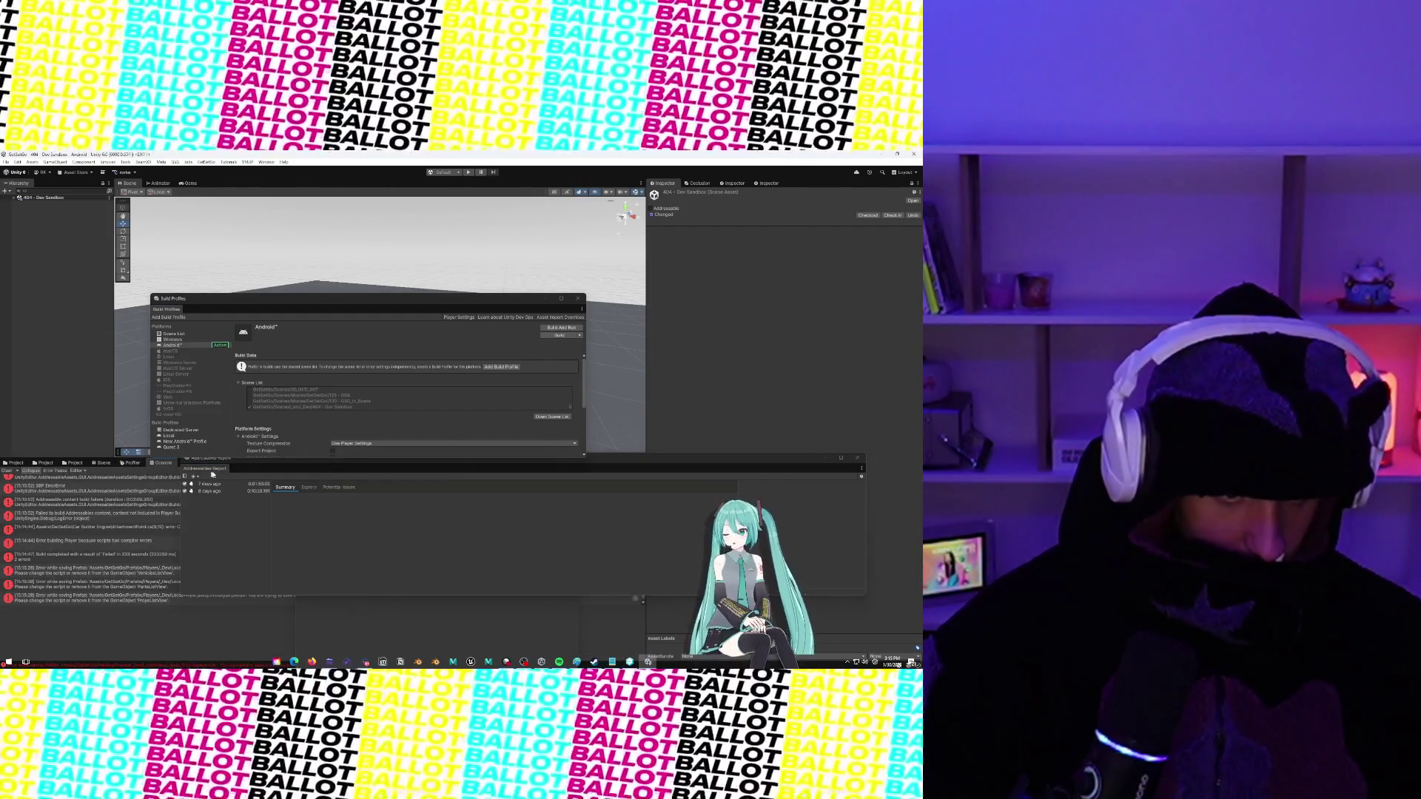
click(212, 474)
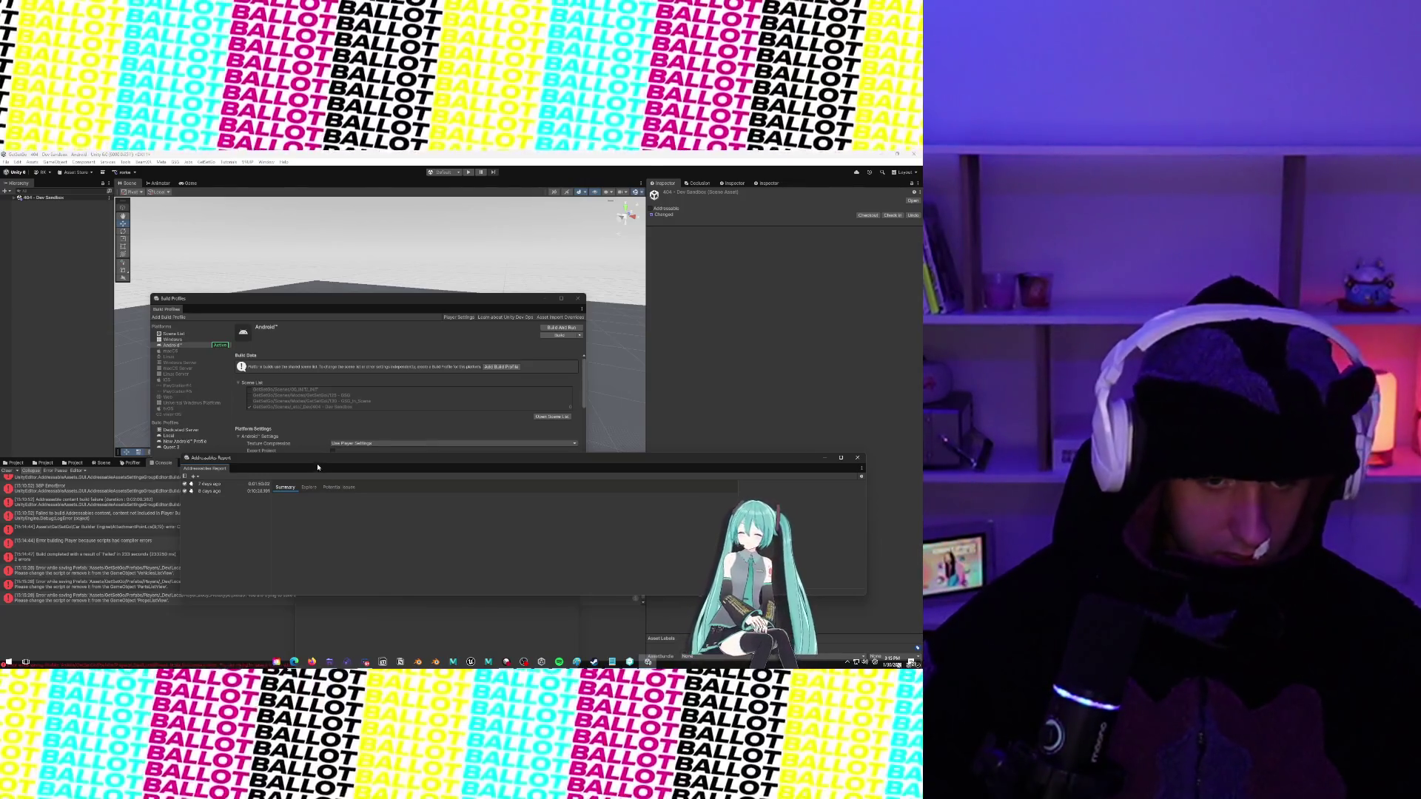
drag(251, 465, 428, 575)
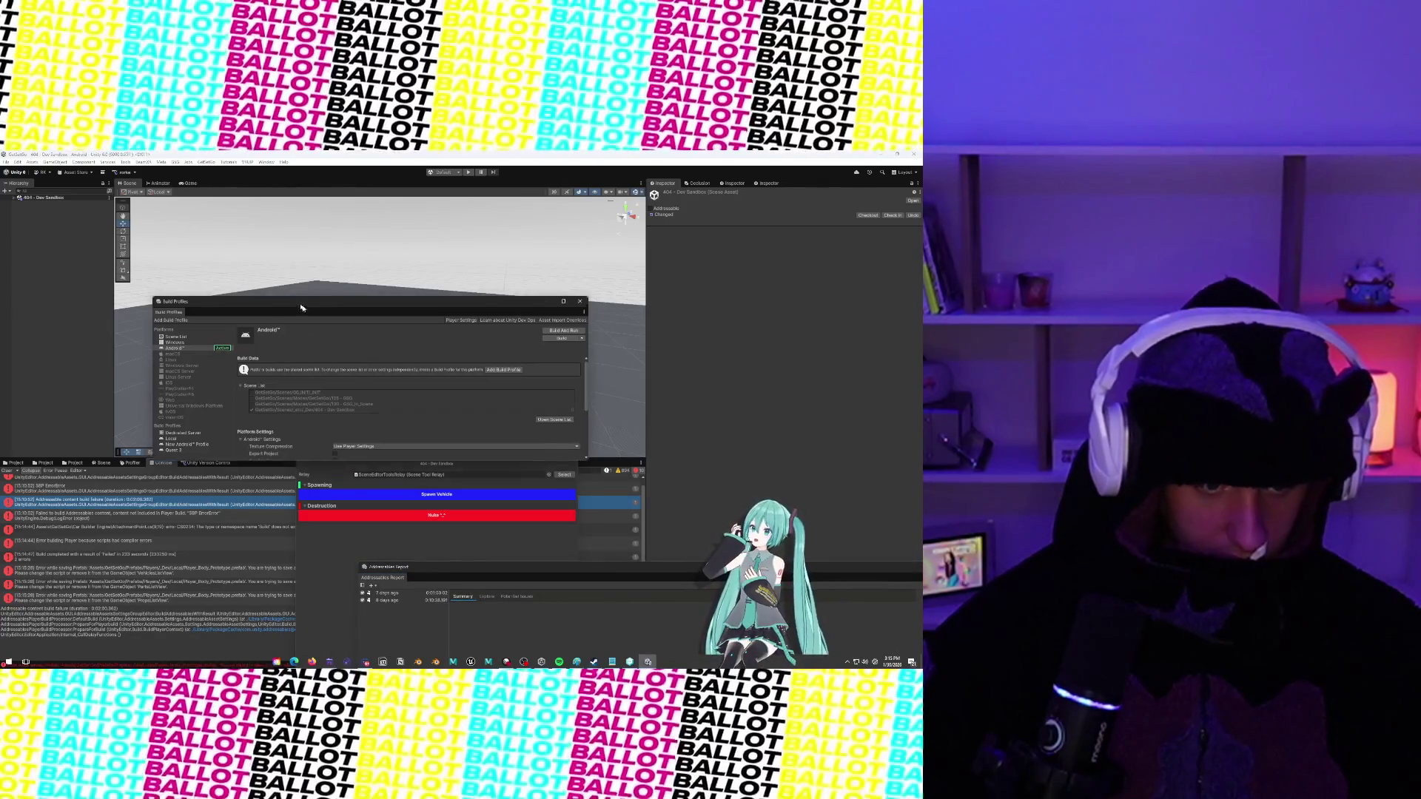
drag(296, 298, 636, 315)
drag(333, 425, 547, 489)
Read the SBP error and the CS0234 error from AttachmentPoint.cs
click(134, 492)
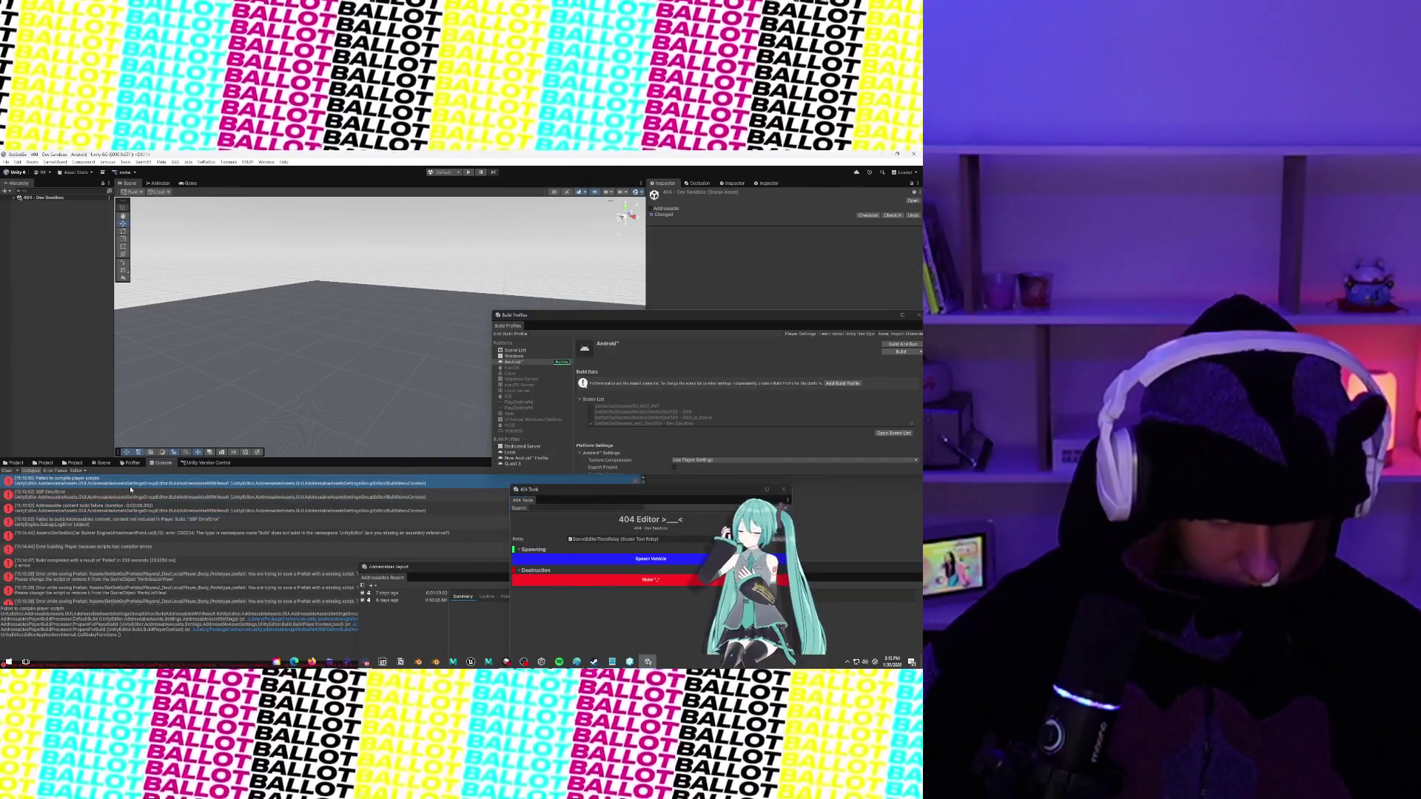
scroll(137, 498, down, 1)
click(144, 526)
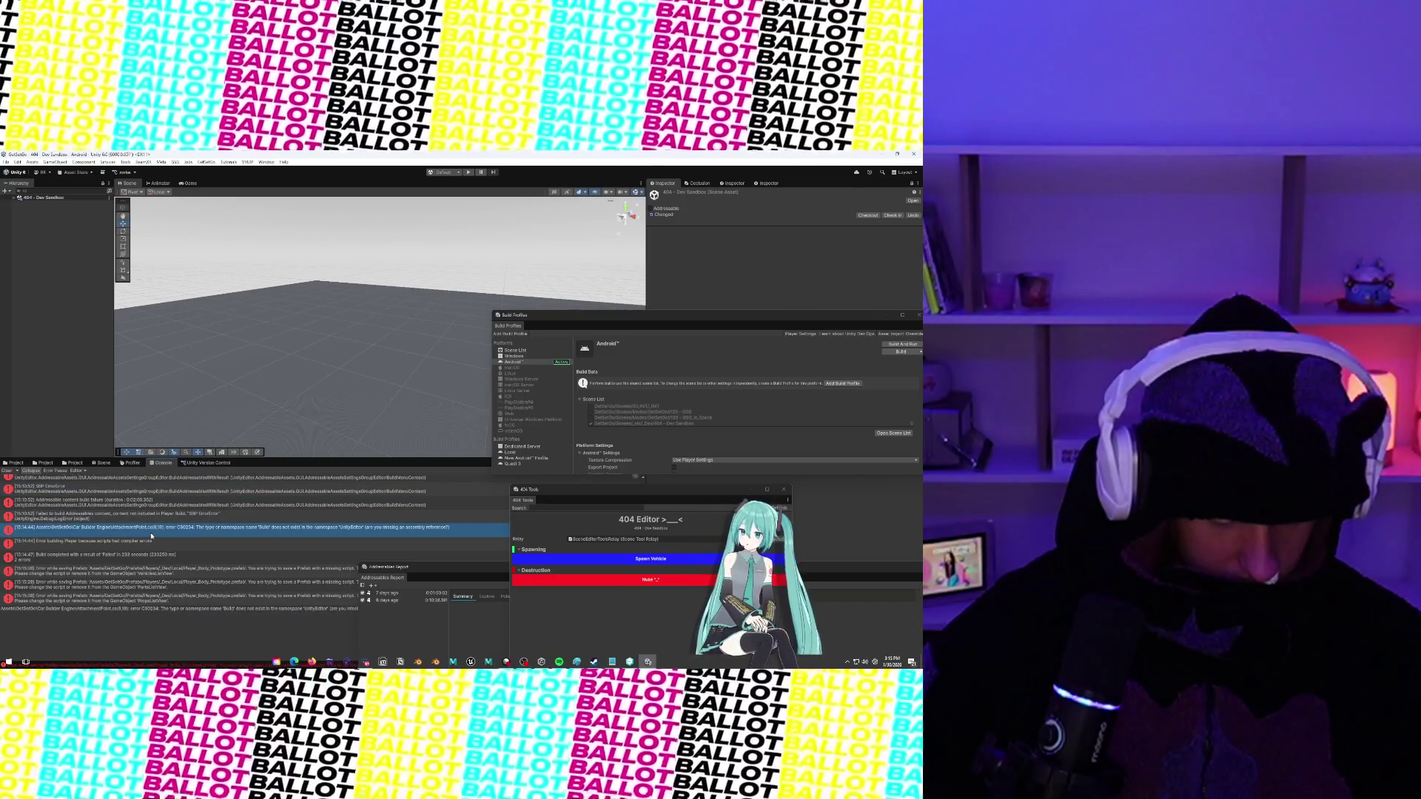
Open AttachmentPoint.cs and delete the UnityEditor.Build.Pipeline.Tasks using line on line 9
double_click(150, 532)
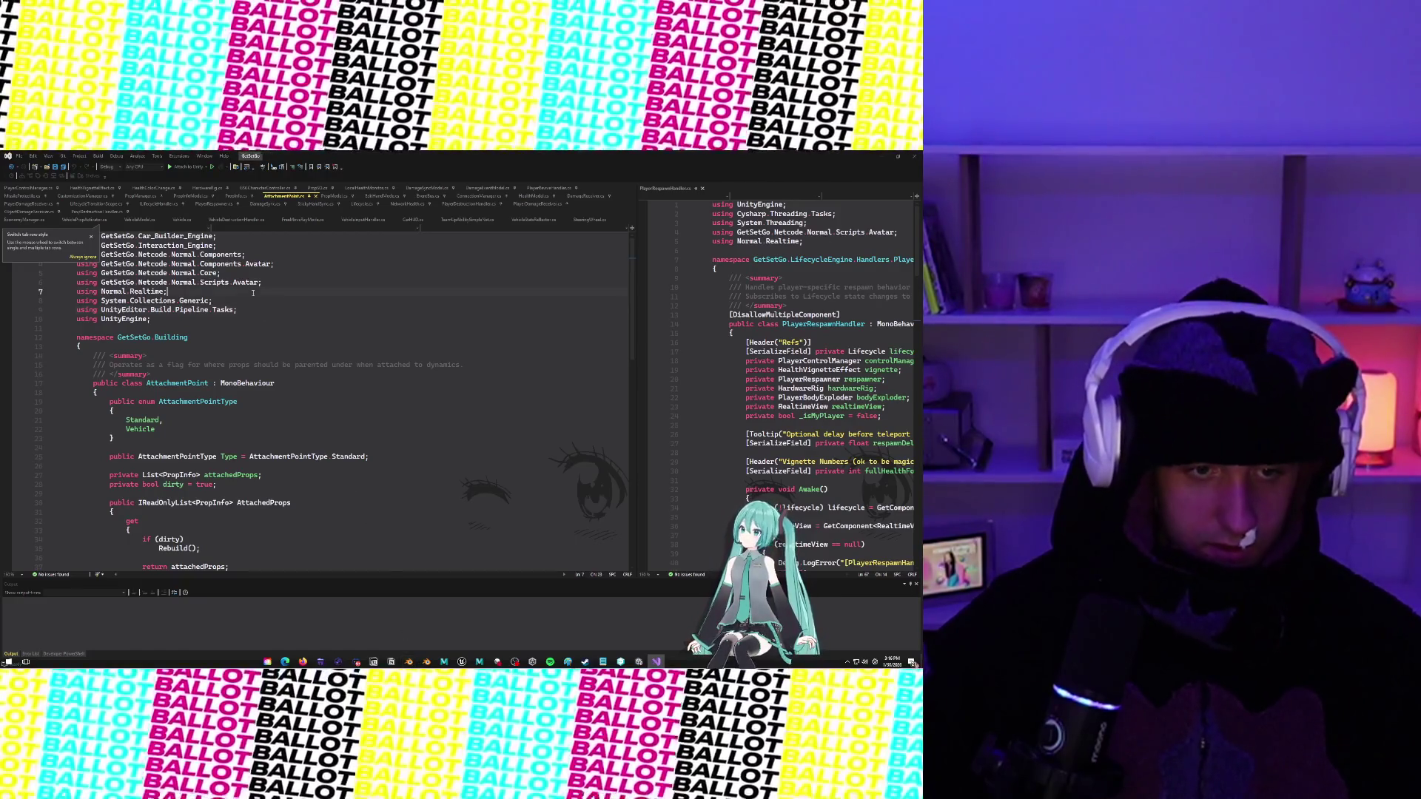
key(Home)
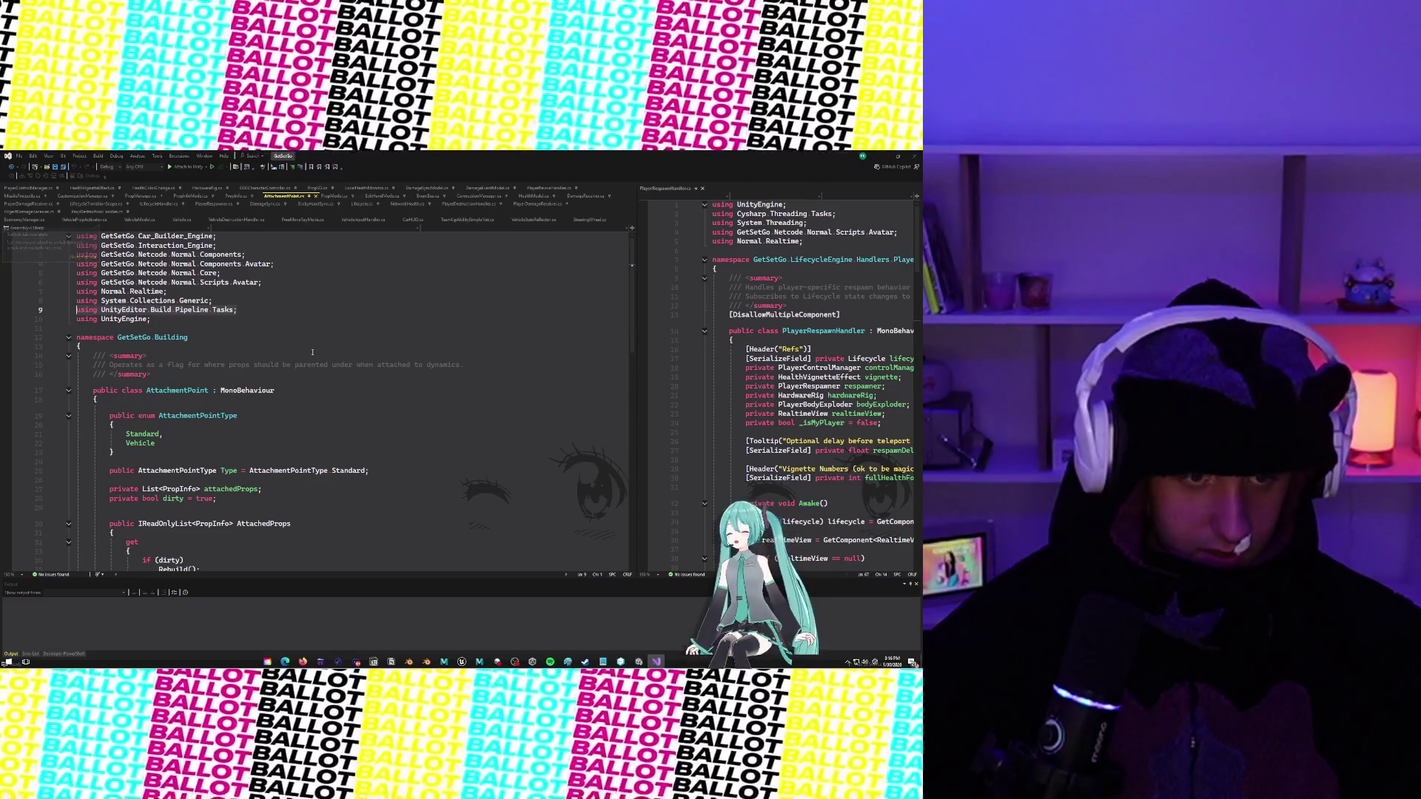
key(shift+End)
key(Delete)
key(BackSpace)
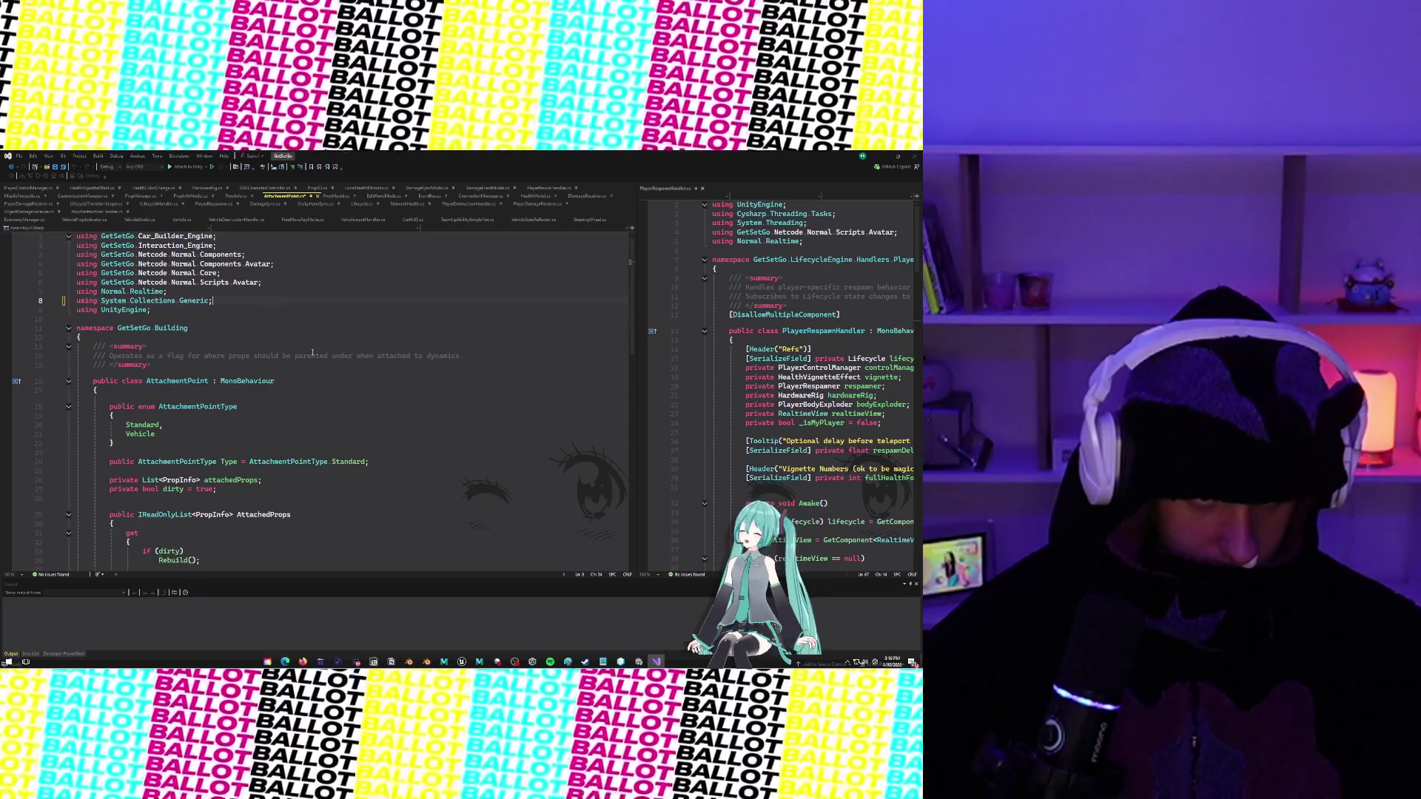
Review the Rebuild method around line 53, then hide Visual Studio
scroll(313, 352, down, 14)
click(280, 342)
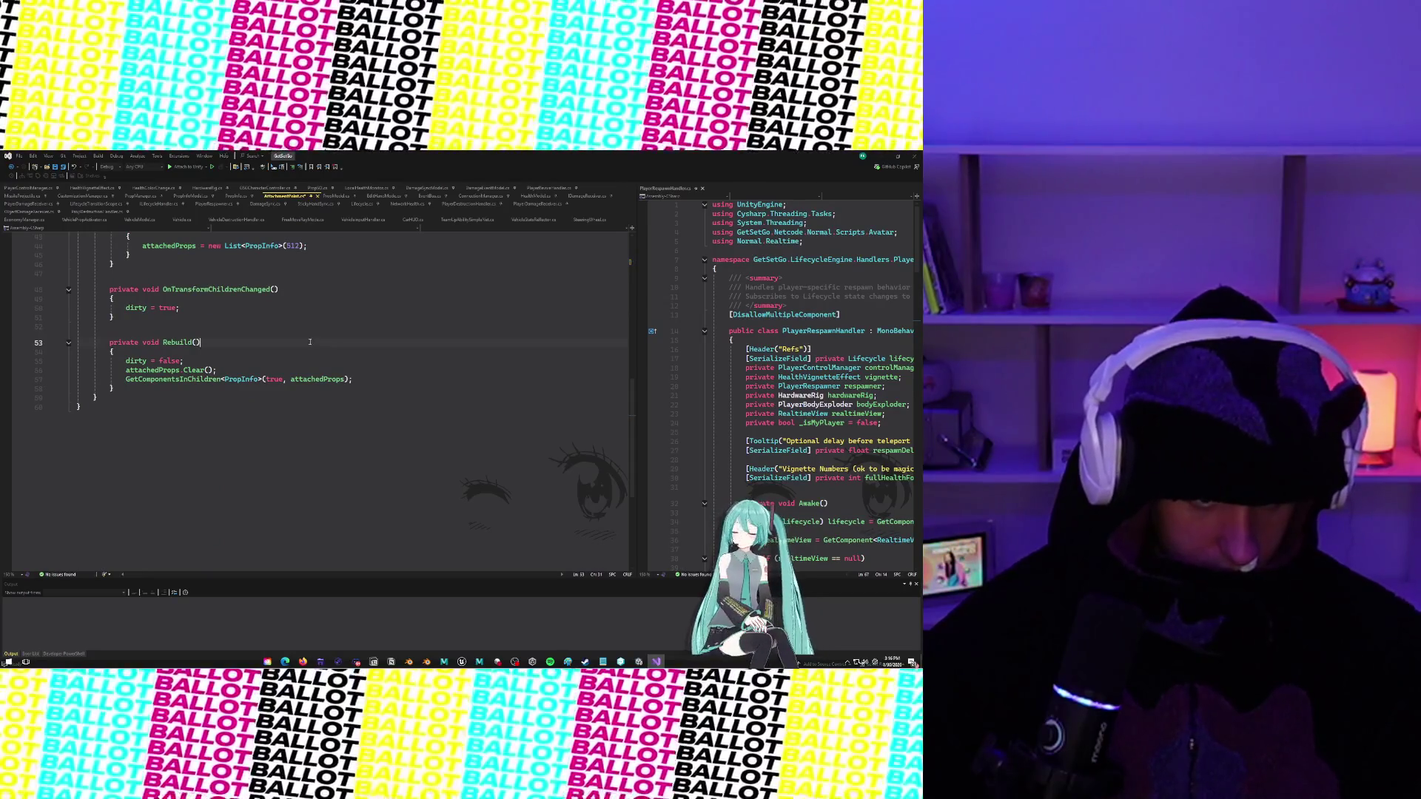
scroll(296, 342, up, 8)
scroll(310, 342, up, 2)
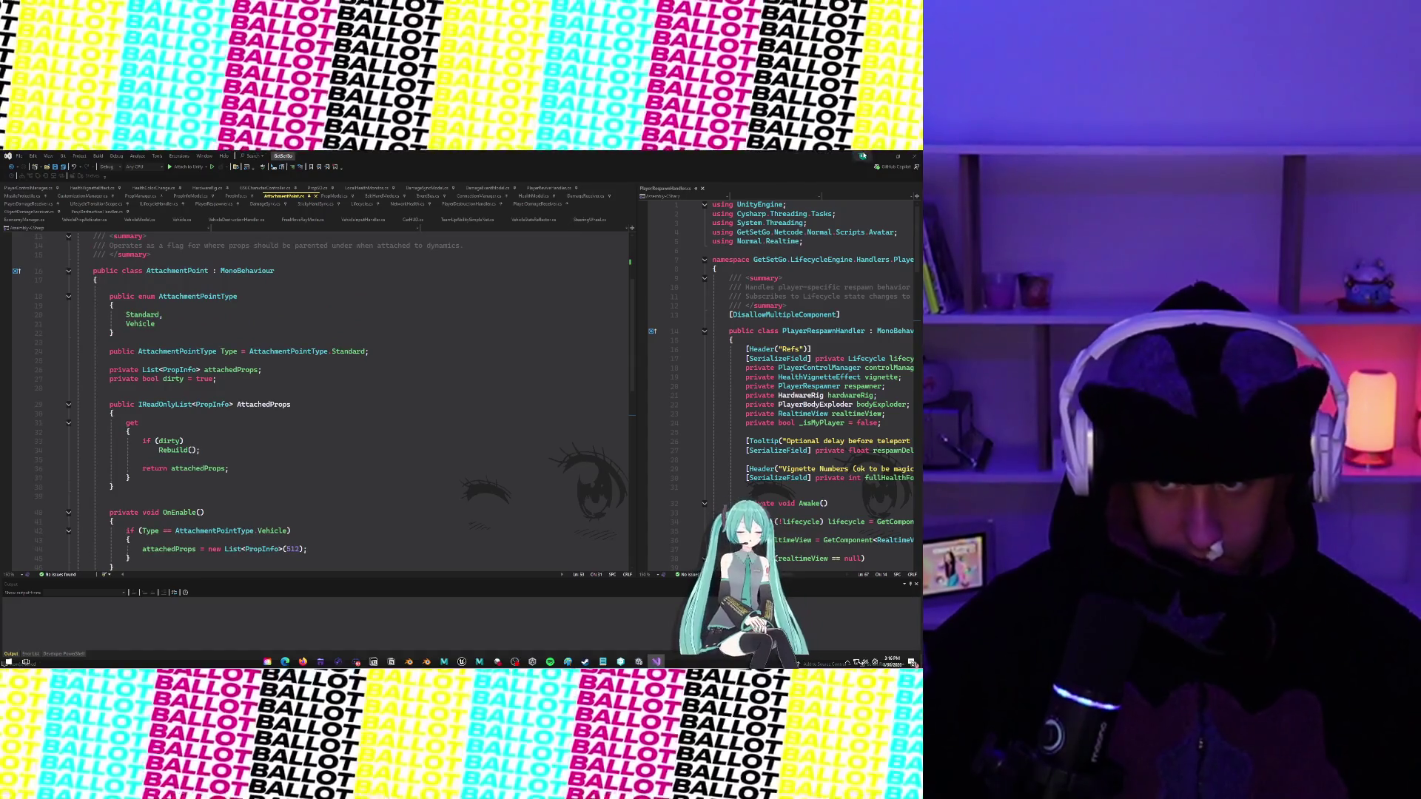
scroll(266, 418, up, 4)
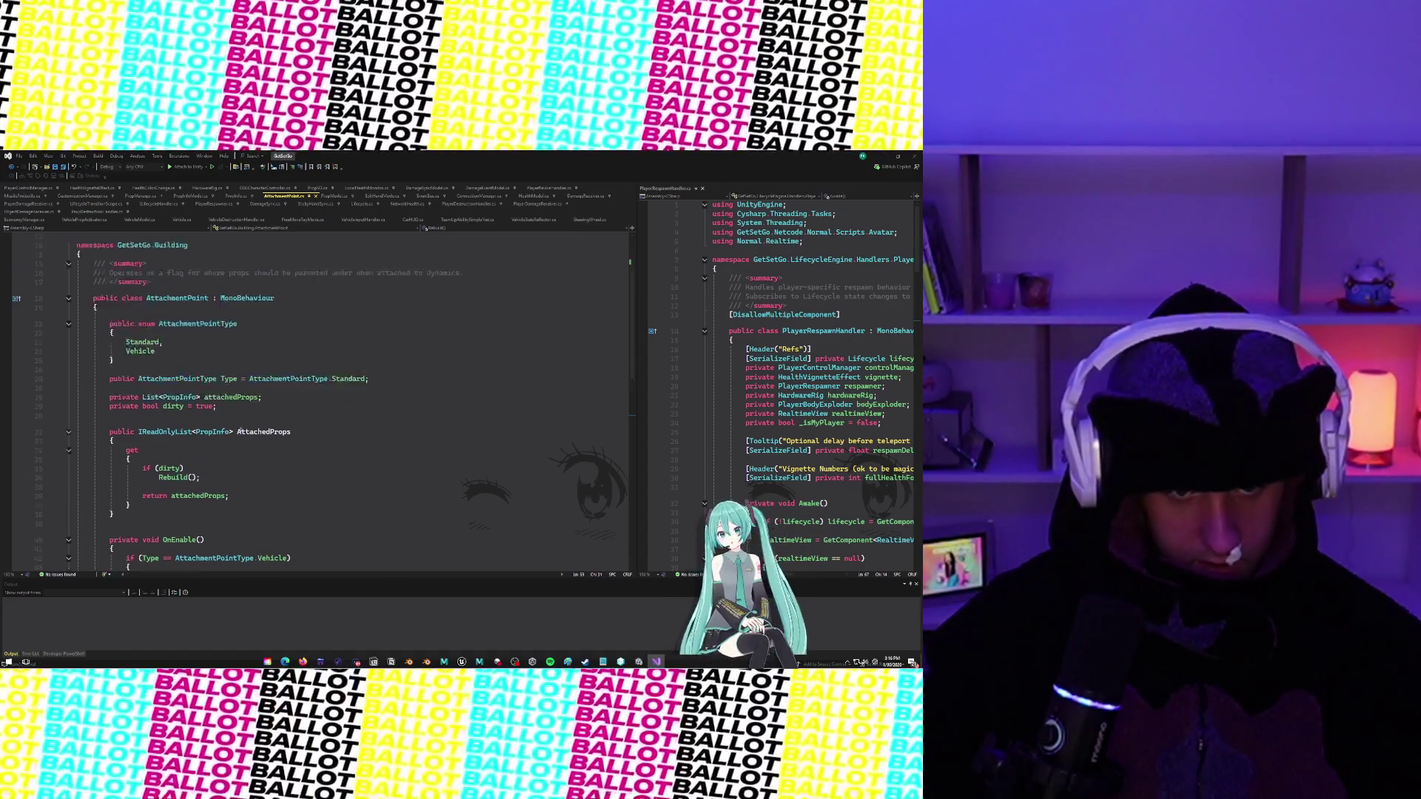
click(898, 154)
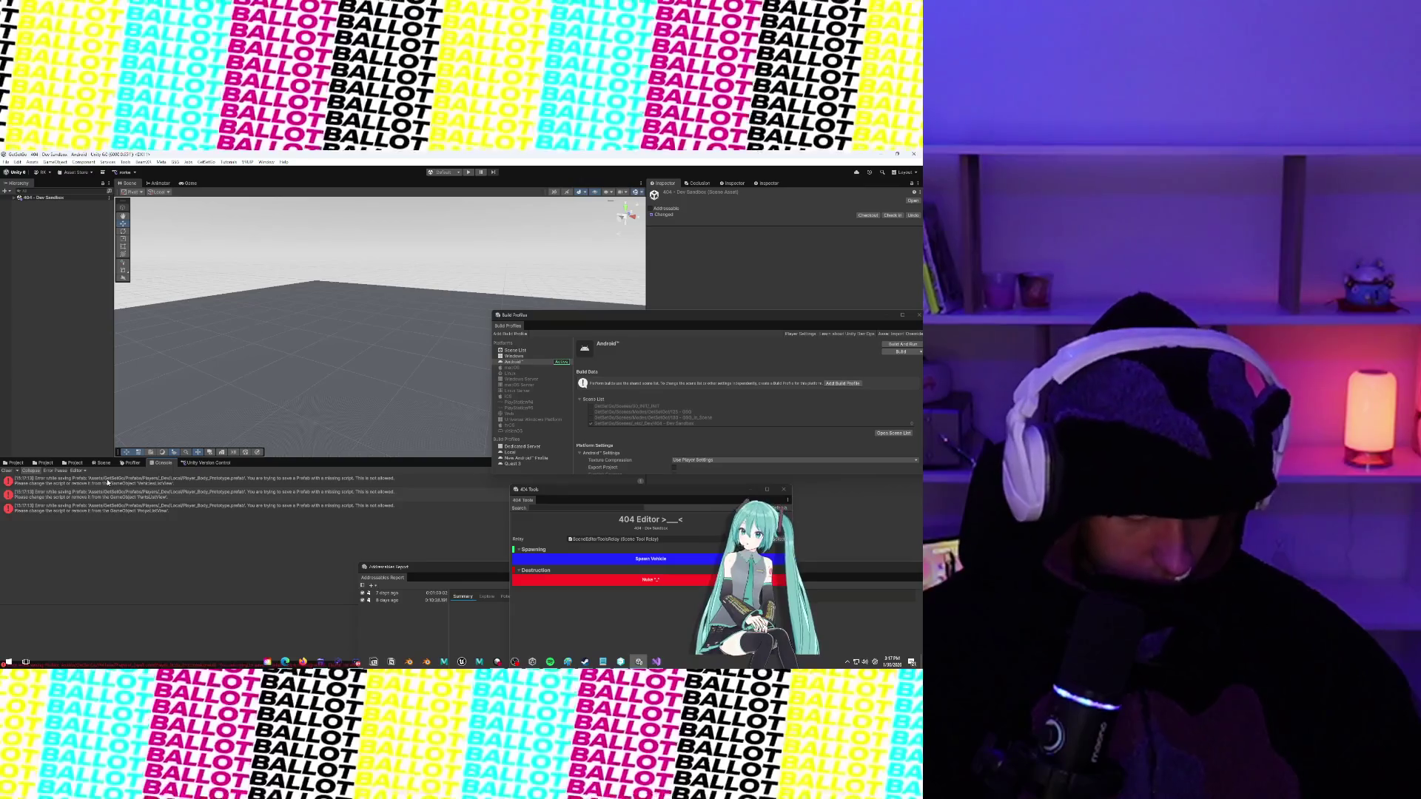
Clear the Console errors and save the APK to Downloads to restart the build
click(6, 471)
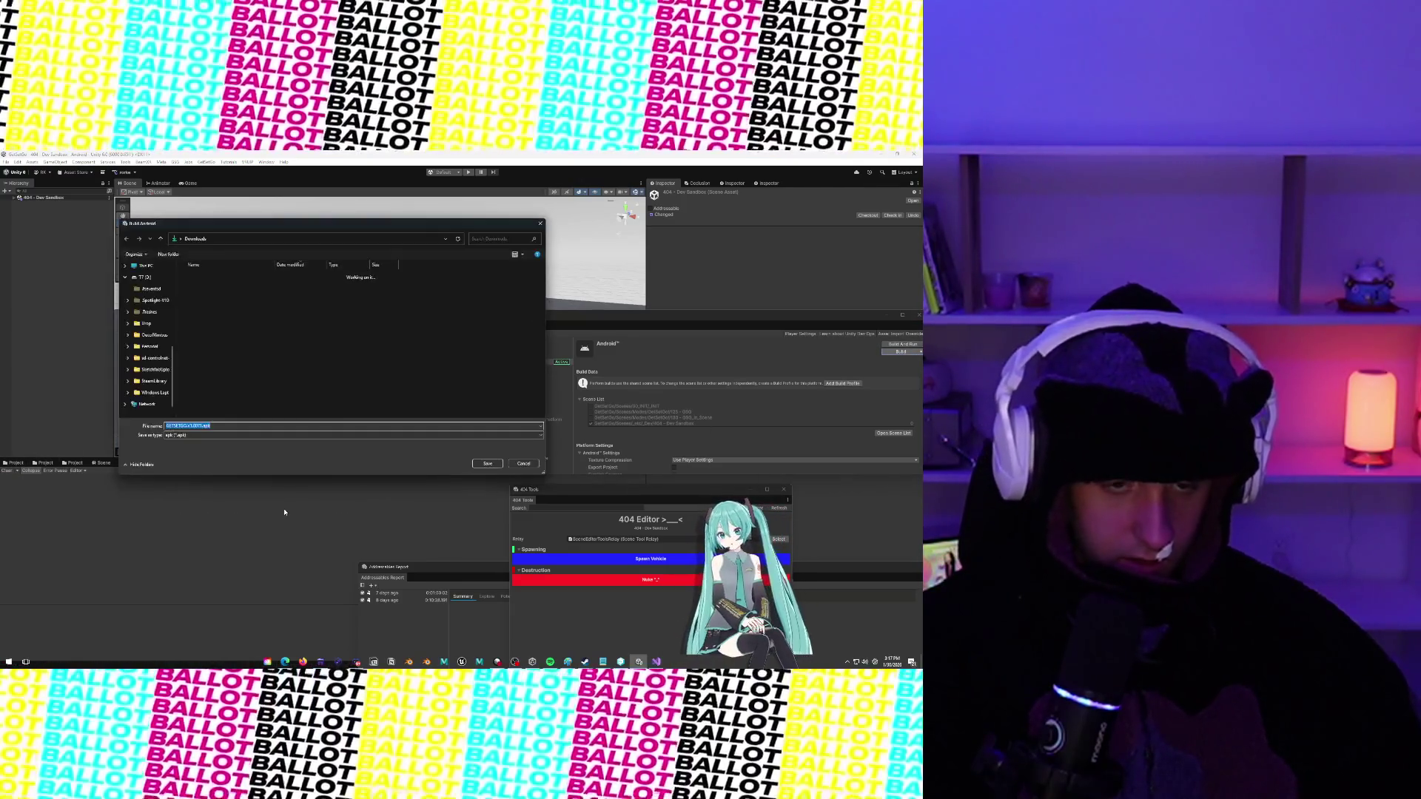
click(486, 463)
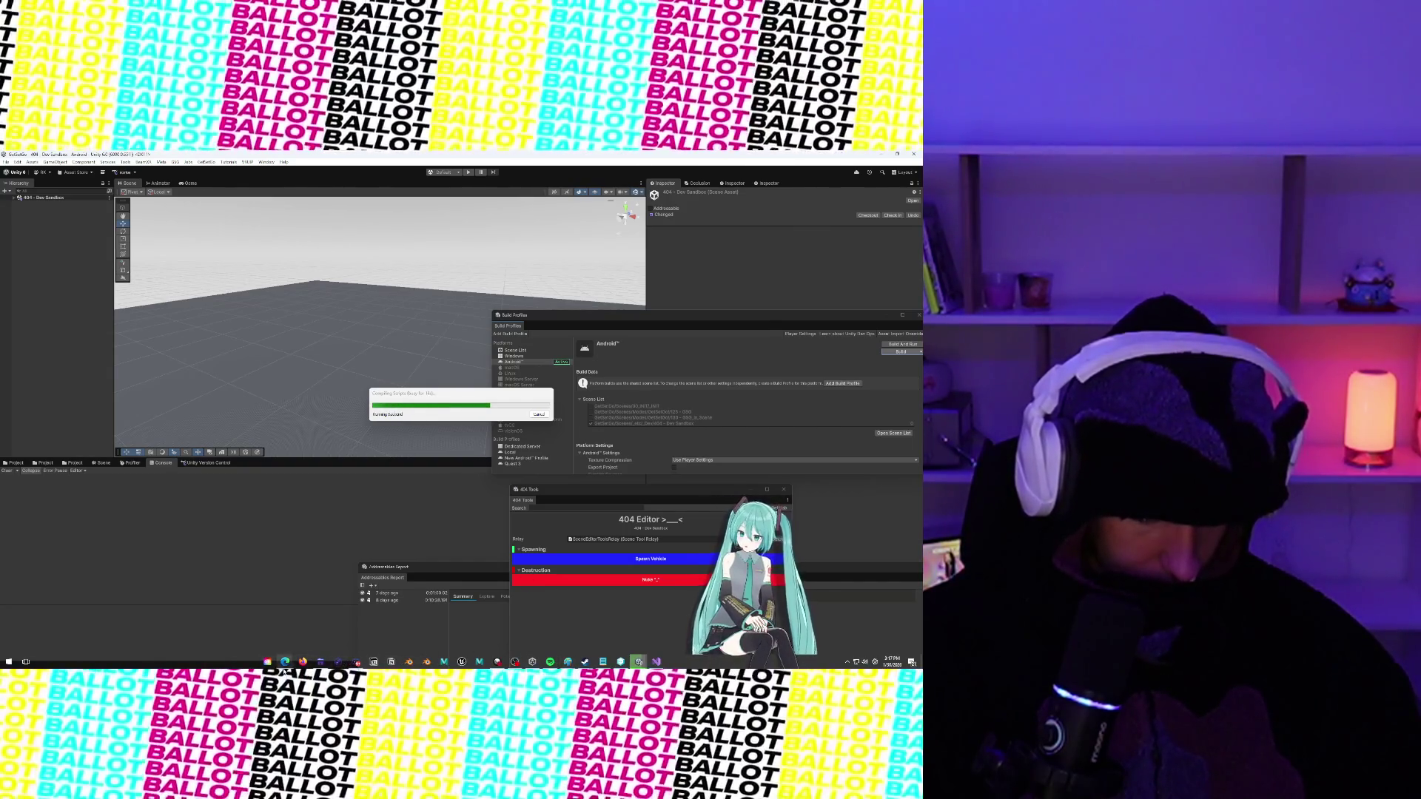
Wait as the build passes bundle archiving and build layout generation into player build steps
mouse_move(285, 664)
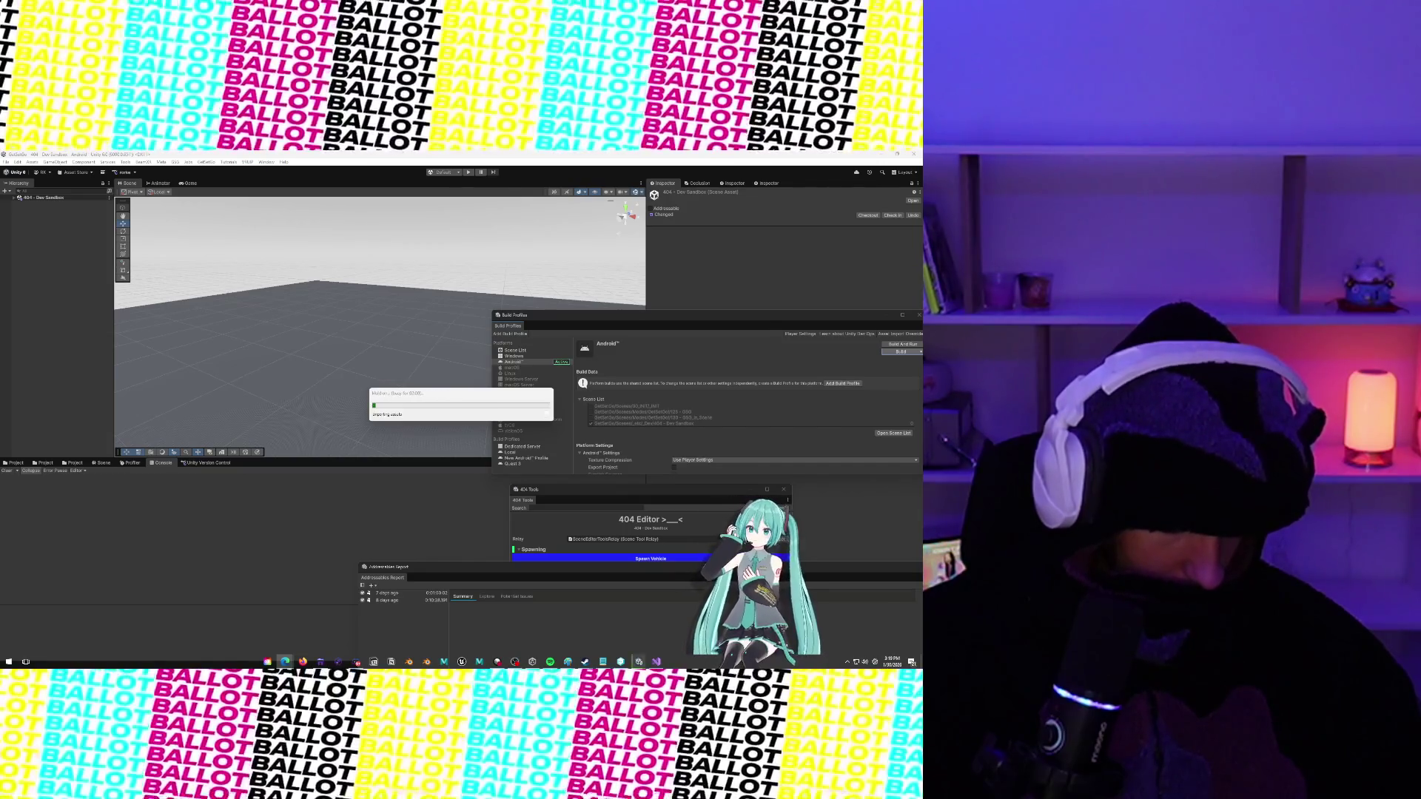
key(alt+Tab)
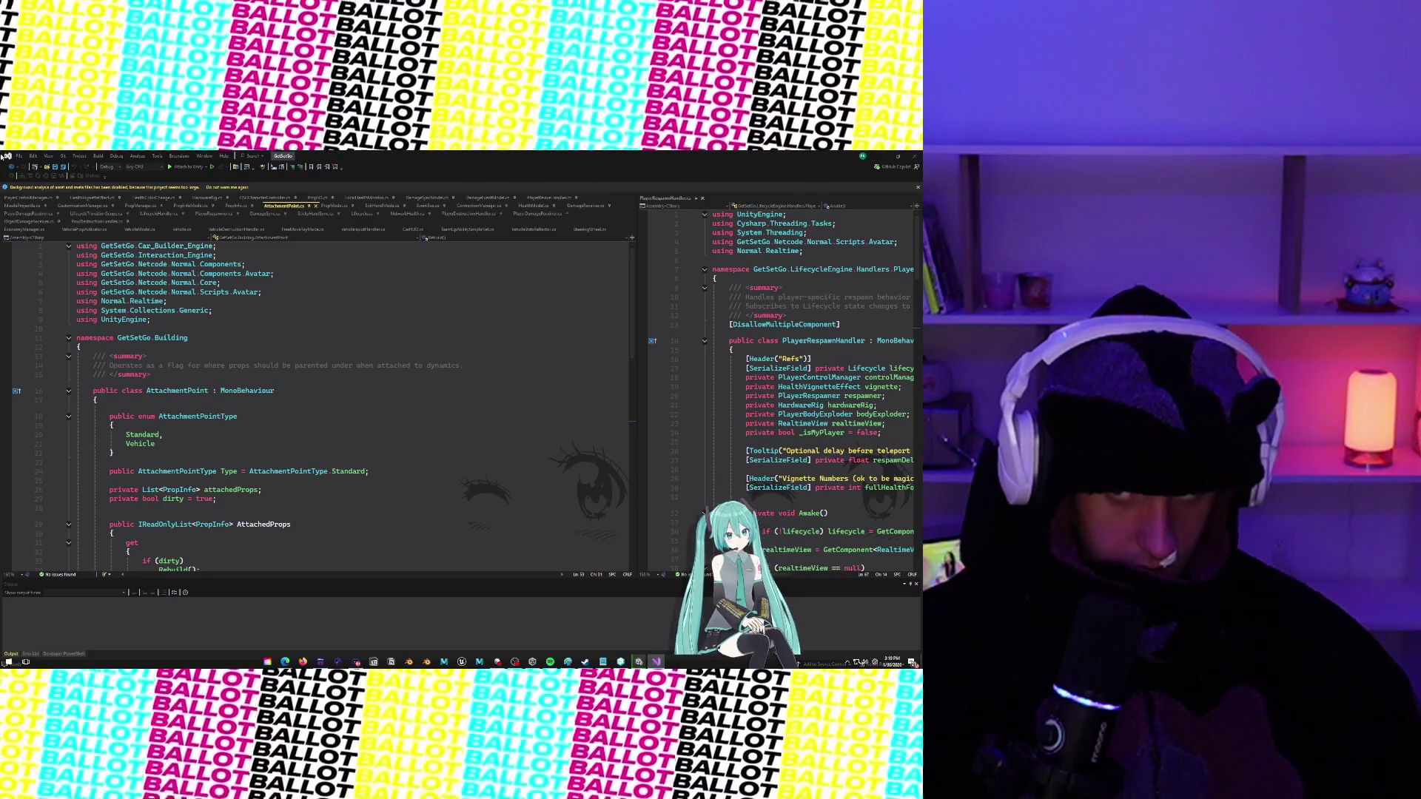
key(super+Down)
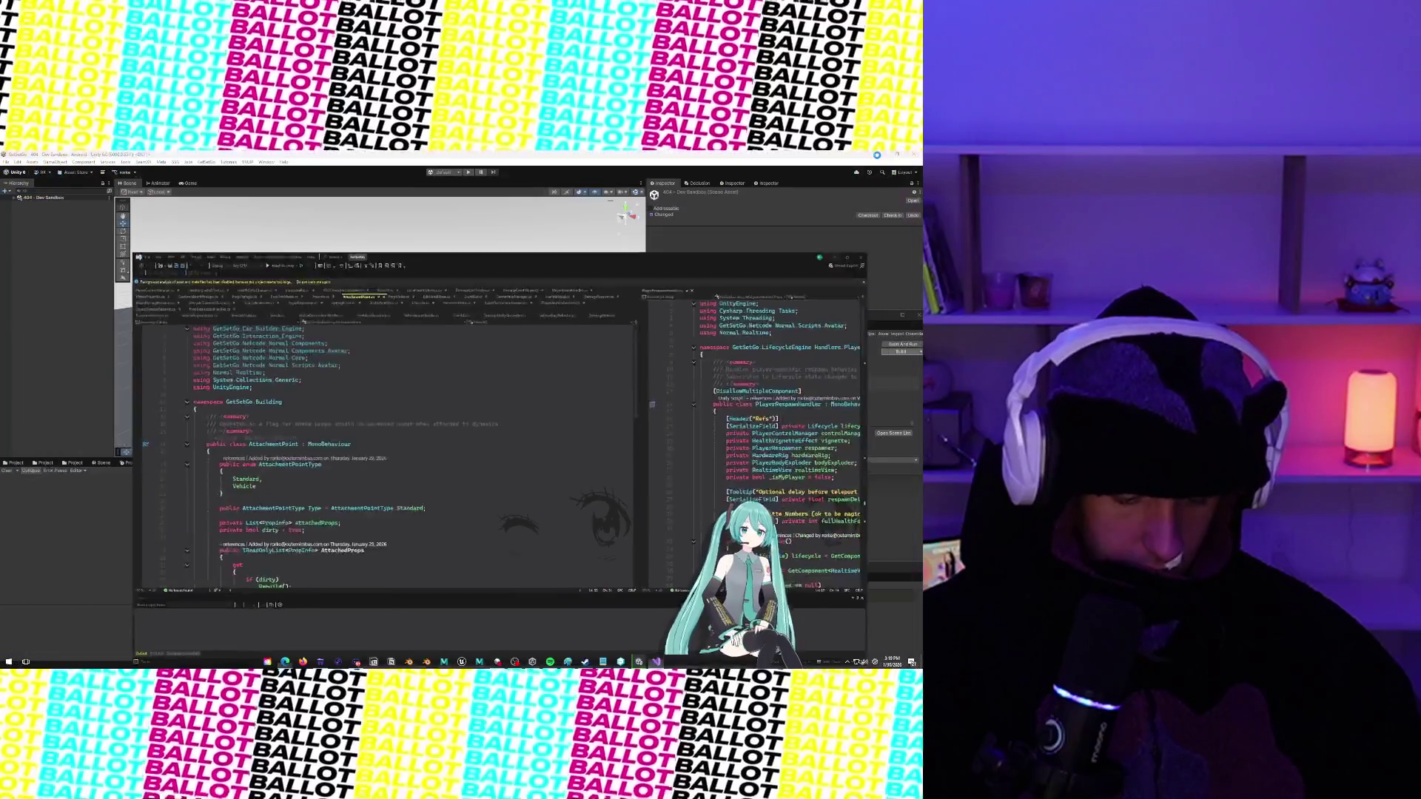